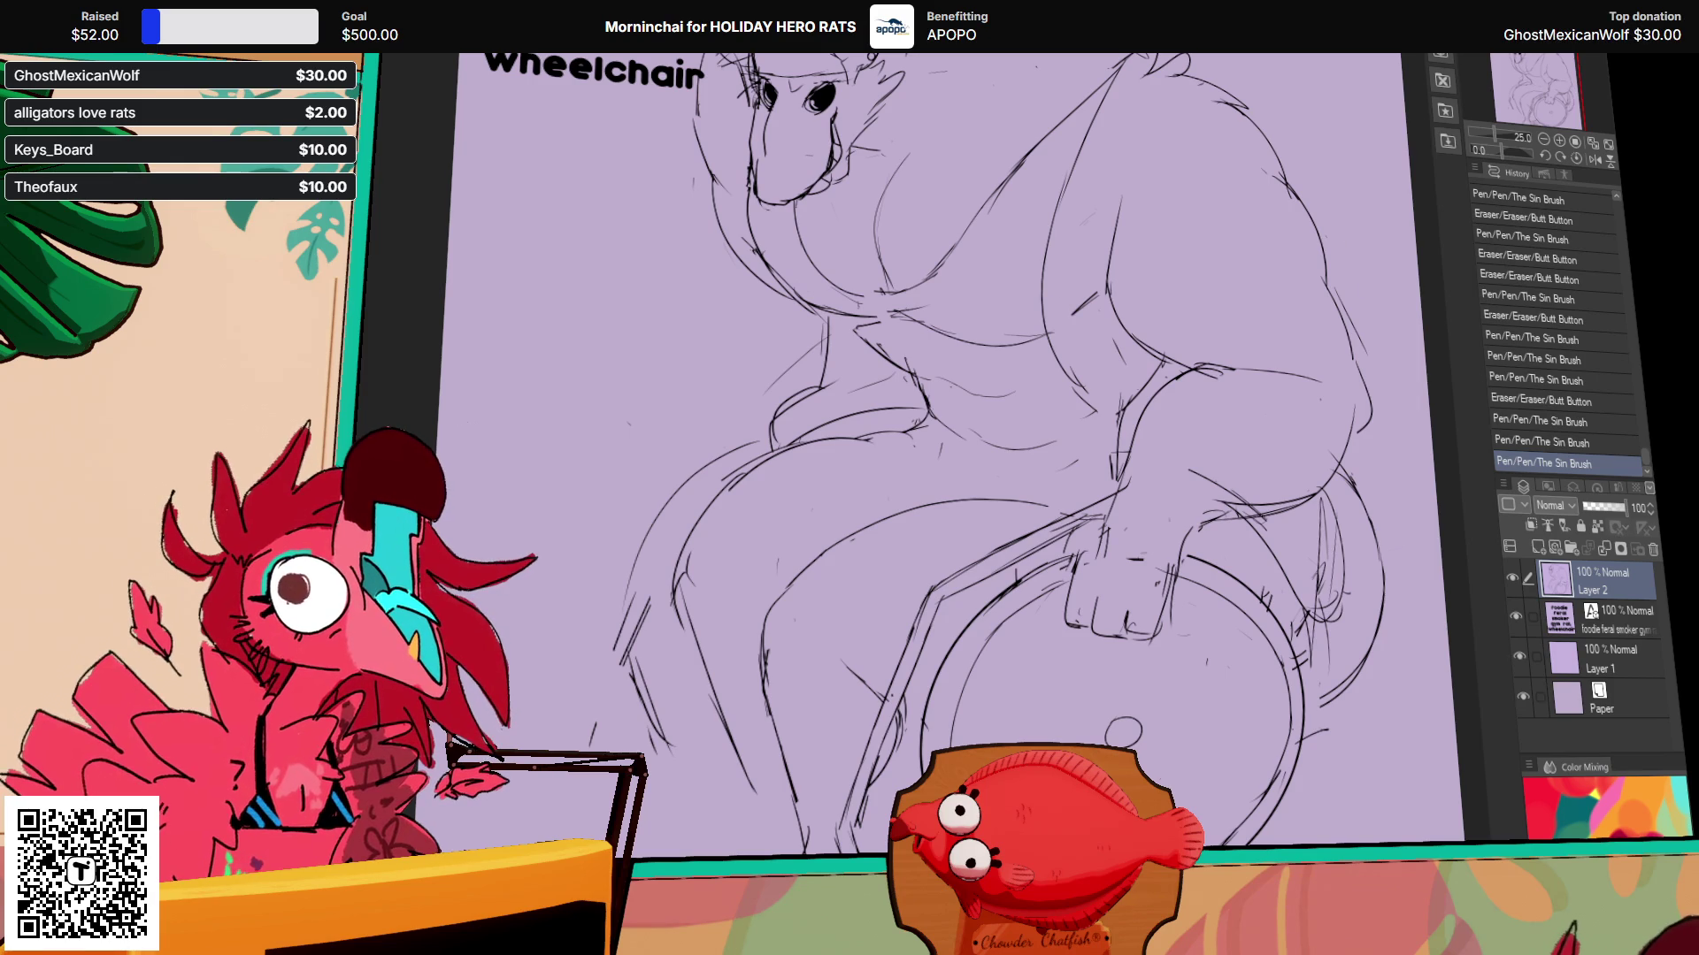
Step: Sketch new strokes around the rat's crotch and lower body, undoing and restoring the last one
left_click_drag(931, 575, 937, 556)
left_click_drag(973, 469, 1000, 491)
mouse_move(925, 405)
left_mouse_down()
mouse_move(938, 418)
mouse_move(796, 570)
left_mouse_up()
left_click_drag(787, 504, 904, 624)
key("ctrl+z")
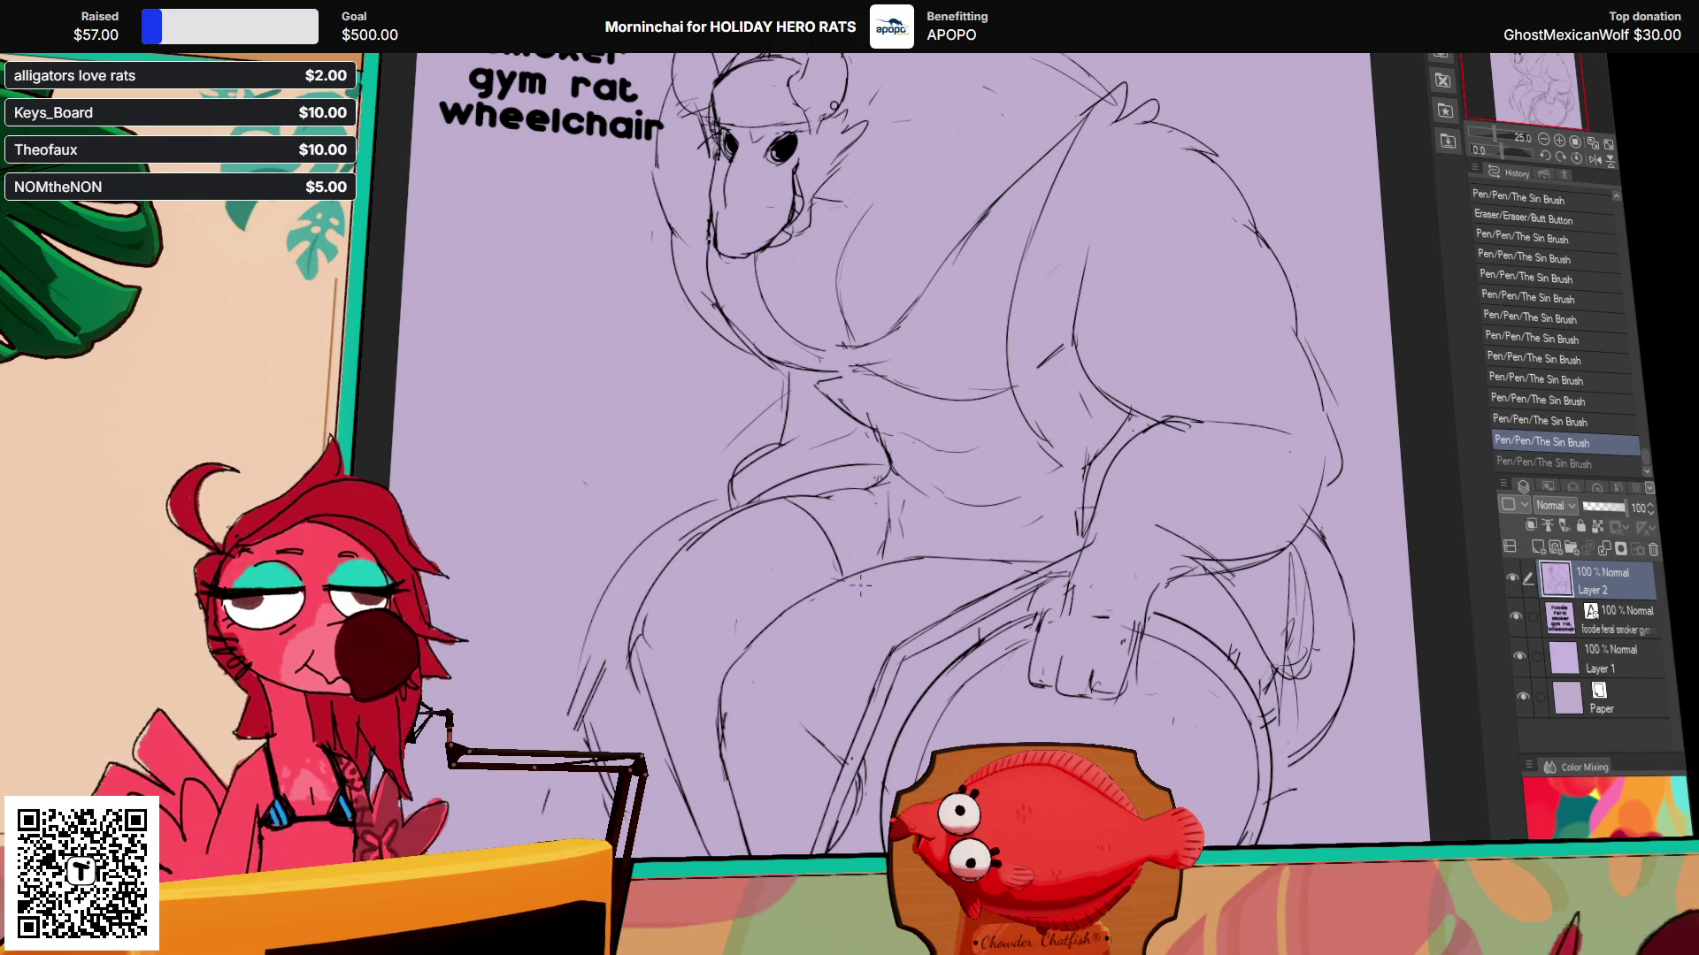
key("ctrl+y")
Step: Erase small bits of the lower-body lines, then redraw and extend a short stroke
left_click_drag(833, 559, 819, 549)
left_click_drag(819, 548, 804, 537)
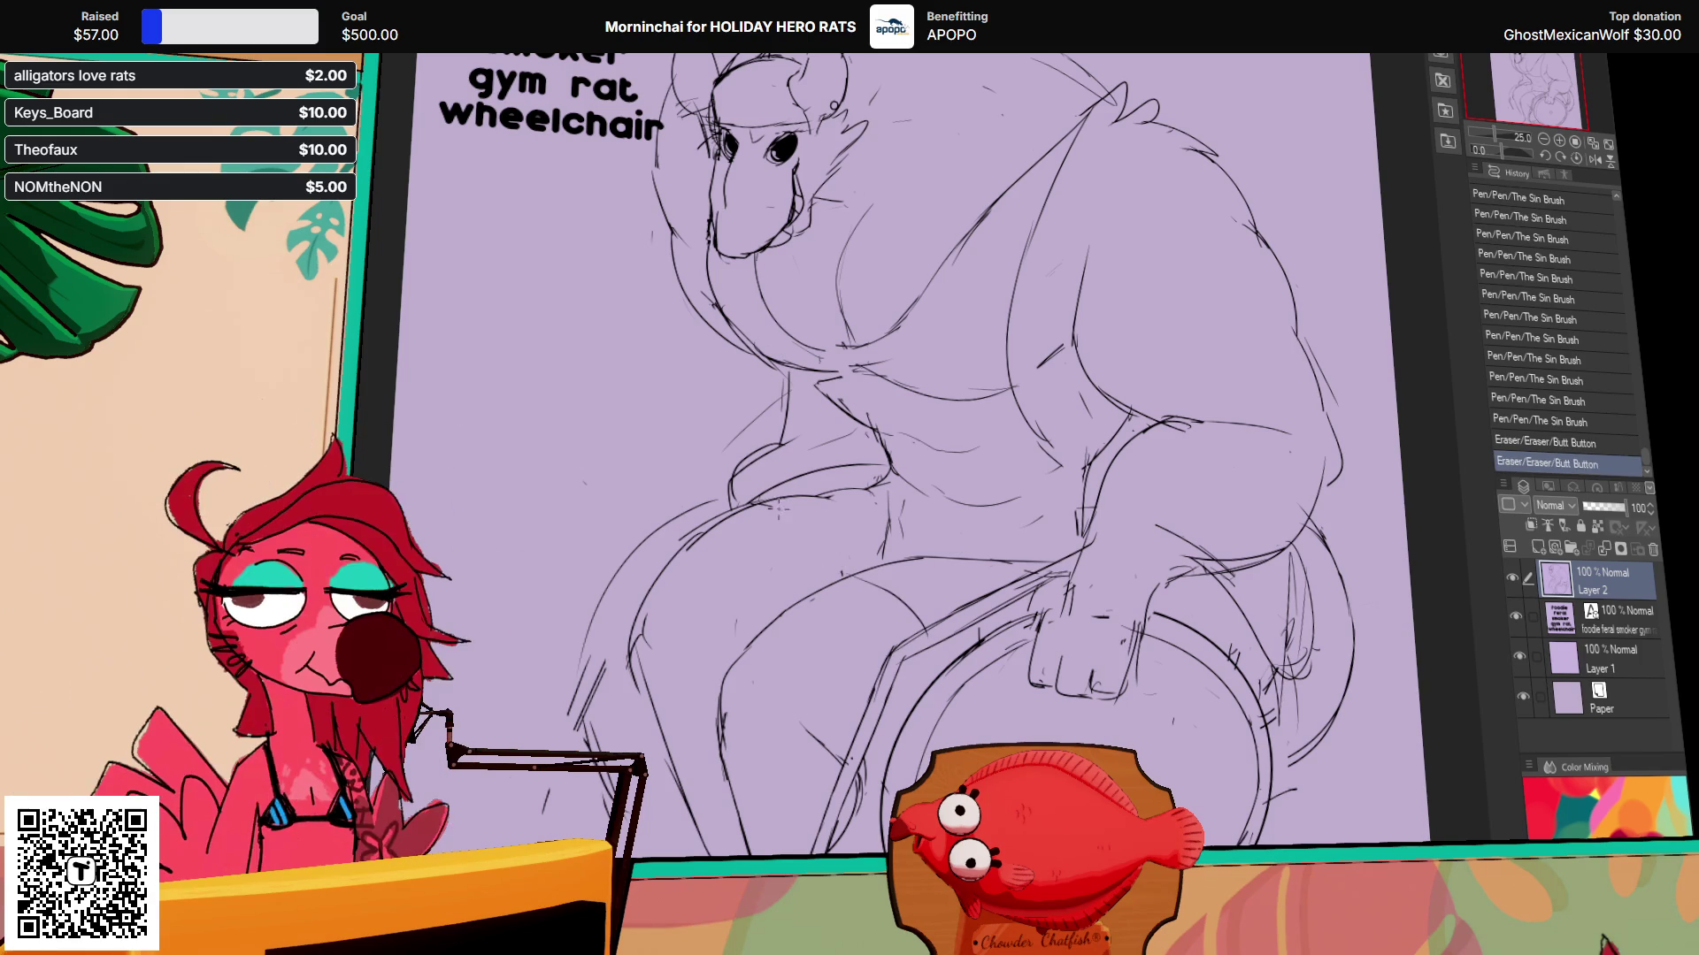
left_click_drag(911, 619, 904, 614)
left_click_drag(904, 614, 951, 636)
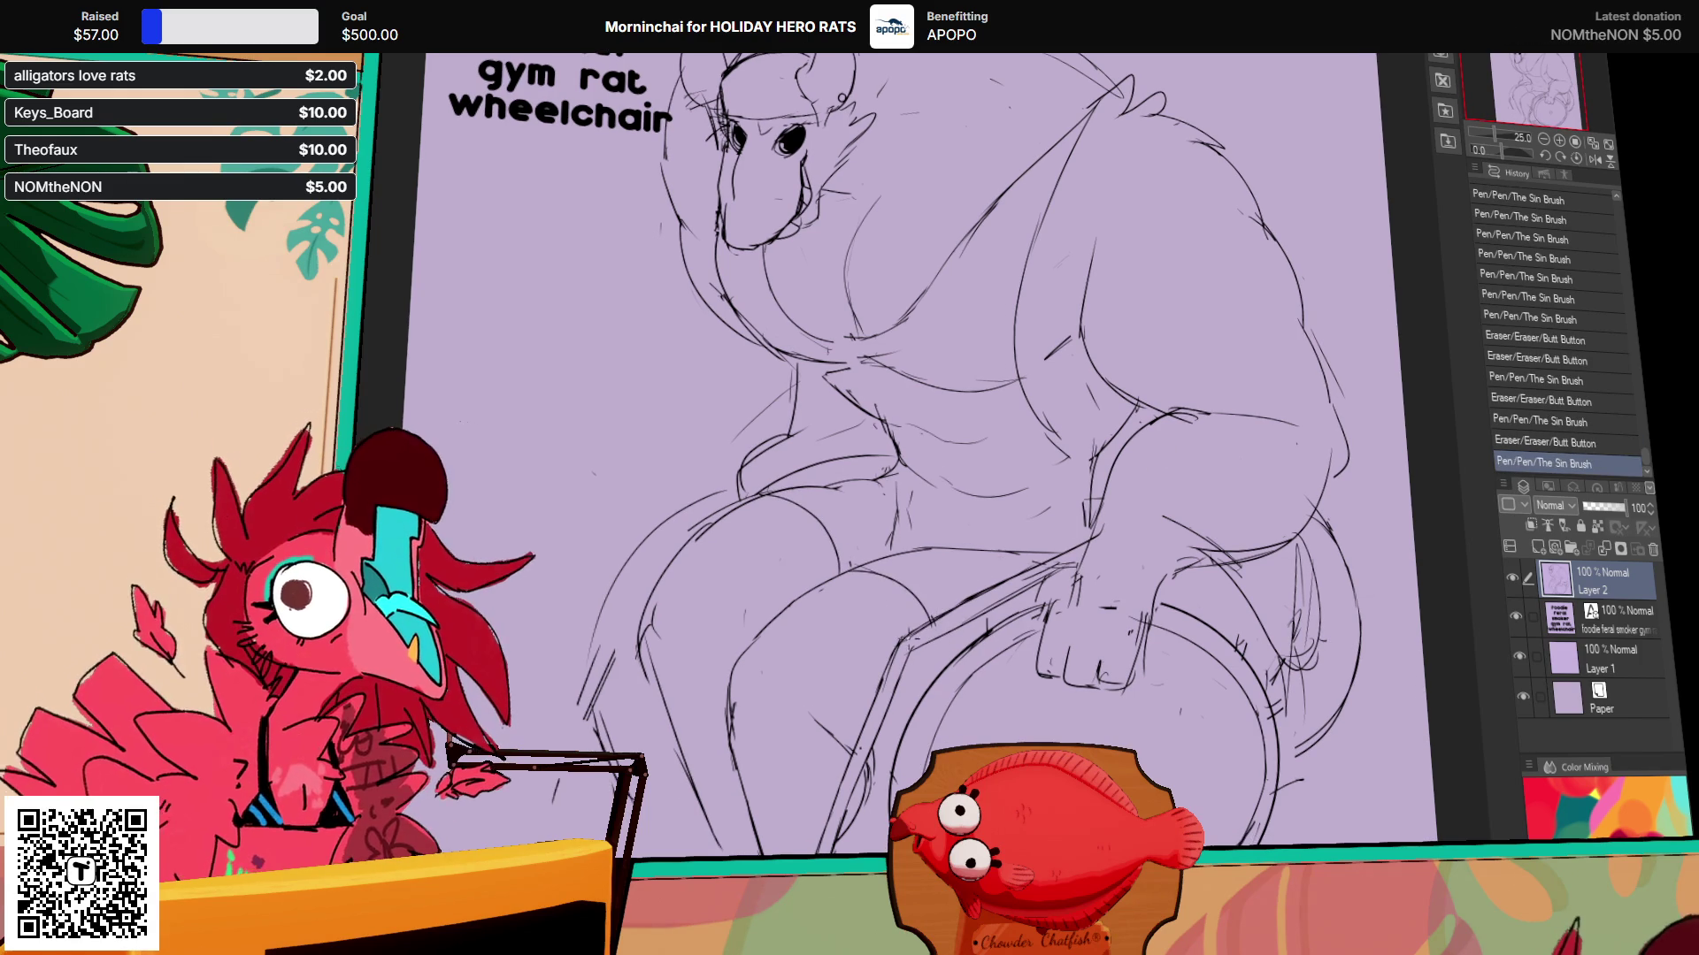
scroll(975, 588, "up", 1)
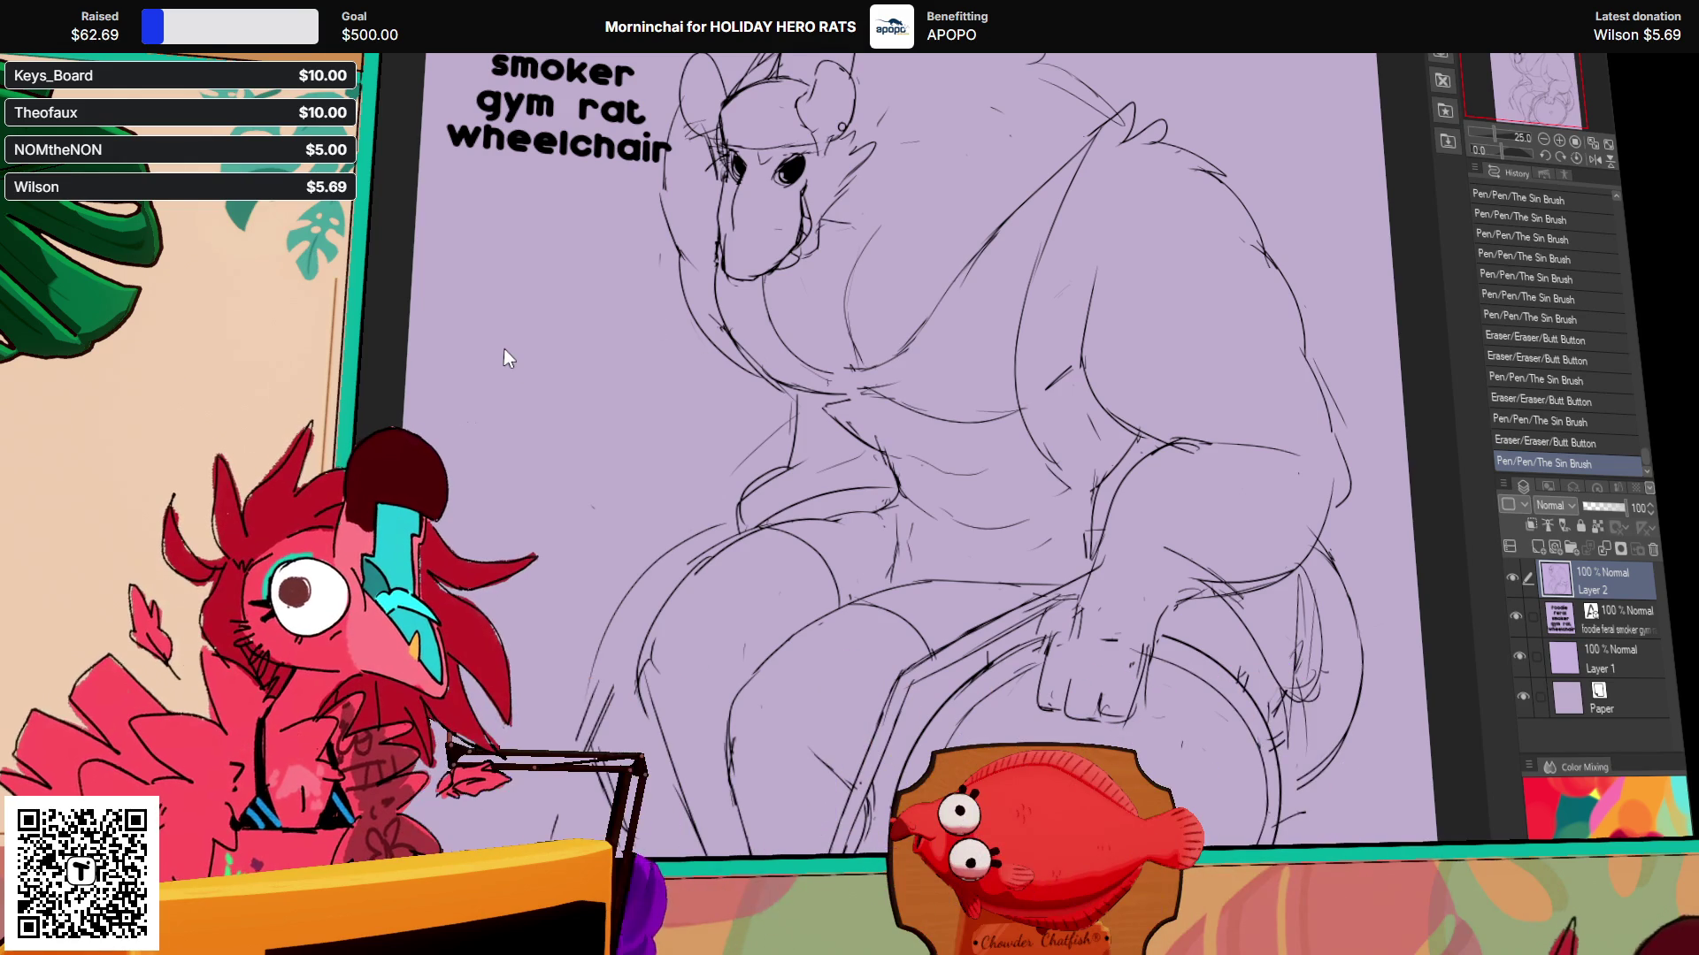
left_click_drag(1068, 370, 1045, 389)
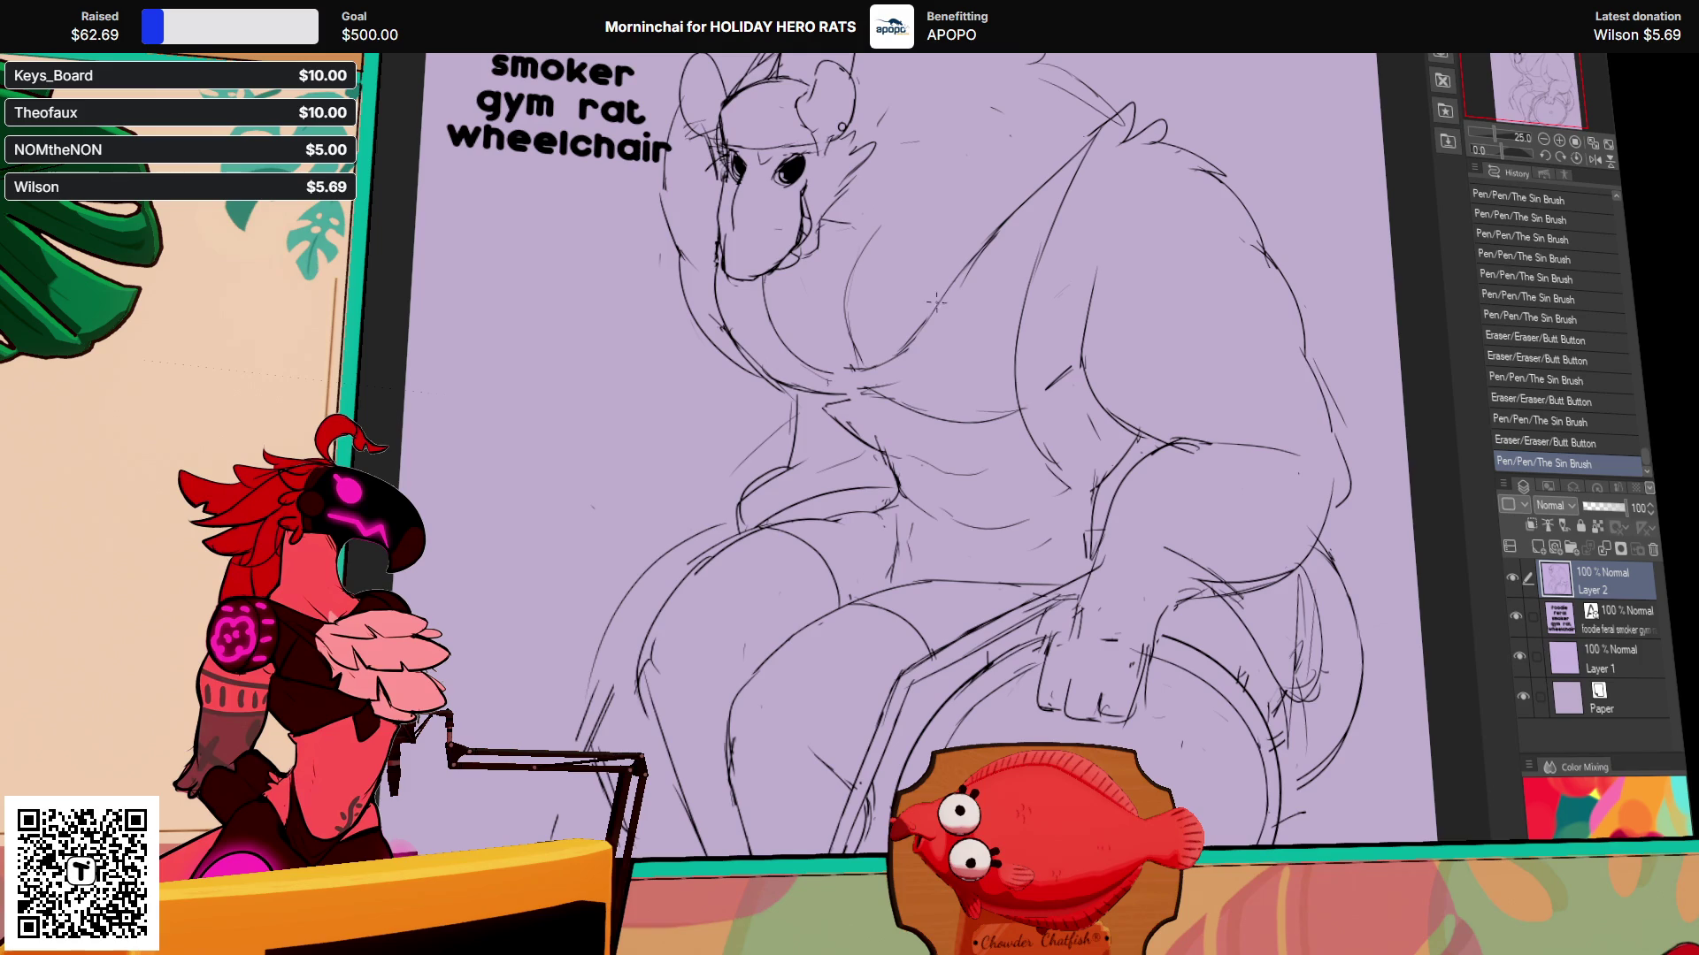
Step: Rework the lines near the rat's hand and erase the small loop strokes
left_click(1434, 487)
mouse_move(1102, 646)
left_mouse_down()
mouse_move(1092, 575)
mouse_move(1151, 465)
left_mouse_up()
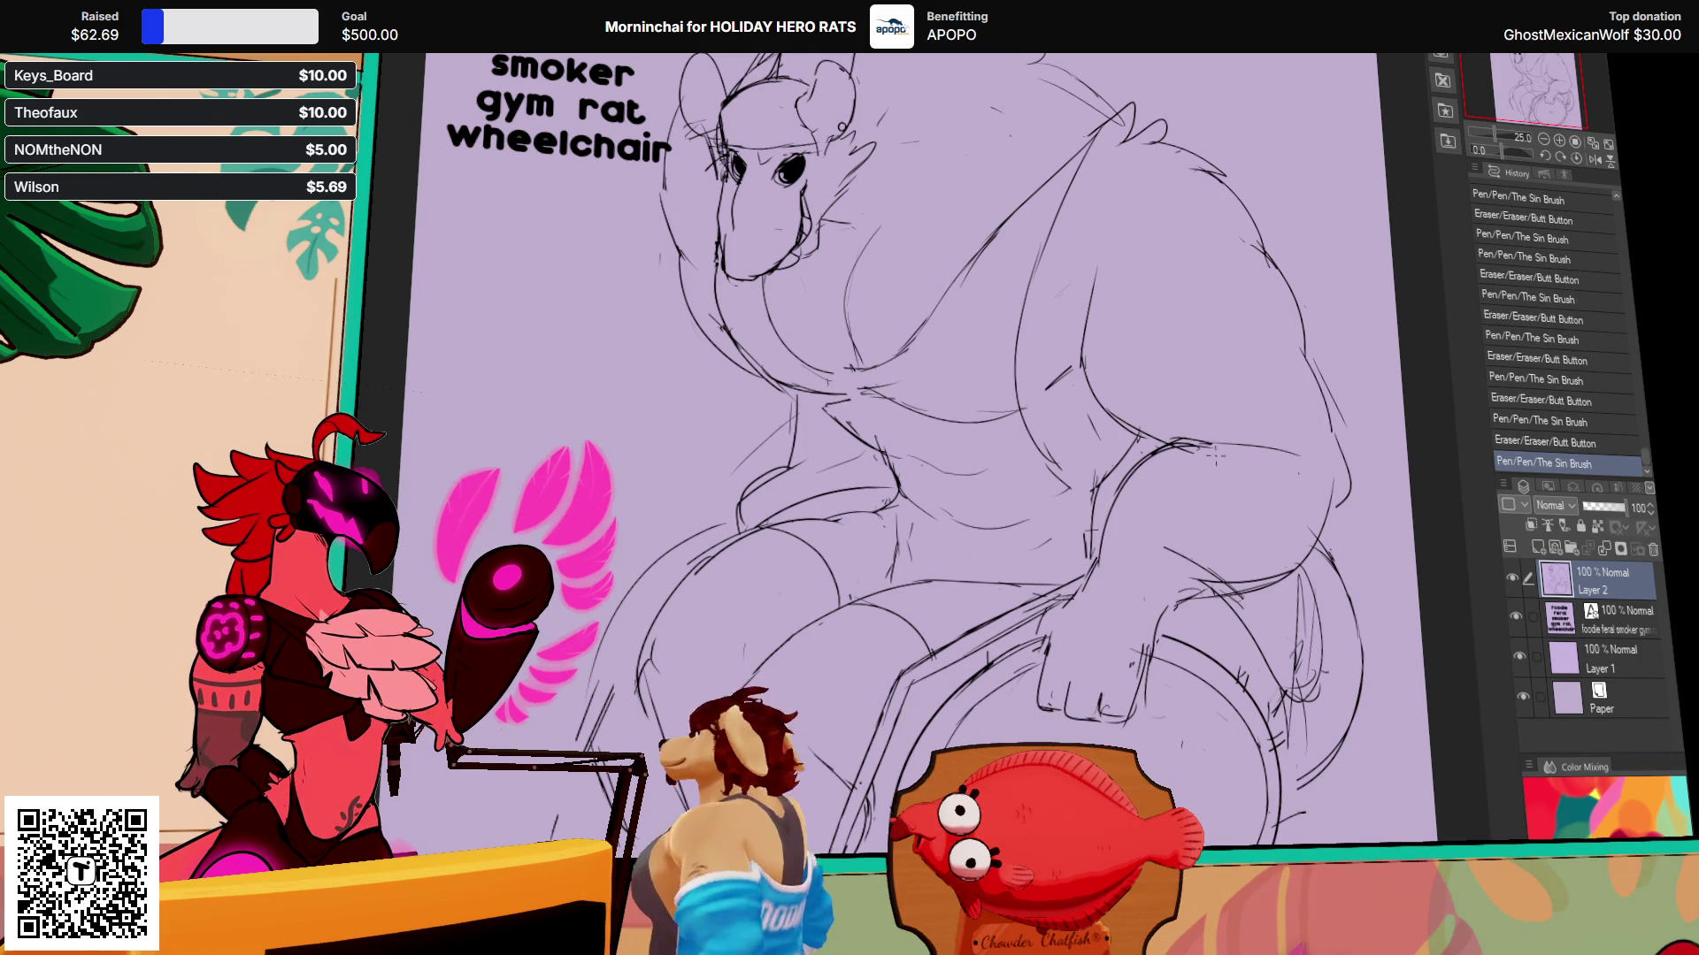
mouse_move(1270, 495)
left_mouse_down()
mouse_move(1244, 478)
mouse_move(1151, 494)
left_mouse_up()
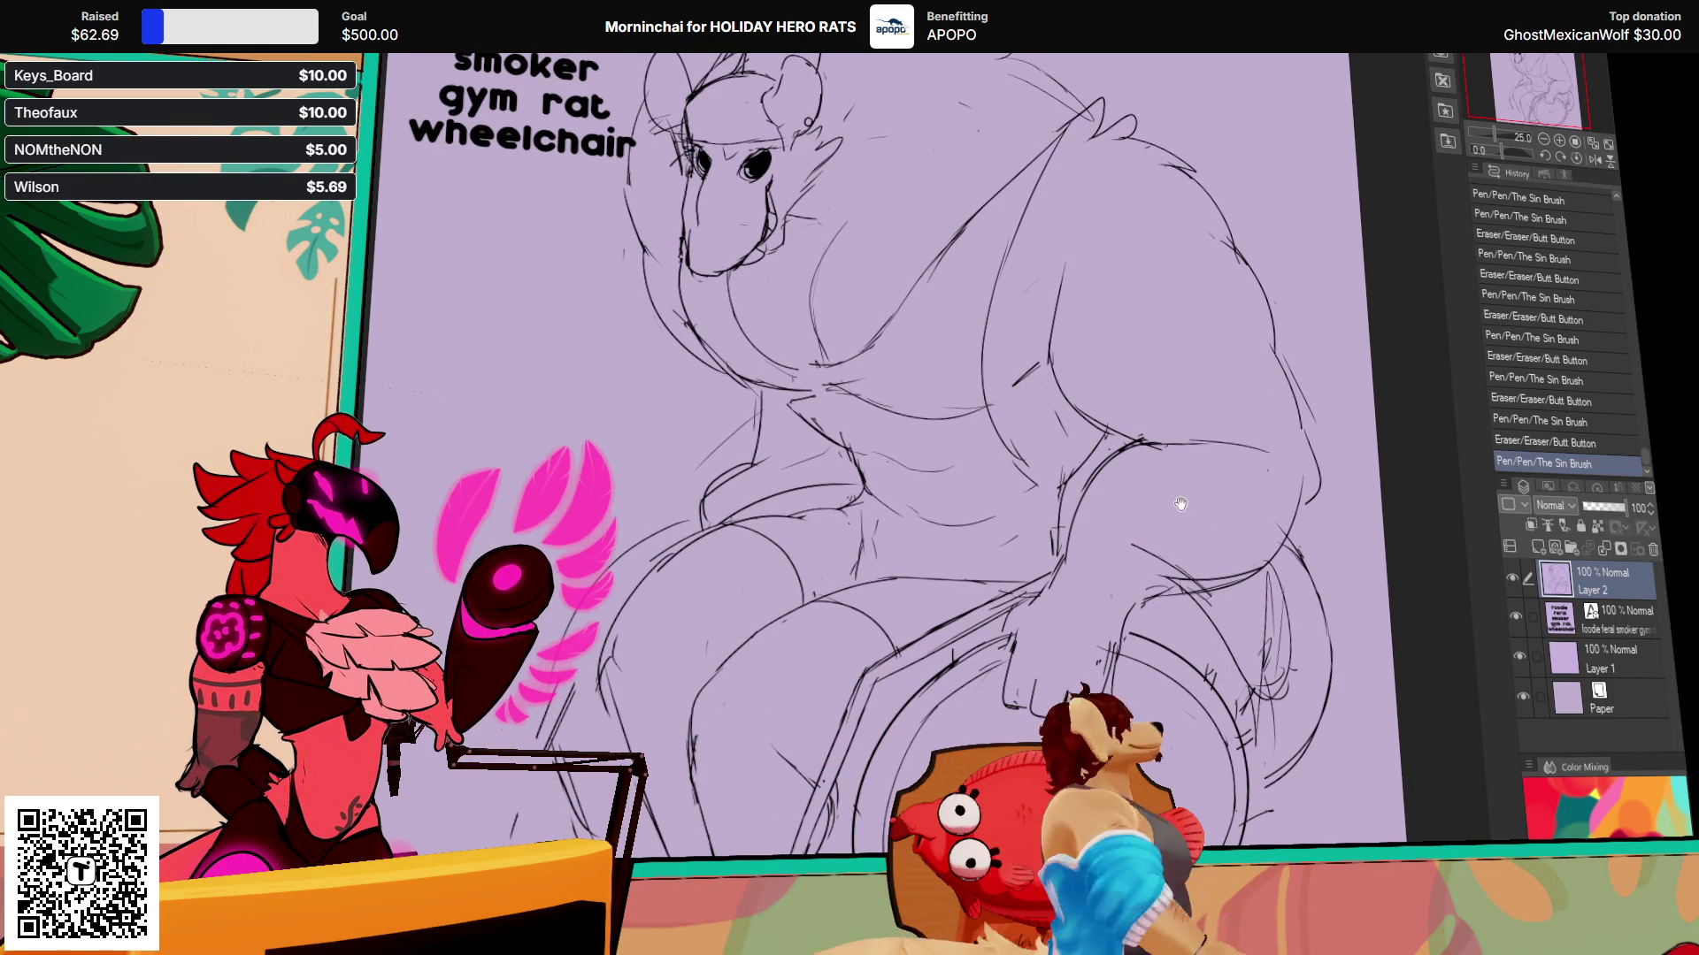
mouse_move(1191, 398)
left_mouse_down()
mouse_move(1264, 433)
mouse_move(1231, 469)
left_mouse_up()
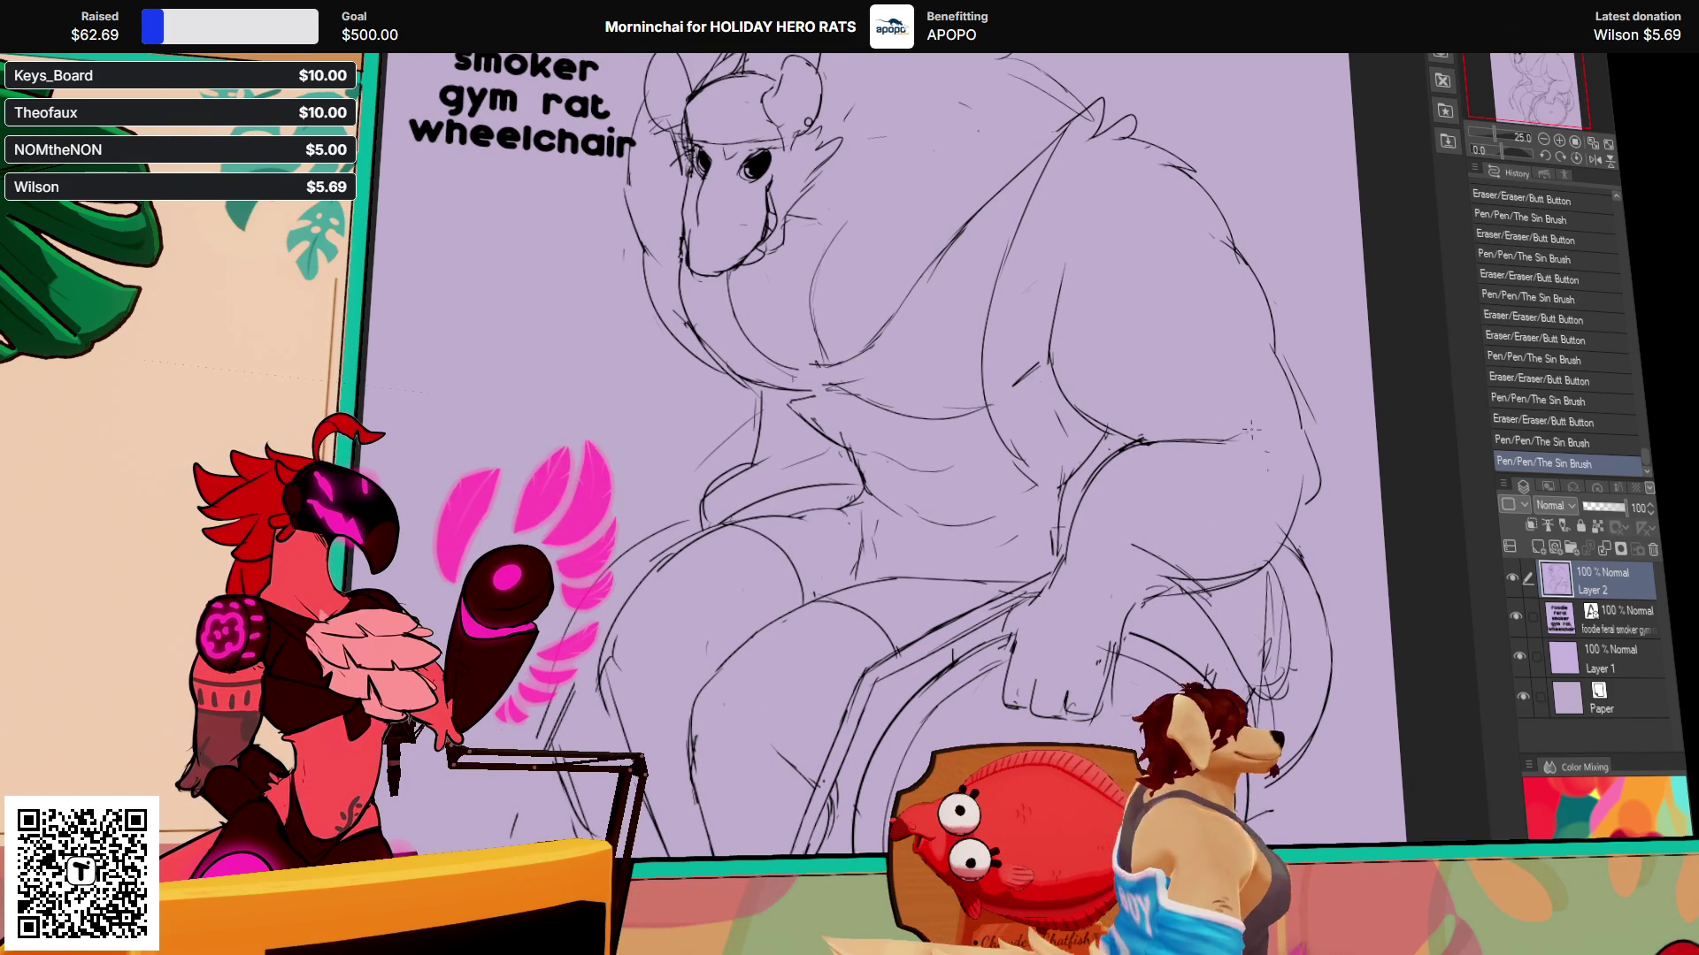
mouse_move(1150, 548)
left_mouse_down()
mouse_move(1186, 579)
mouse_move(1151, 623)
left_mouse_up()
mouse_move(1035, 584)
left_mouse_down()
mouse_move(1061, 611)
mouse_move(1120, 611)
mouse_move(1176, 646)
left_mouse_up()
Step: Sketch the fist gripping the wheel, redrawing its bottom lines and undoing poor strokes
mouse_move(1009, 619)
left_mouse_down()
mouse_move(1026, 708)
mouse_move(1062, 712)
left_mouse_up()
mouse_move(1057, 655)
left_mouse_down()
mouse_move(1084, 708)
mouse_move(1079, 646)
left_mouse_up()
left_click_drag(1169, 688, 1144, 650)
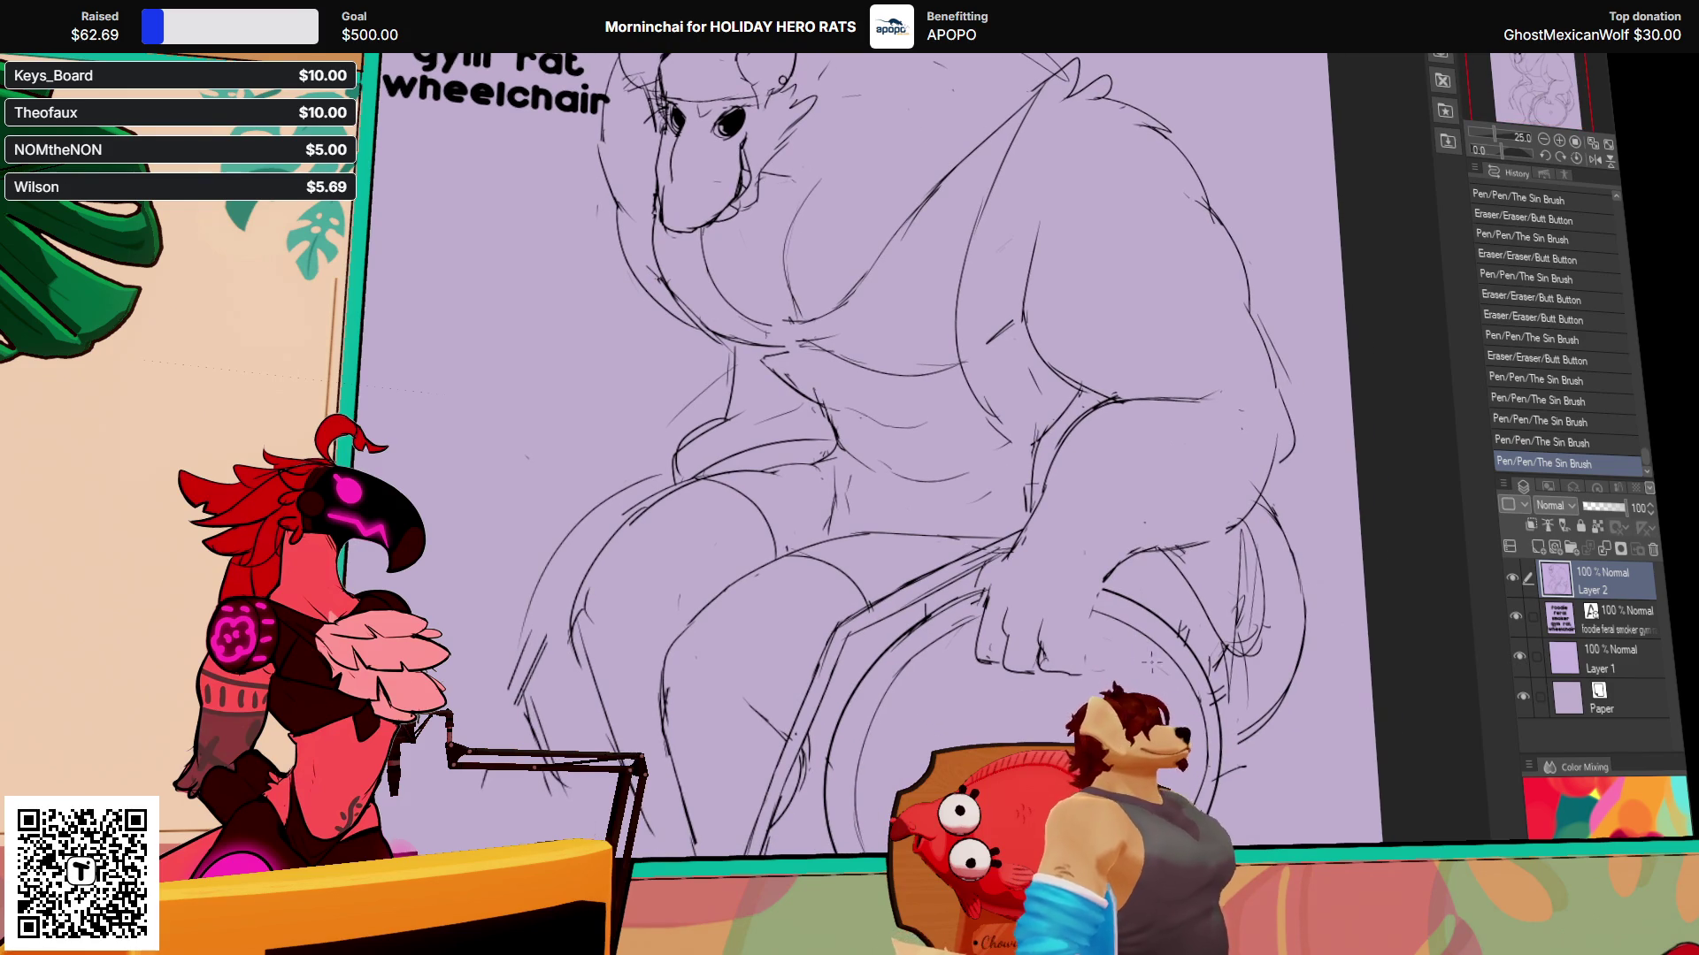
left_click_drag(1017, 661, 1084, 670)
key("ctrl+z")
left_click_drag(1022, 665, 1086, 669)
left_click_drag(1026, 668, 1090, 674)
mouse_move(990, 620)
left_mouse_down()
mouse_move(1086, 670)
mouse_move(1066, 676)
left_mouse_up()
mouse_move(1026, 664)
left_mouse_down()
mouse_move(1053, 682)
mouse_move(1018, 649)
mouse_move(1057, 708)
mouse_move(1070, 691)
mouse_move(1050, 661)
mouse_move(1050, 677)
left_mouse_up()
key("ctrl+z")
key("ctrl+z")
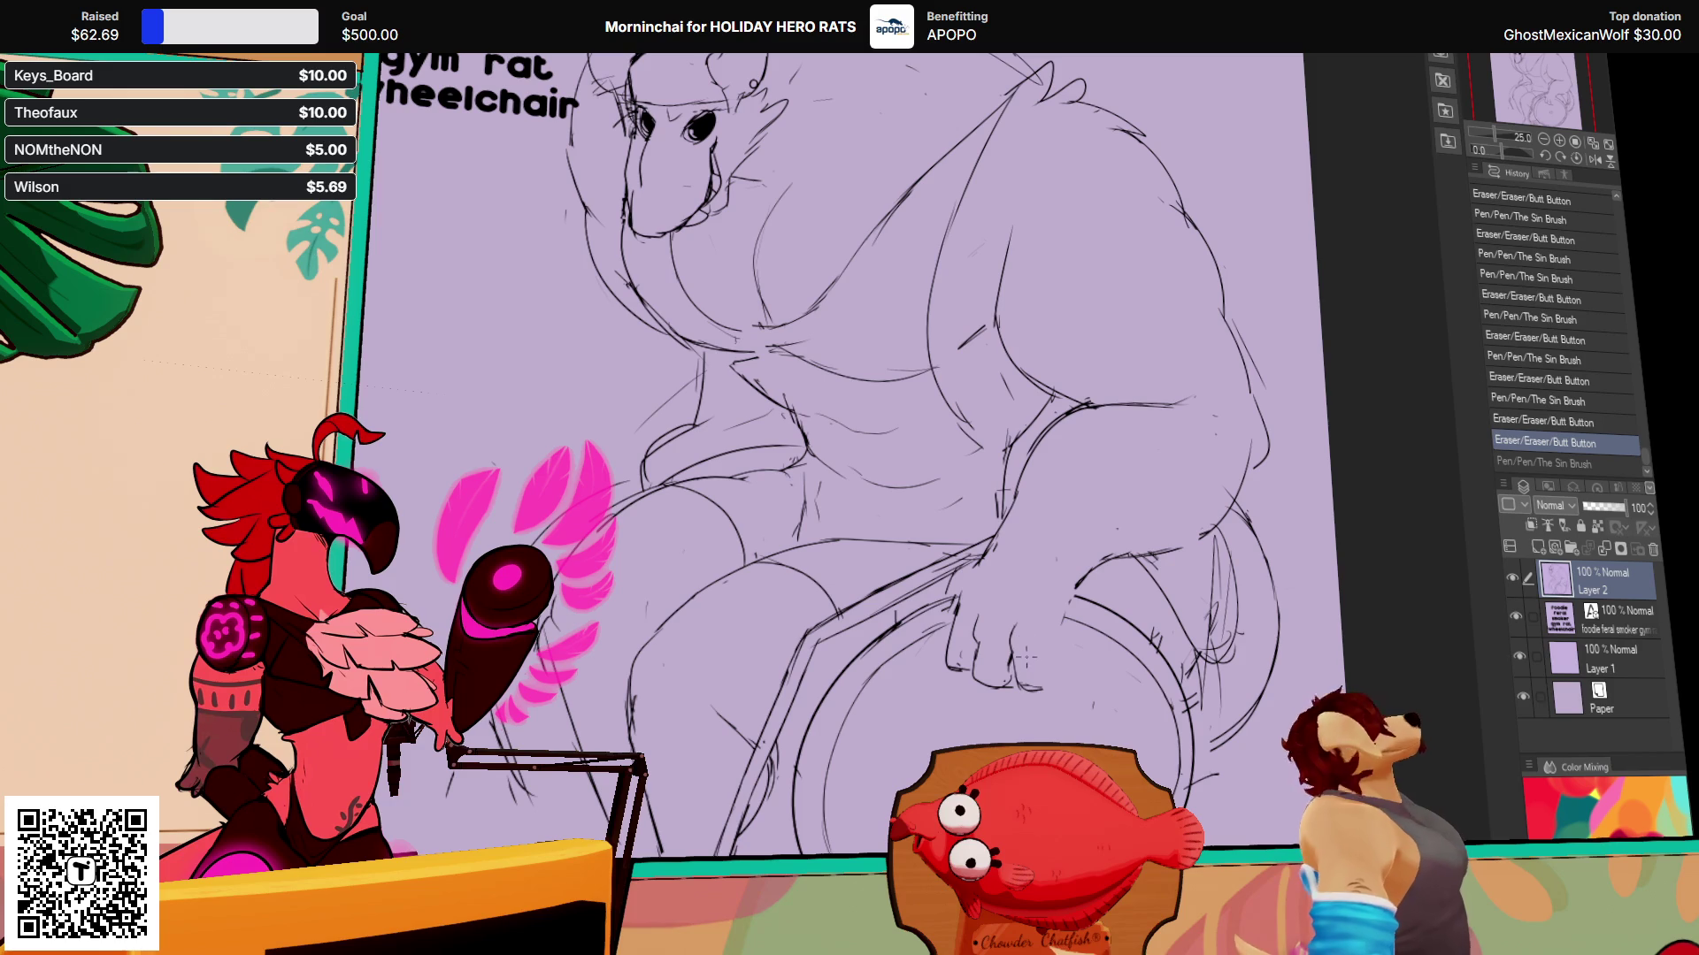
Step: Redraw the thumb and the hand's grip on the wheel
mouse_move(951, 611)
left_mouse_down()
mouse_move(964, 646)
mouse_move(1035, 649)
left_mouse_up()
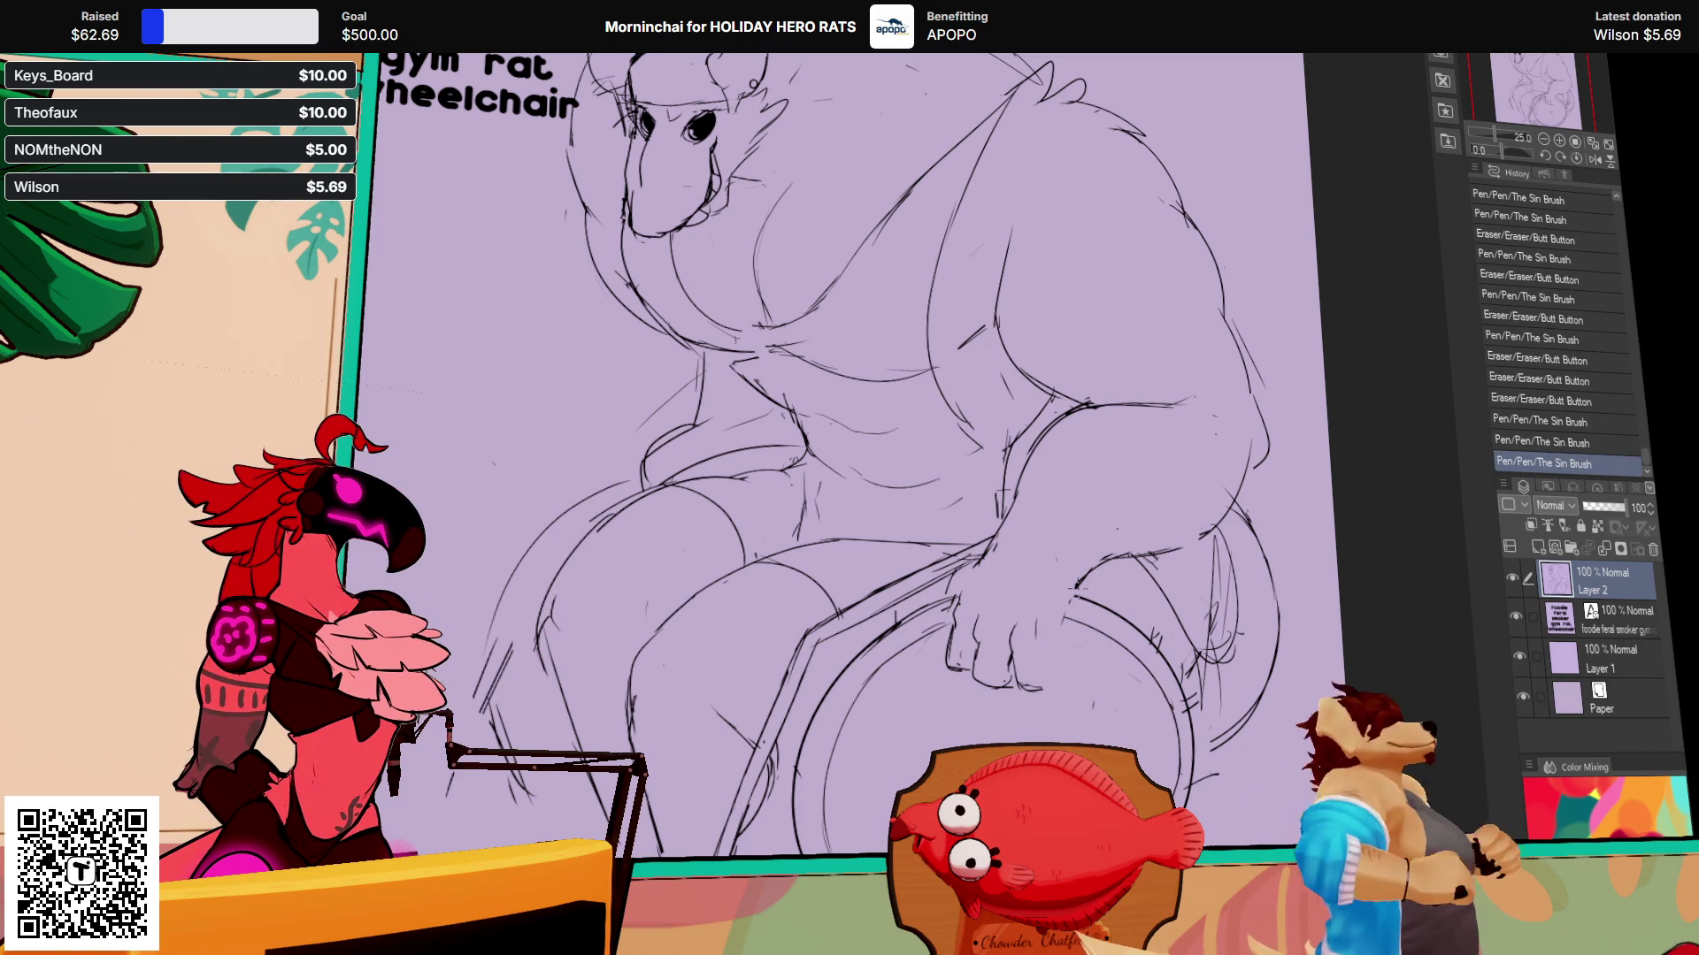
key("ctrl+z")
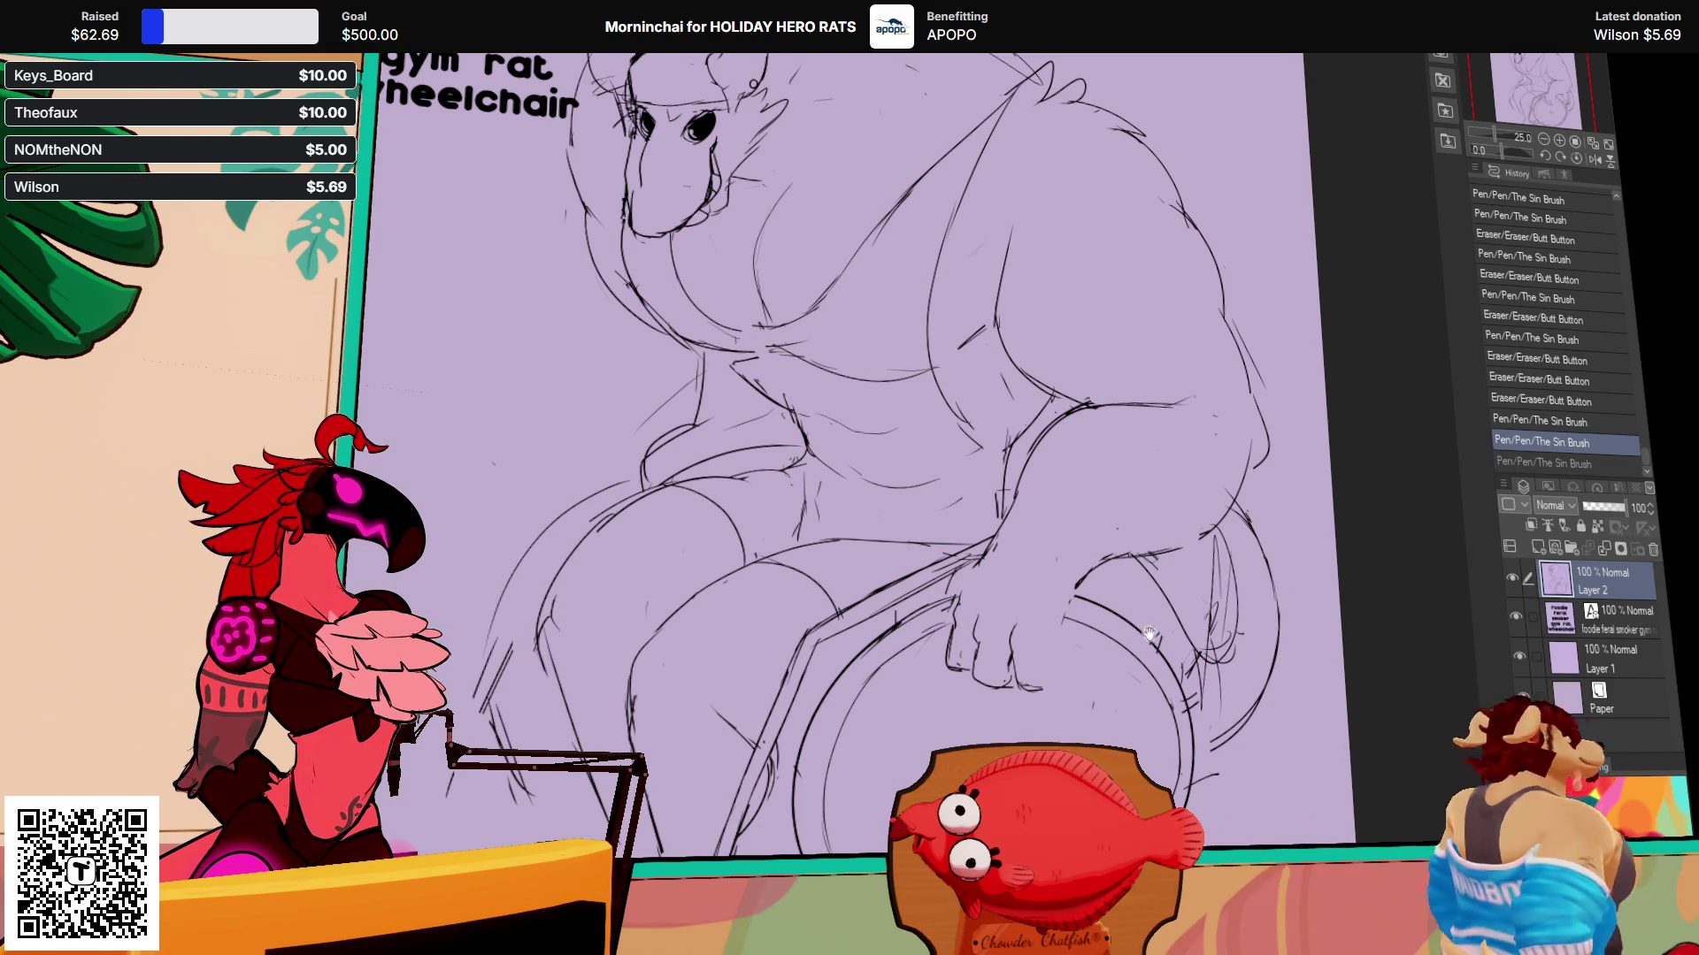
left_click_drag(1140, 634, 1111, 641)
left_click_drag(946, 575, 986, 542)
left_click_drag(960, 557, 999, 526)
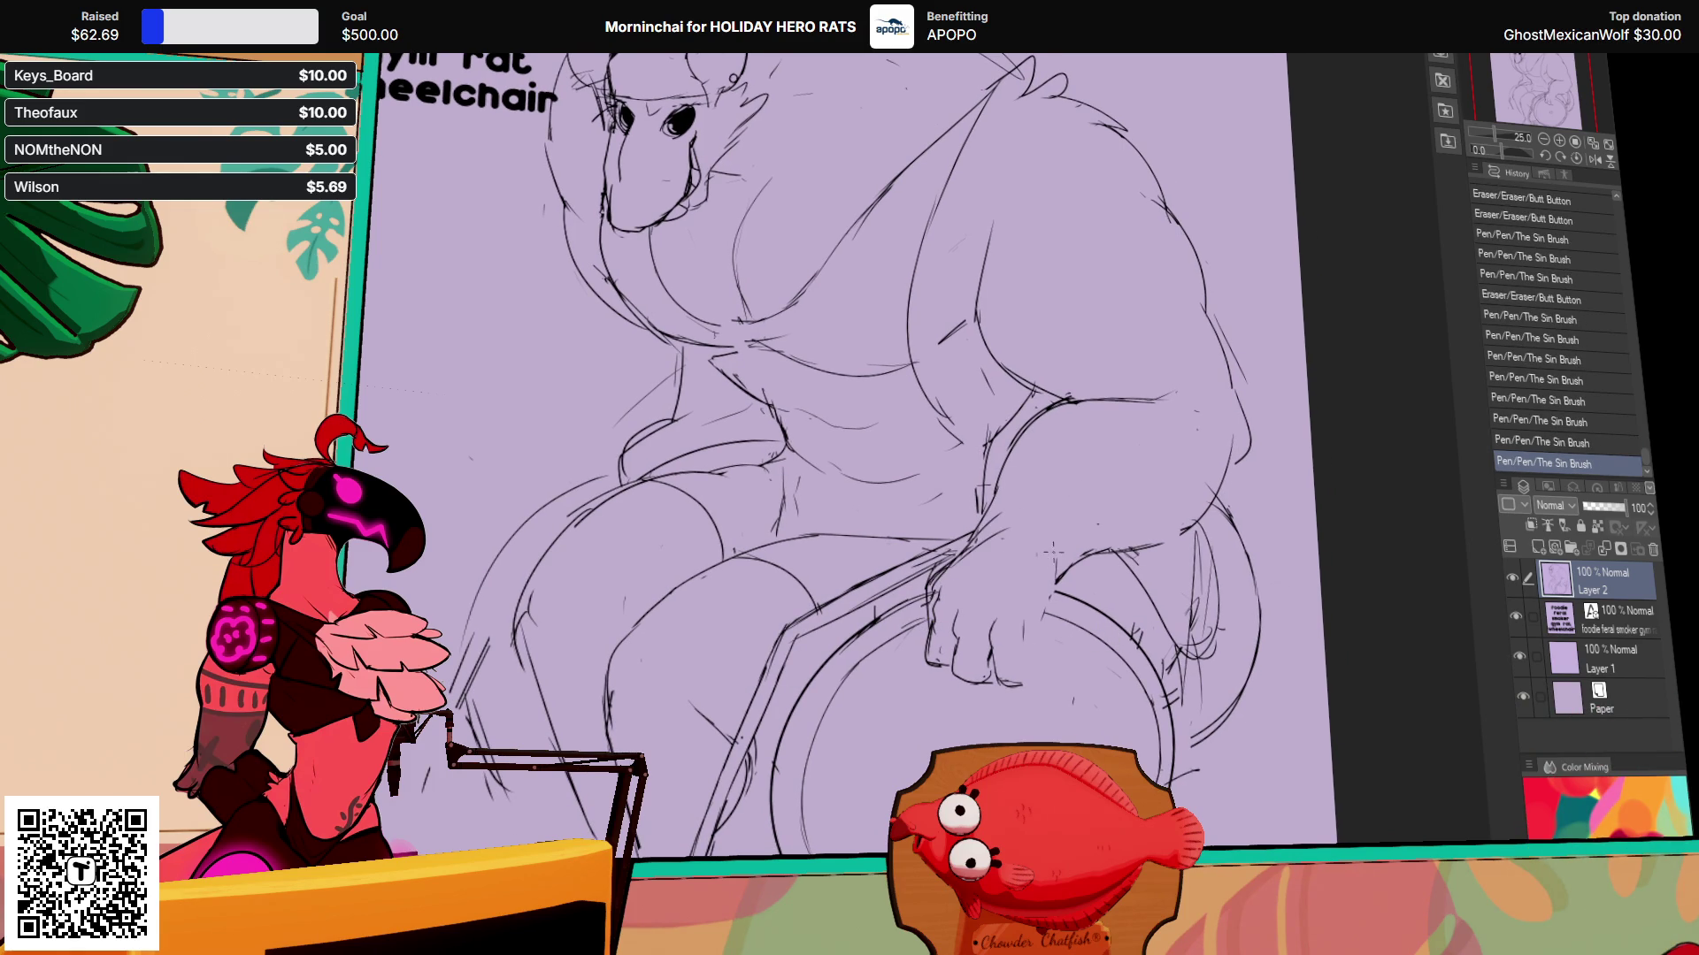
left_click_drag(926, 469, 903, 429)
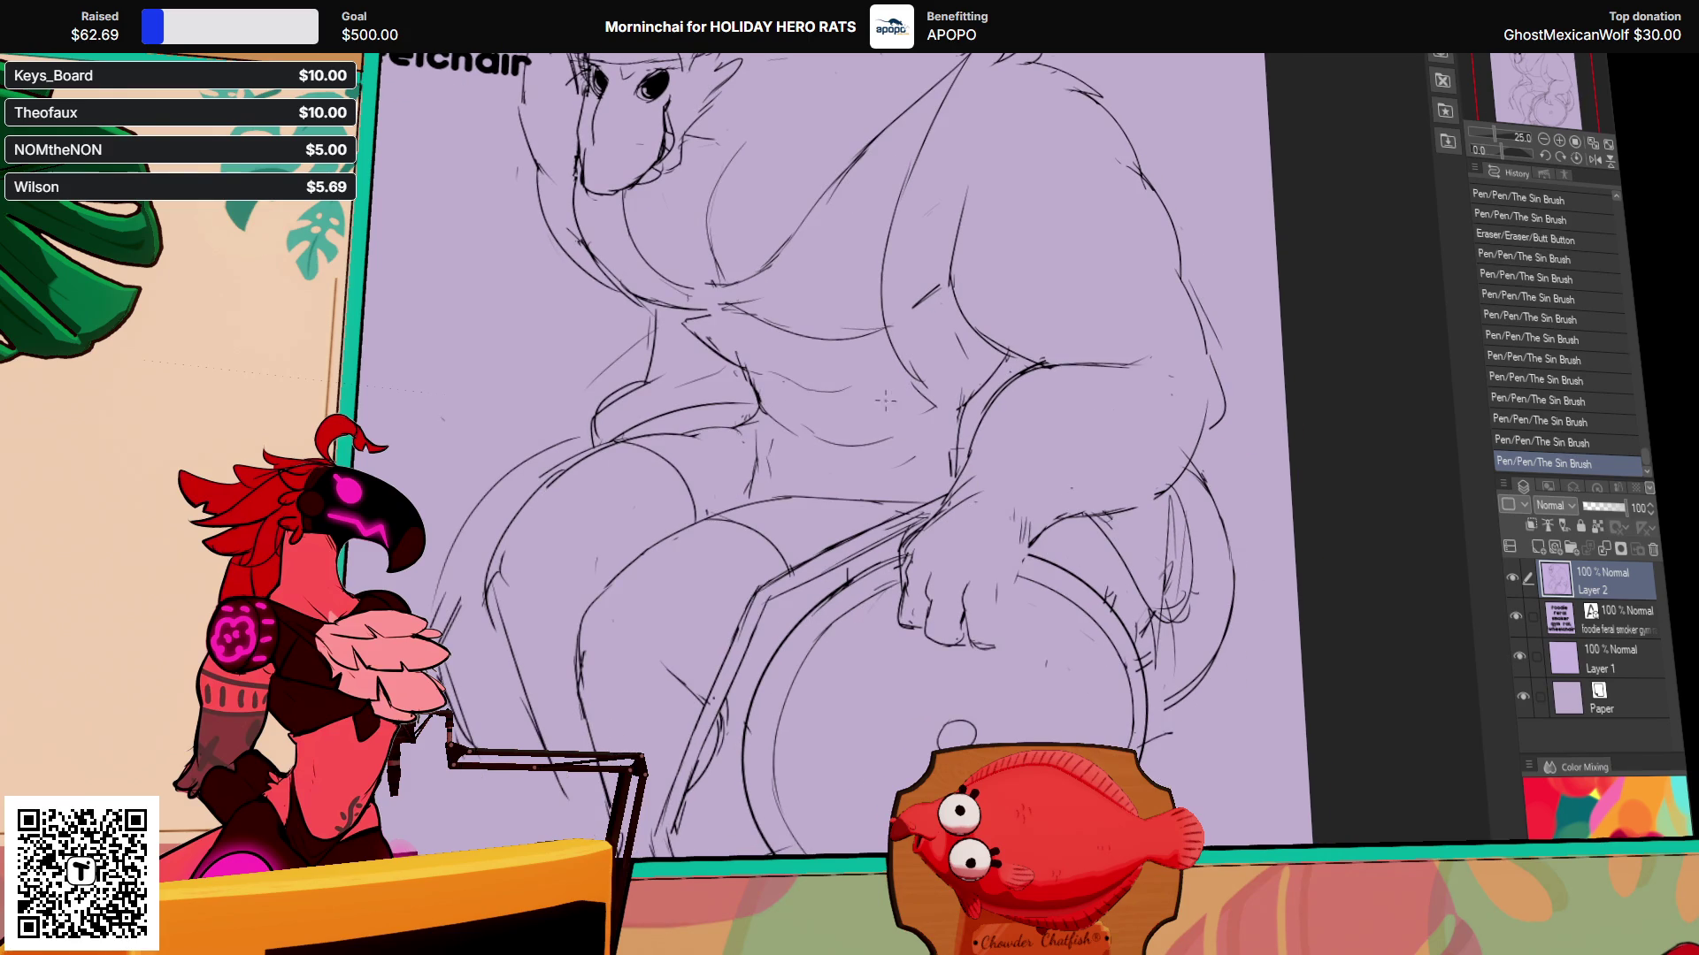
Step: Add and redraw short strokes on the hand on the wheel
scroll(1041, 506, "down", 2)
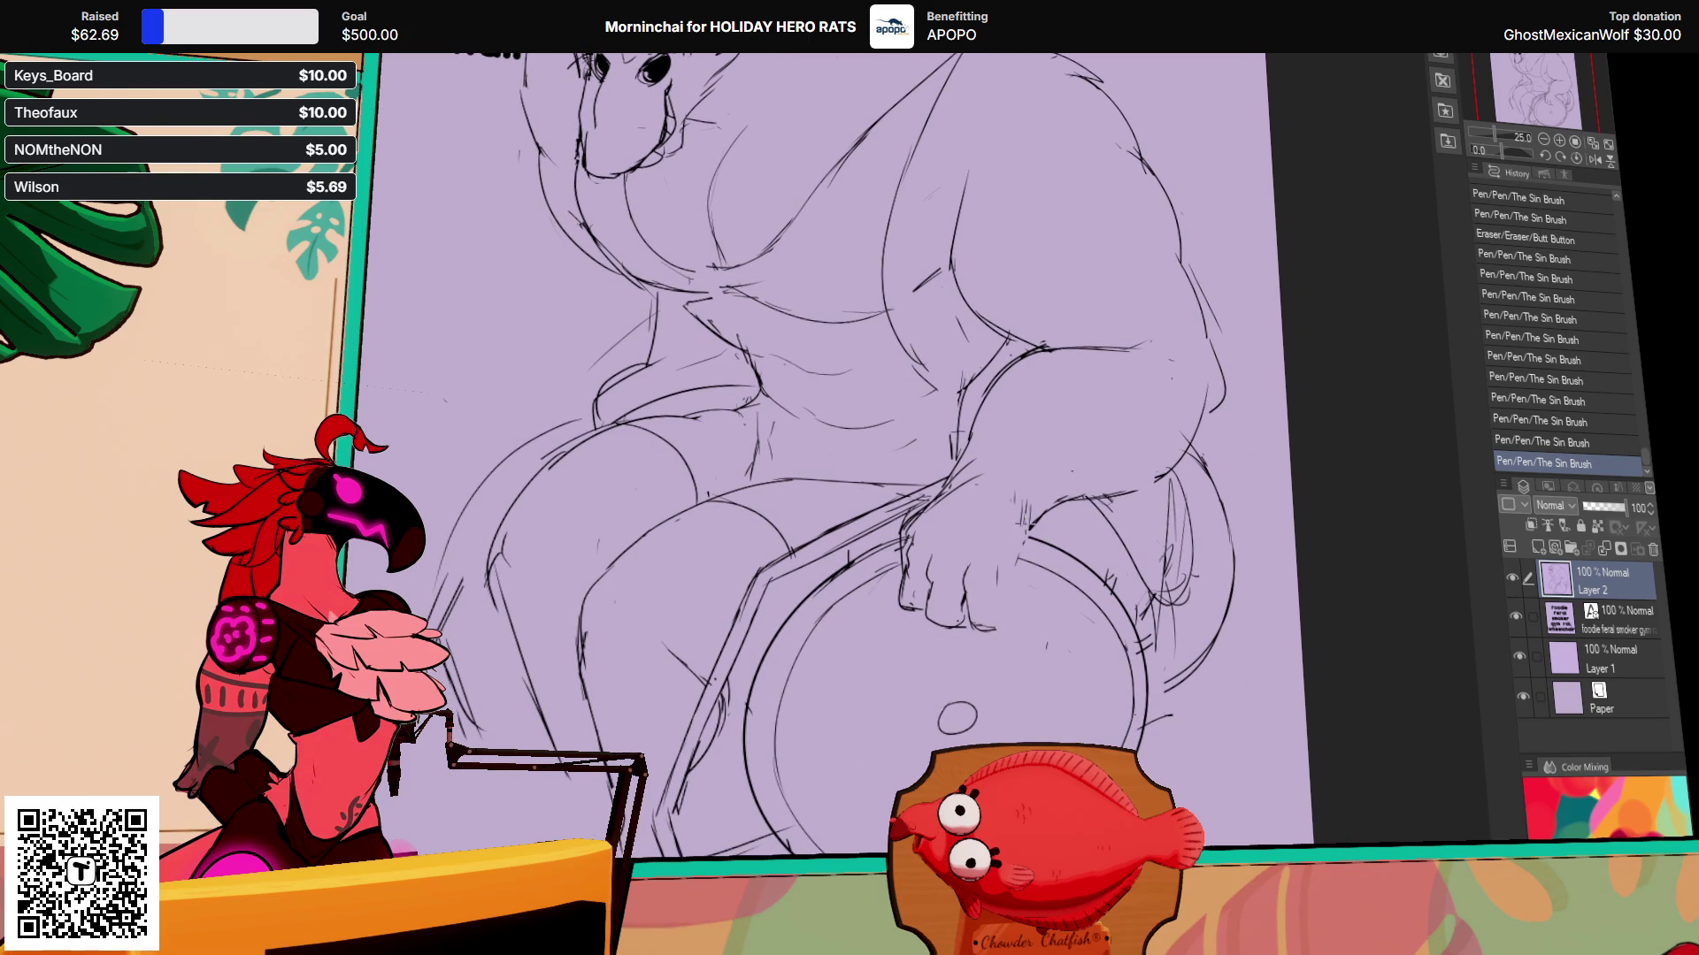
left_click_drag(1026, 516, 1017, 584)
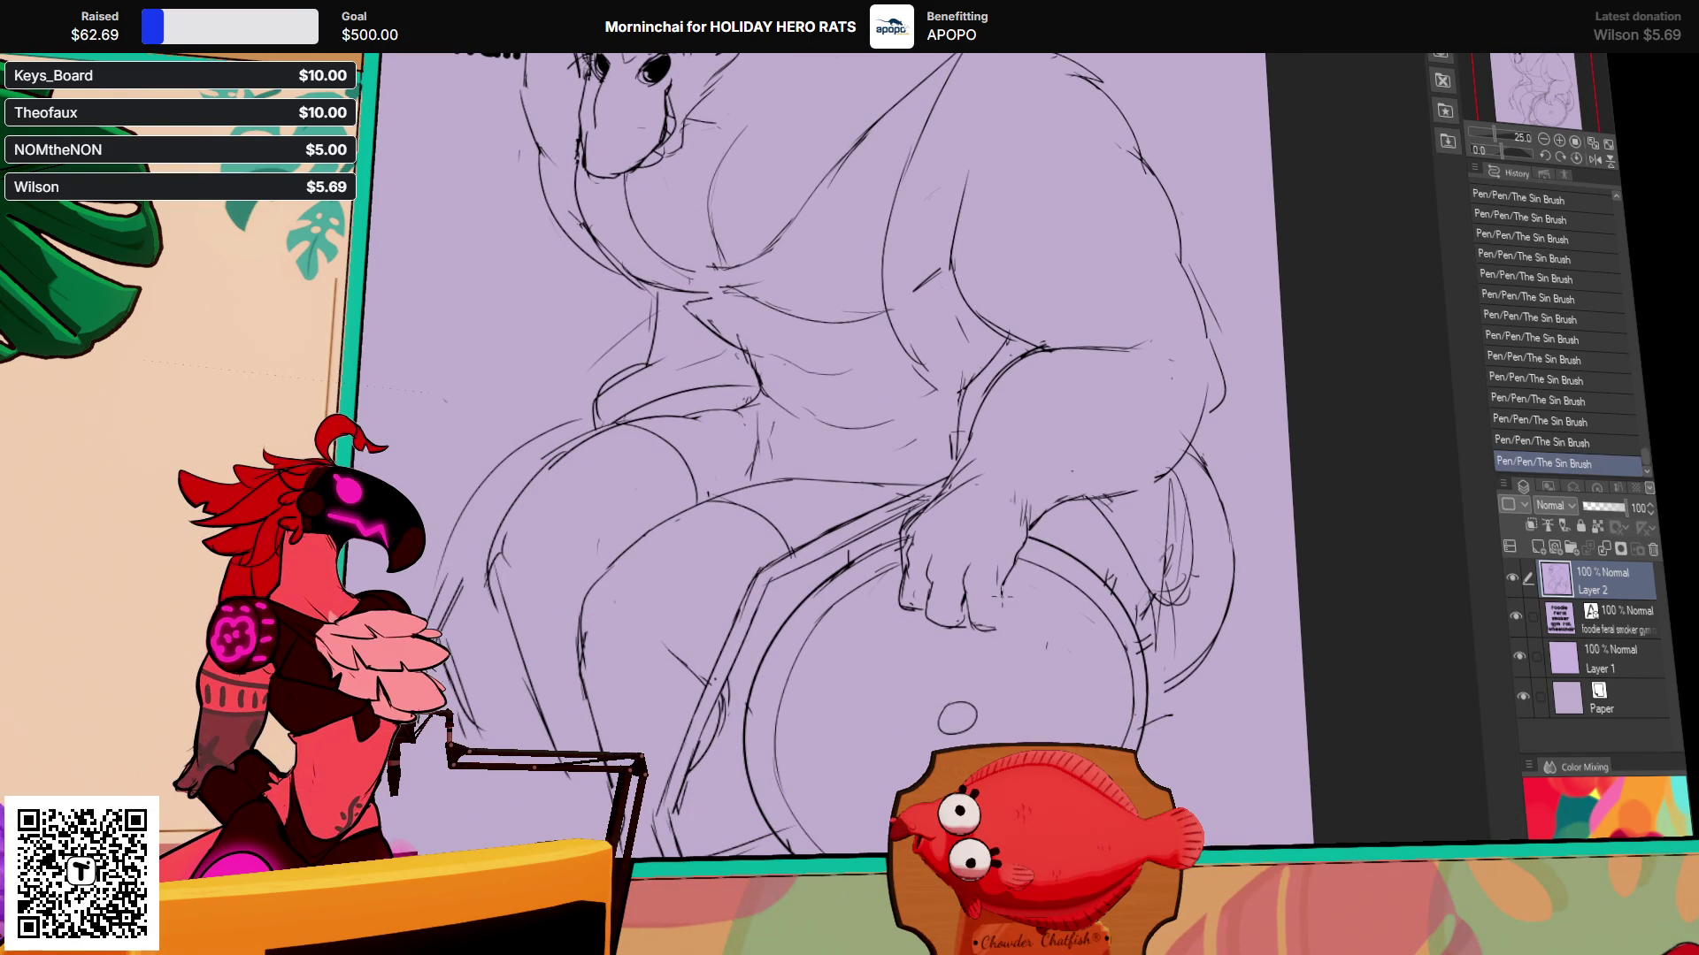
left_click_drag(1057, 518, 1066, 526)
left_click_drag(1062, 517, 1070, 524)
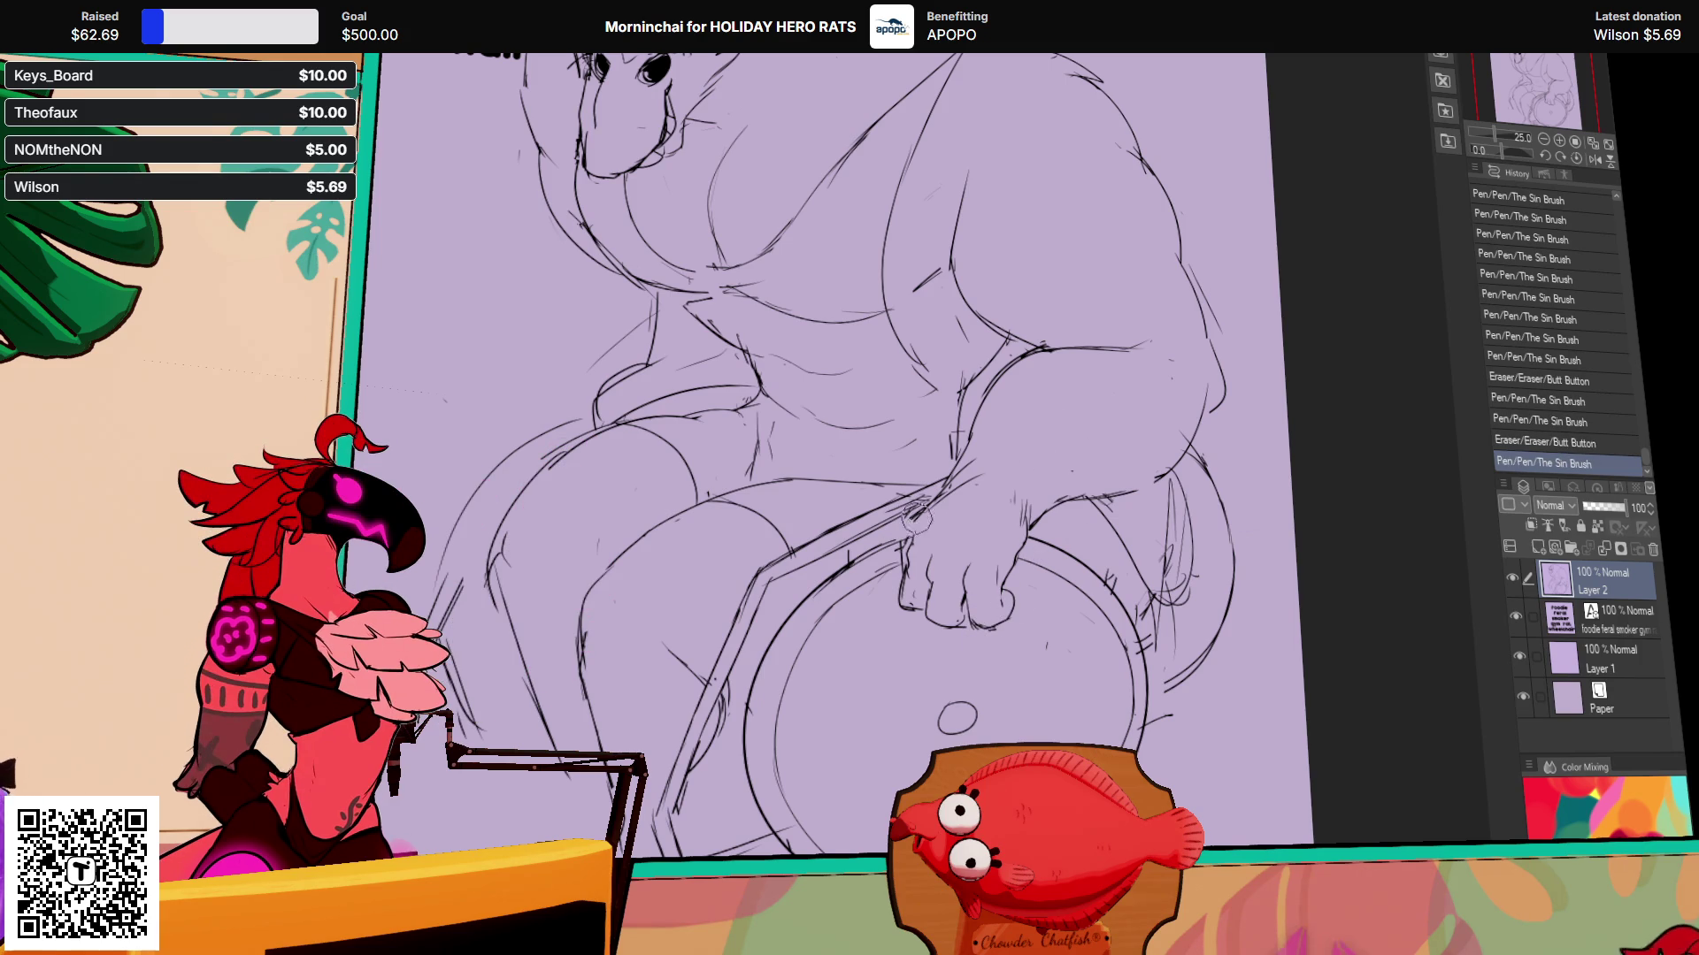
left_click_drag(933, 504, 902, 531)
left_click_drag(893, 500, 929, 526)
left_click_drag(1008, 389, 1022, 403)
left_click_drag(1009, 389, 1022, 402)
left_click_drag(1009, 389, 1018, 402)
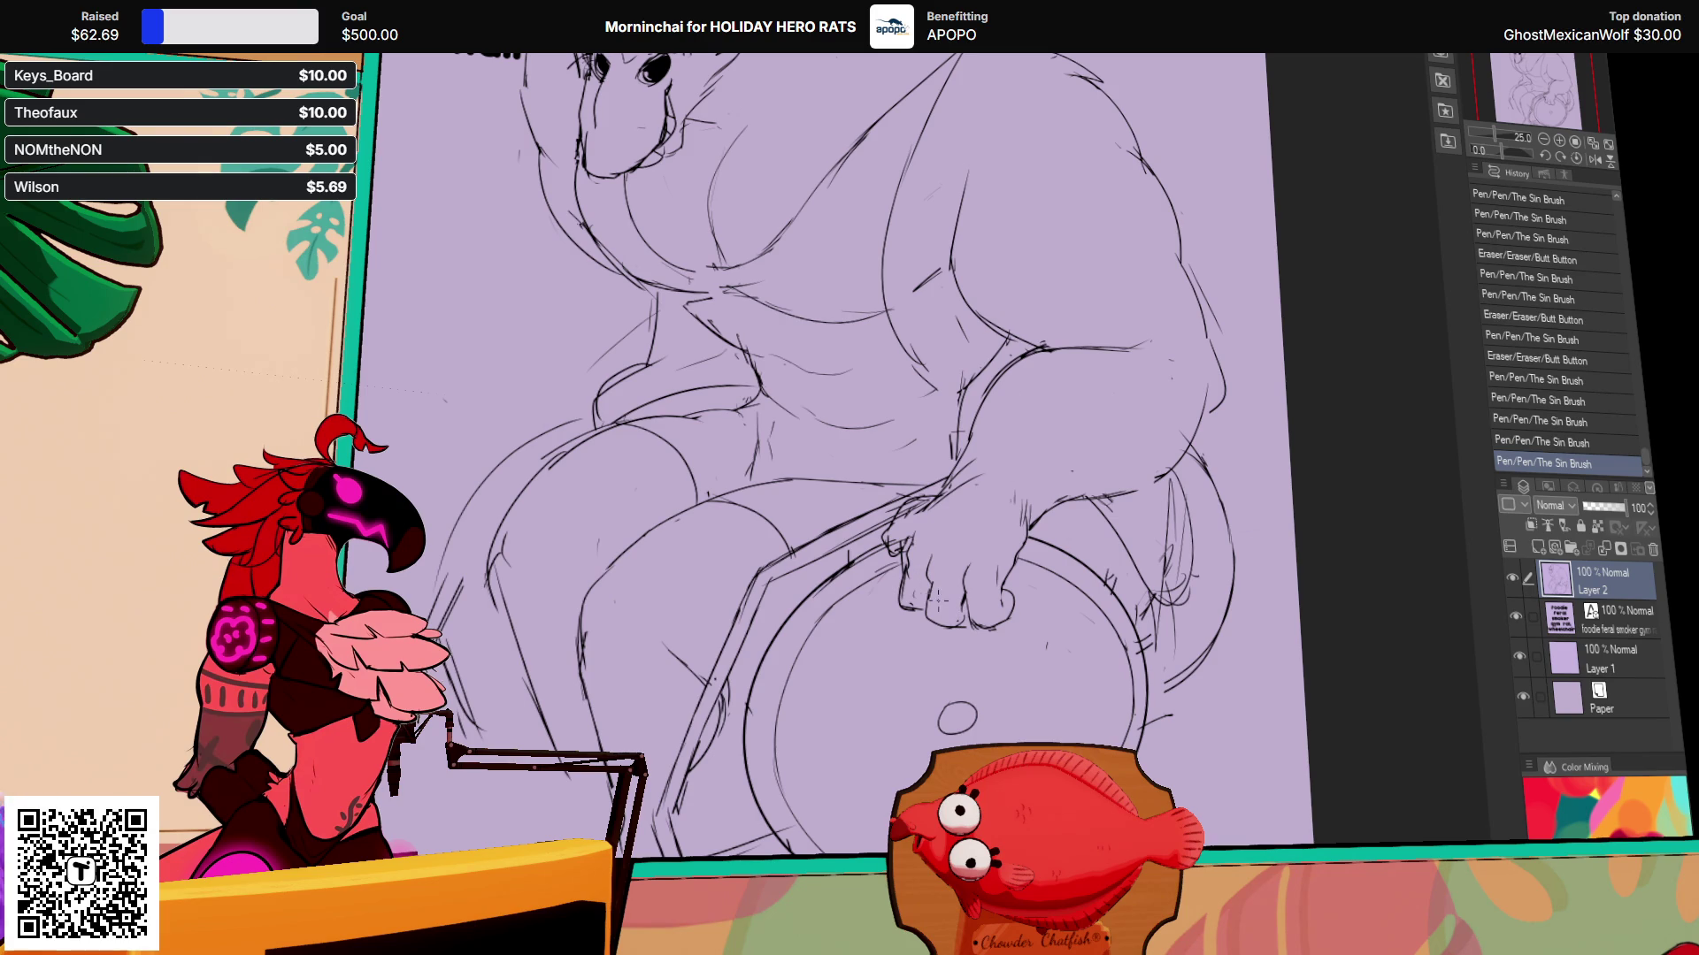
Step: Erase and redraw small marks across the rat's body below the wheelchair label
mouse_move(960, 382)
left_mouse_down()
mouse_move(1054, 448)
mouse_move(1157, 318)
left_mouse_up()
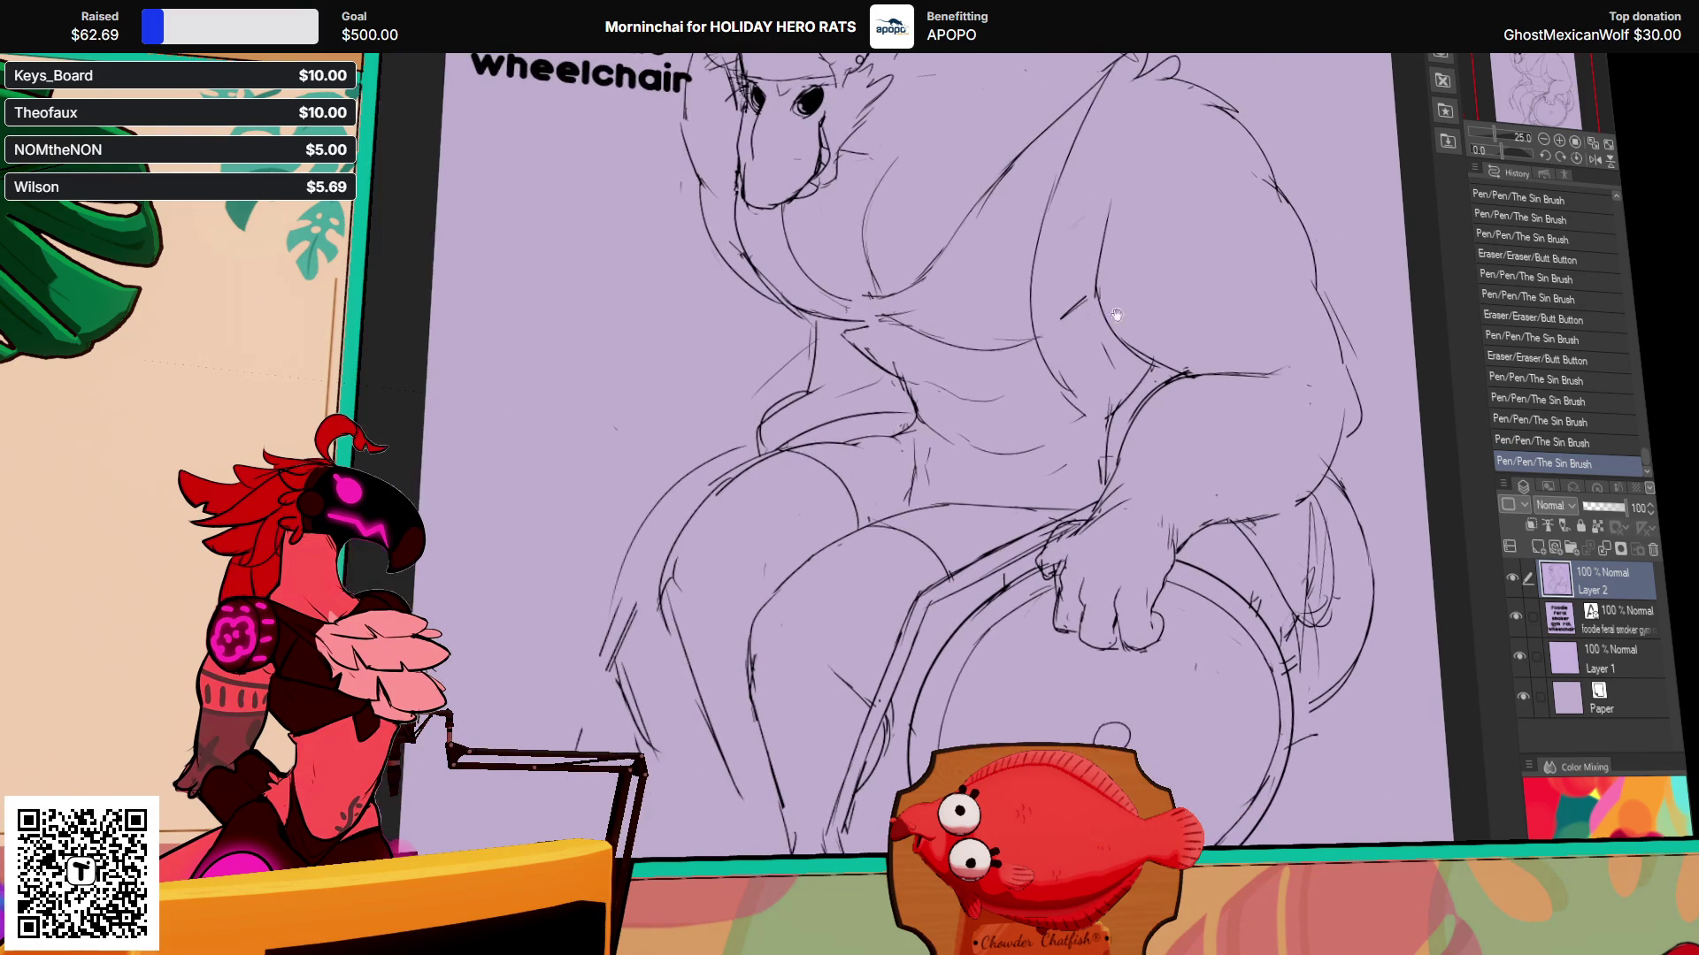
mouse_move(779, 389)
left_mouse_down()
mouse_move(792, 411)
mouse_move(752, 450)
mouse_move(778, 429)
left_mouse_up()
mouse_move(746, 430)
left_mouse_down()
mouse_move(807, 390)
mouse_move(770, 442)
left_mouse_up()
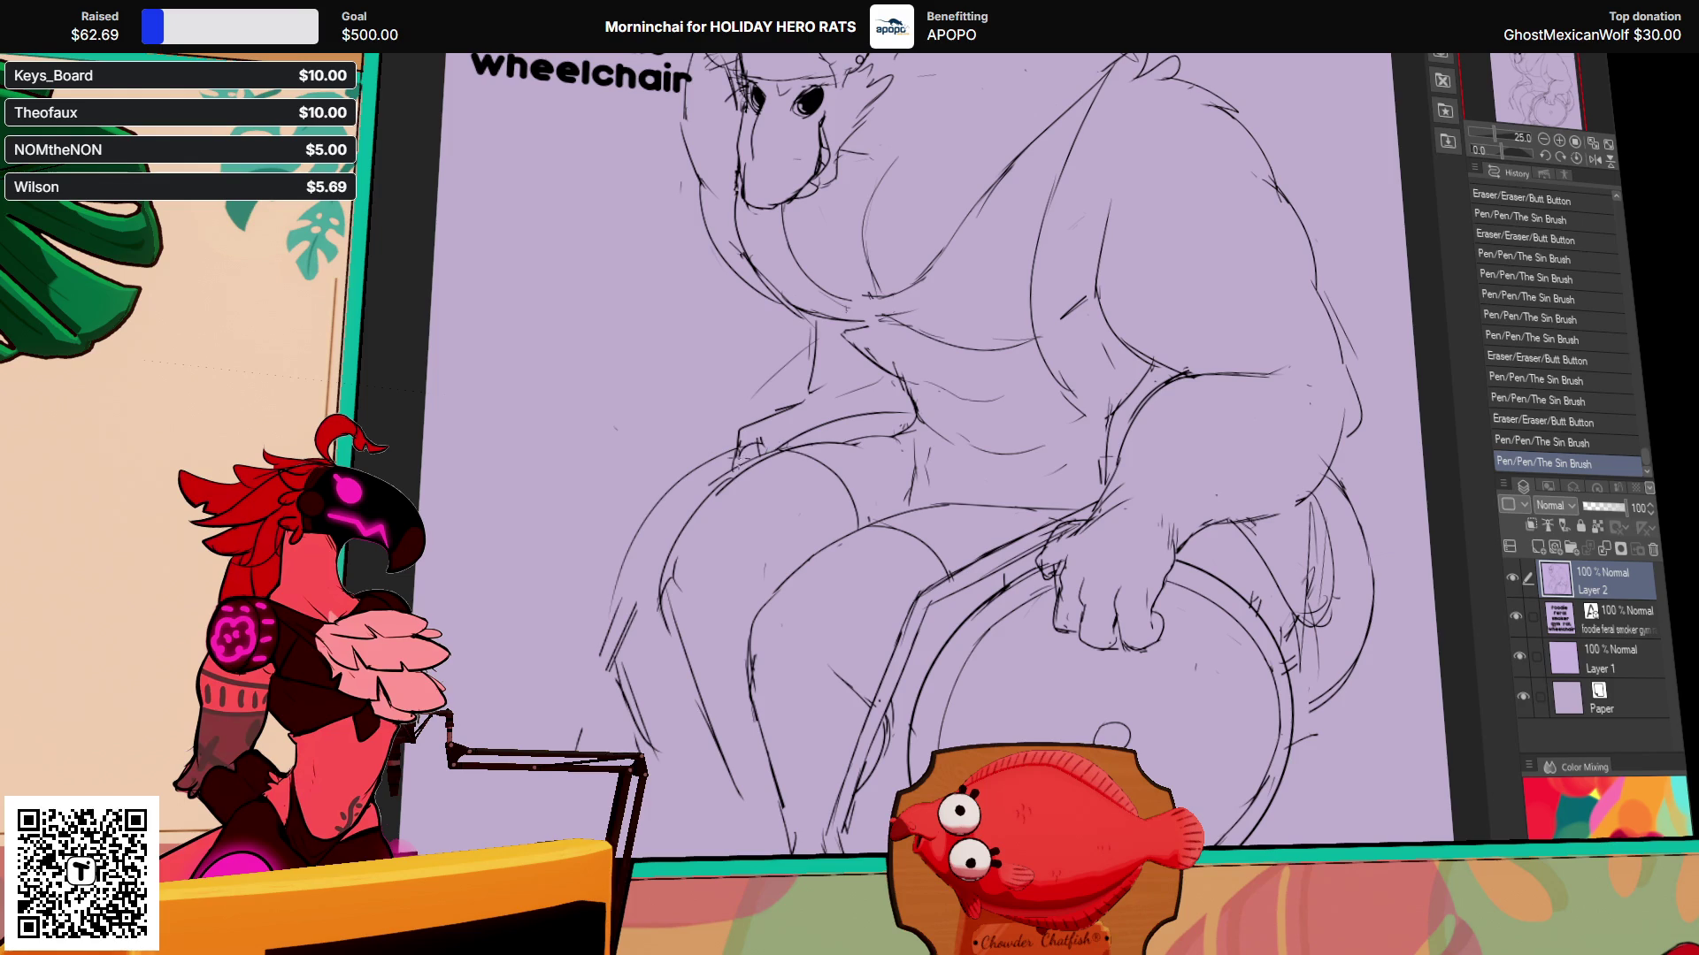
left_click_drag(964, 346, 965, 464)
left_click_drag(810, 438, 818, 446)
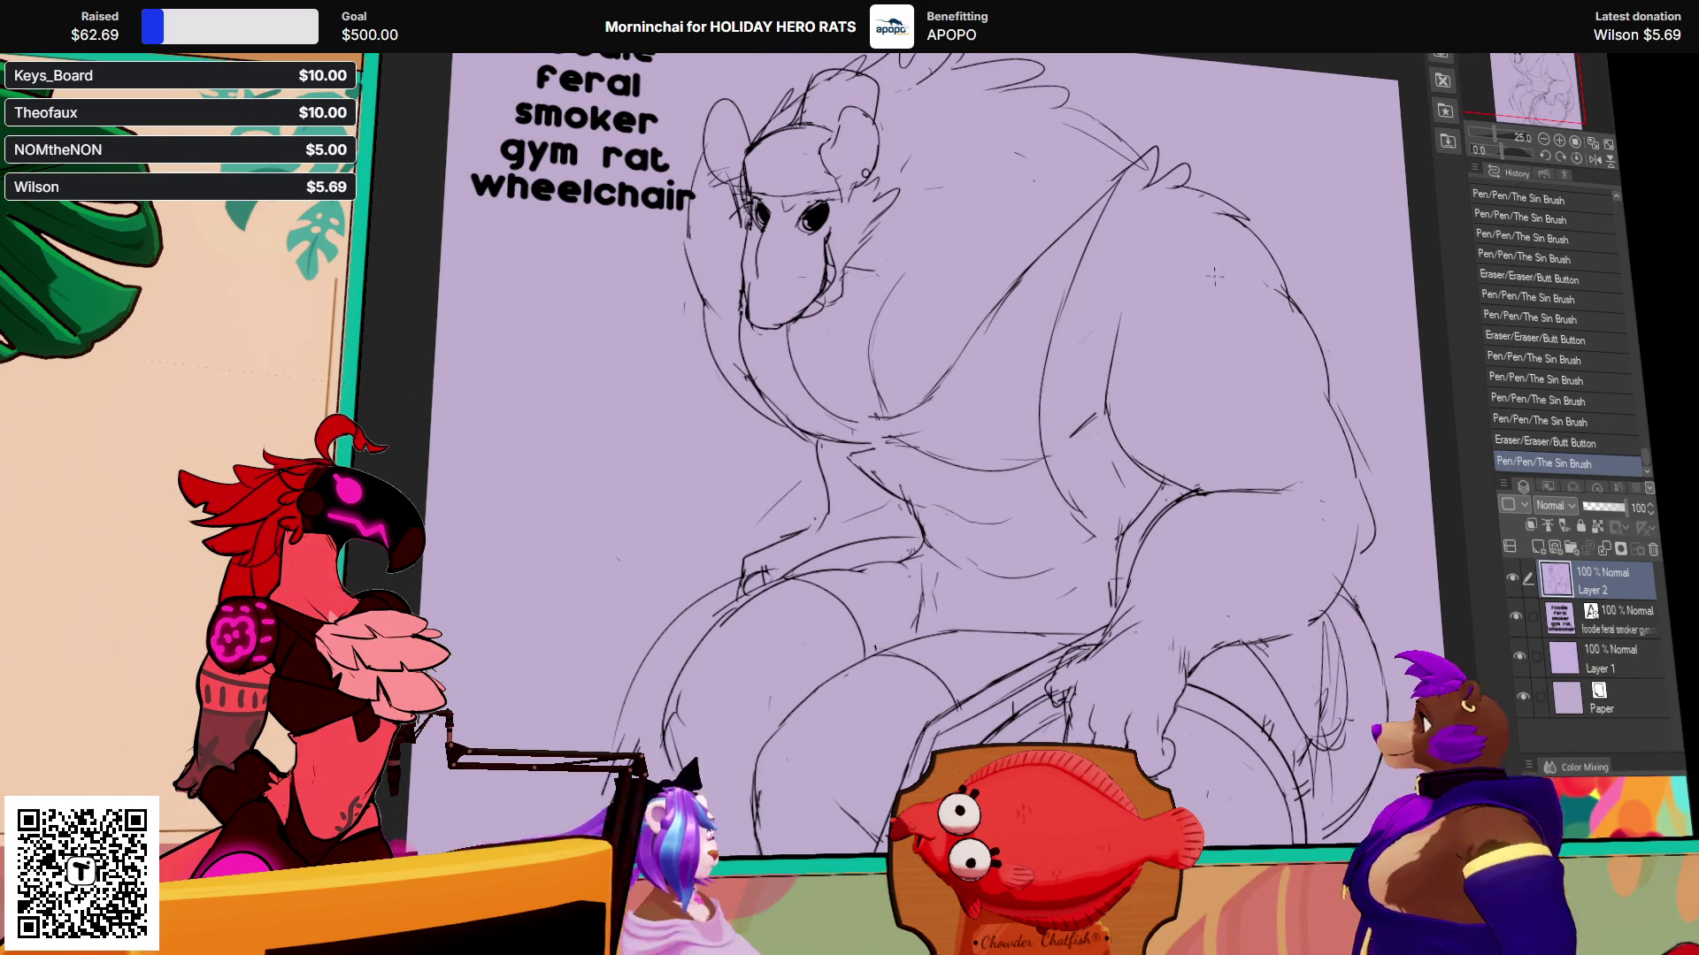
mouse_move(1192, 540)
left_mouse_down()
mouse_move(1157, 474)
mouse_move(1166, 516)
mouse_move(1128, 509)
left_mouse_up()
Step: Refine the small lines on the forearm and arm, undoing unwanted pen strokes
mouse_move(1124, 517)
left_mouse_down()
mouse_move(1150, 493)
mouse_move(1119, 477)
mouse_move(1090, 520)
left_mouse_up()
key("ctrl+z")
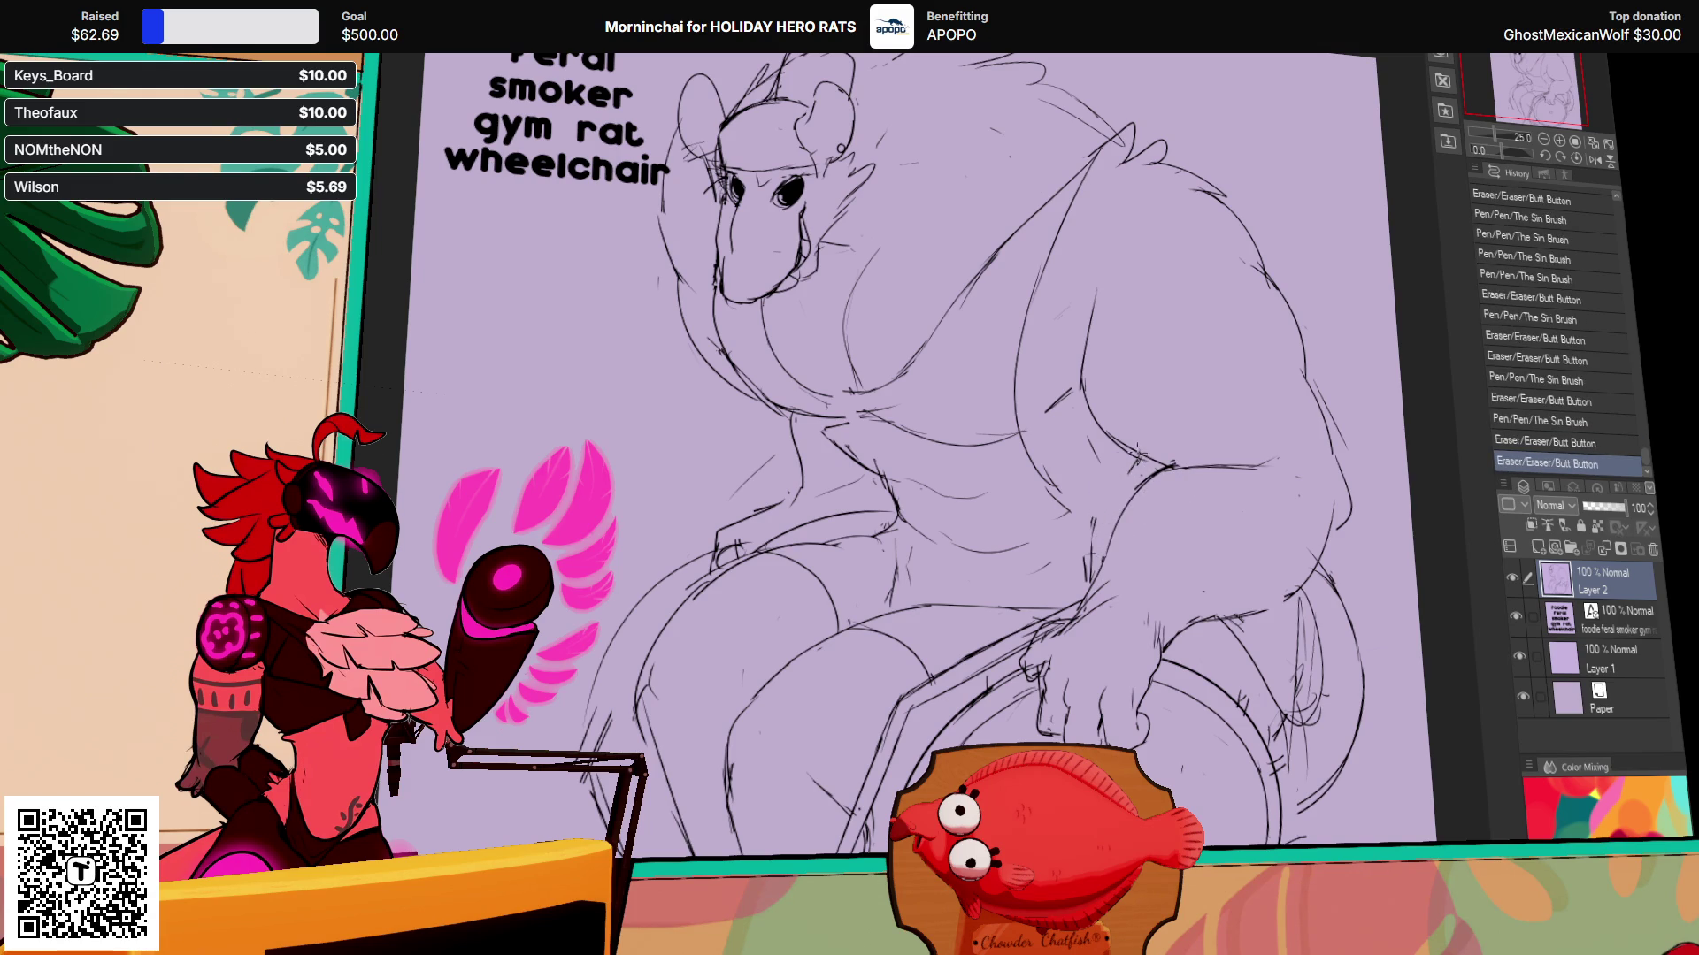
left_click_drag(1137, 455, 1079, 544)
mouse_move(1102, 513)
left_mouse_down()
mouse_move(1075, 553)
mouse_move(1061, 537)
mouse_move(1110, 488)
mouse_move(1062, 491)
left_mouse_up()
mouse_move(1062, 491)
left_mouse_down()
mouse_move(1030, 442)
mouse_move(1058, 475)
mouse_move(1062, 451)
mouse_move(1034, 466)
mouse_move(1083, 408)
left_mouse_up()
key("ctrl+z")
key("ctrl+z")
key("ctrl+z")
key("ctrl+z")
left_click_drag(1284, 233, 1266, 278)
Step: Dab away small bits of line and redraw the strokes on the rat's shoulder
mouse_move(1045, 287)
left_mouse_down()
mouse_move(1037, 239)
mouse_move(1031, 261)
mouse_move(1003, 232)
left_mouse_up()
left_click(1036, 322)
left_click(1036, 323)
left_click(1039, 319)
left_click(1042, 316)
left_click_drag(1221, 409, 1235, 425)
mouse_move(1226, 586)
left_mouse_down()
mouse_move(1191, 445)
mouse_move(1234, 394)
mouse_move(1221, 469)
left_mouse_up()
left_click(1256, 383)
left_click_drag(1263, 366, 1267, 382)
Step: Touch up the small lines at the rat's elbow and over its chest
left_click_drag(1412, 236, 1377, 254)
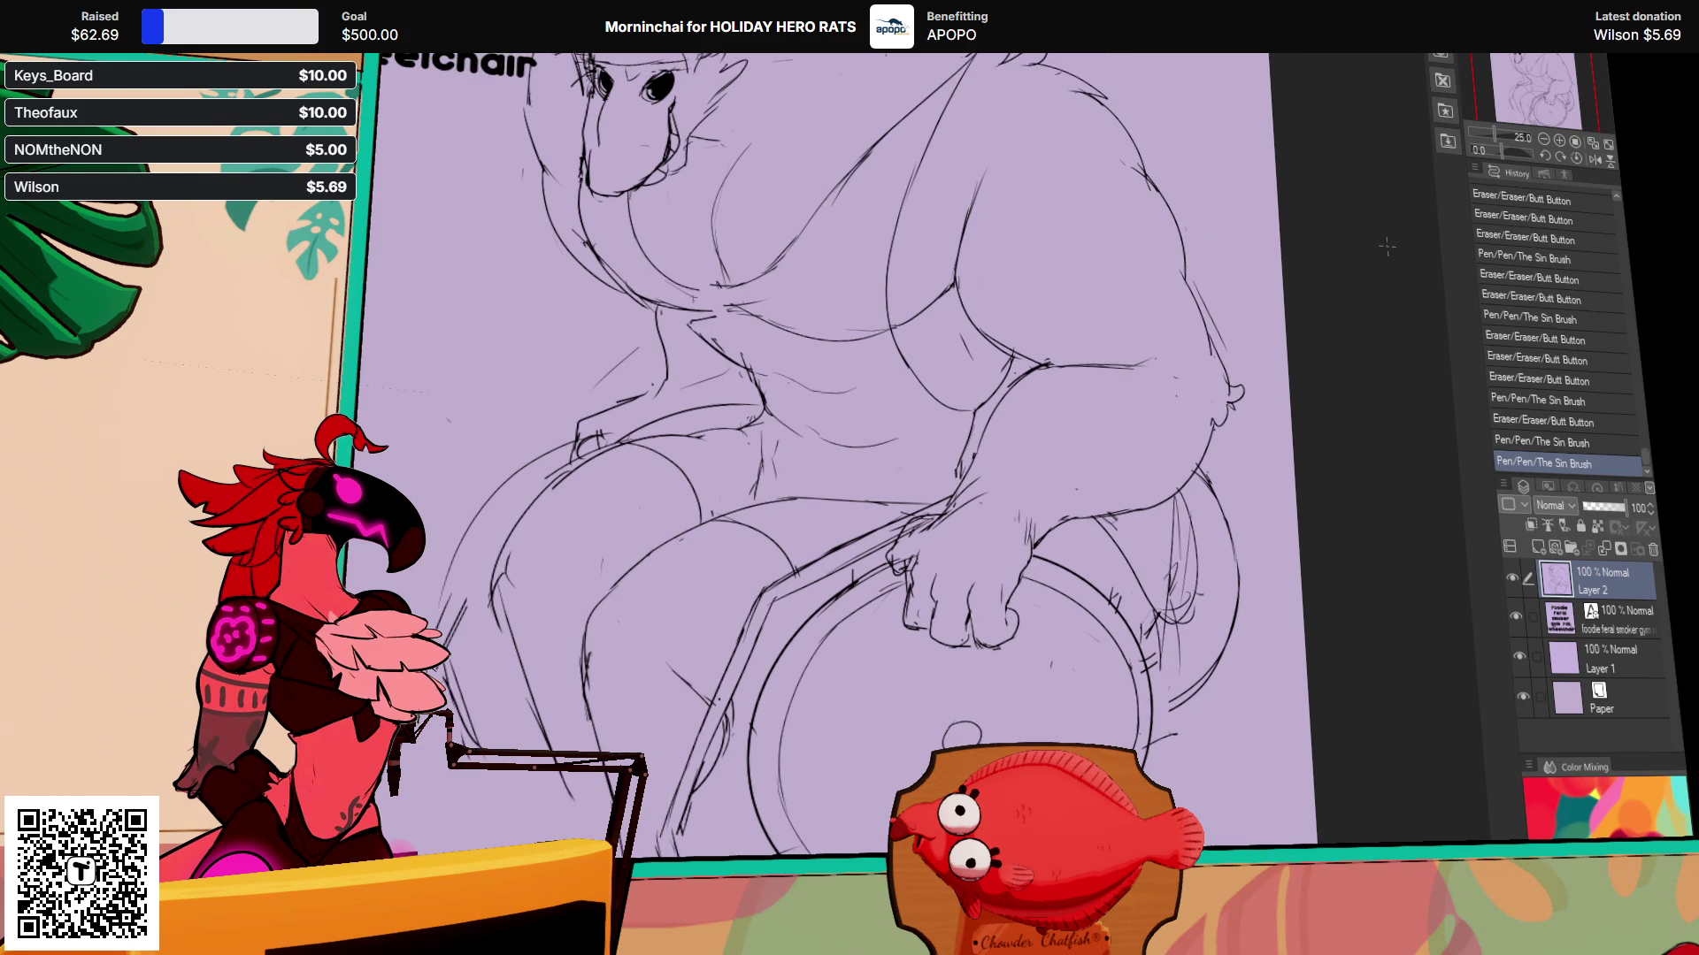
mouse_move(1141, 364)
left_mouse_down()
mouse_move(1124, 384)
mouse_move(1150, 382)
left_mouse_up()
left_click(1070, 382)
left_click_drag(1150, 382, 1159, 384)
mouse_move(854, 499)
left_mouse_down()
mouse_move(1008, 510)
mouse_move(1028, 602)
left_mouse_up()
left_click_drag(828, 452, 832, 455)
left_click_drag(833, 455, 856, 469)
left_click_drag(858, 471, 861, 472)
mouse_move(832, 415)
left_mouse_down()
mouse_move(815, 383)
mouse_move(799, 403)
mouse_move(805, 366)
mouse_move(809, 451)
left_mouse_up()
Step: Touch up the lines beside the rat's head
scroll(878, 363, "down", 2)
left_click_drag(663, 416, 672, 464)
left_click_drag(659, 354, 677, 425)
left_click_drag(663, 363, 677, 415)
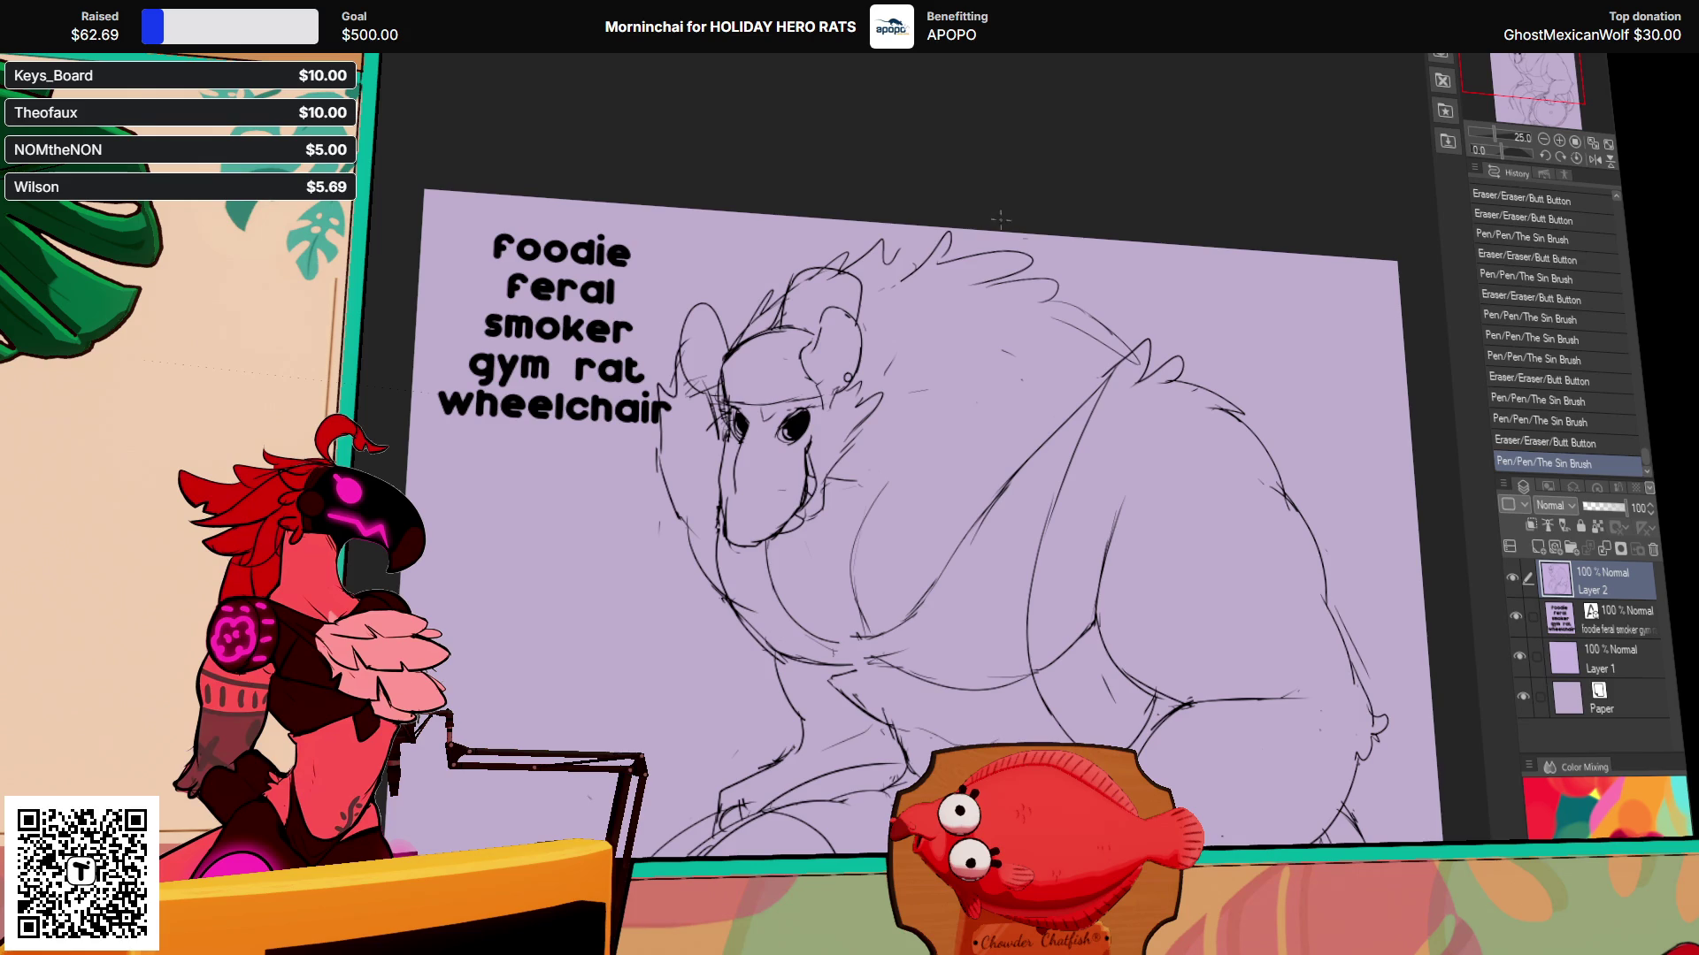
Step: Replace the head-top strokes with spiky fur and add fur curls along the back
left_click_drag(890, 281, 938, 243)
mouse_move(880, 283)
left_mouse_down()
mouse_move(925, 225)
mouse_move(929, 266)
mouse_move(1075, 261)
mouse_move(1110, 311)
left_mouse_up()
left_click_drag(942, 367, 920, 390)
mouse_move(889, 327)
left_mouse_down()
mouse_move(920, 299)
mouse_move(980, 315)
mouse_move(952, 388)
mouse_move(964, 320)
left_mouse_up()
mouse_move(960, 343)
left_mouse_down()
mouse_move(984, 317)
mouse_move(1027, 336)
mouse_move(989, 282)
mouse_move(1017, 281)
left_mouse_up()
Step: Redraw the head curls and mouth, then erase a stray torso line, undoing mistakes
mouse_move(803, 503)
left_mouse_down()
mouse_move(832, 529)
mouse_move(845, 462)
left_mouse_up()
left_click_drag(1071, 387, 1061, 320)
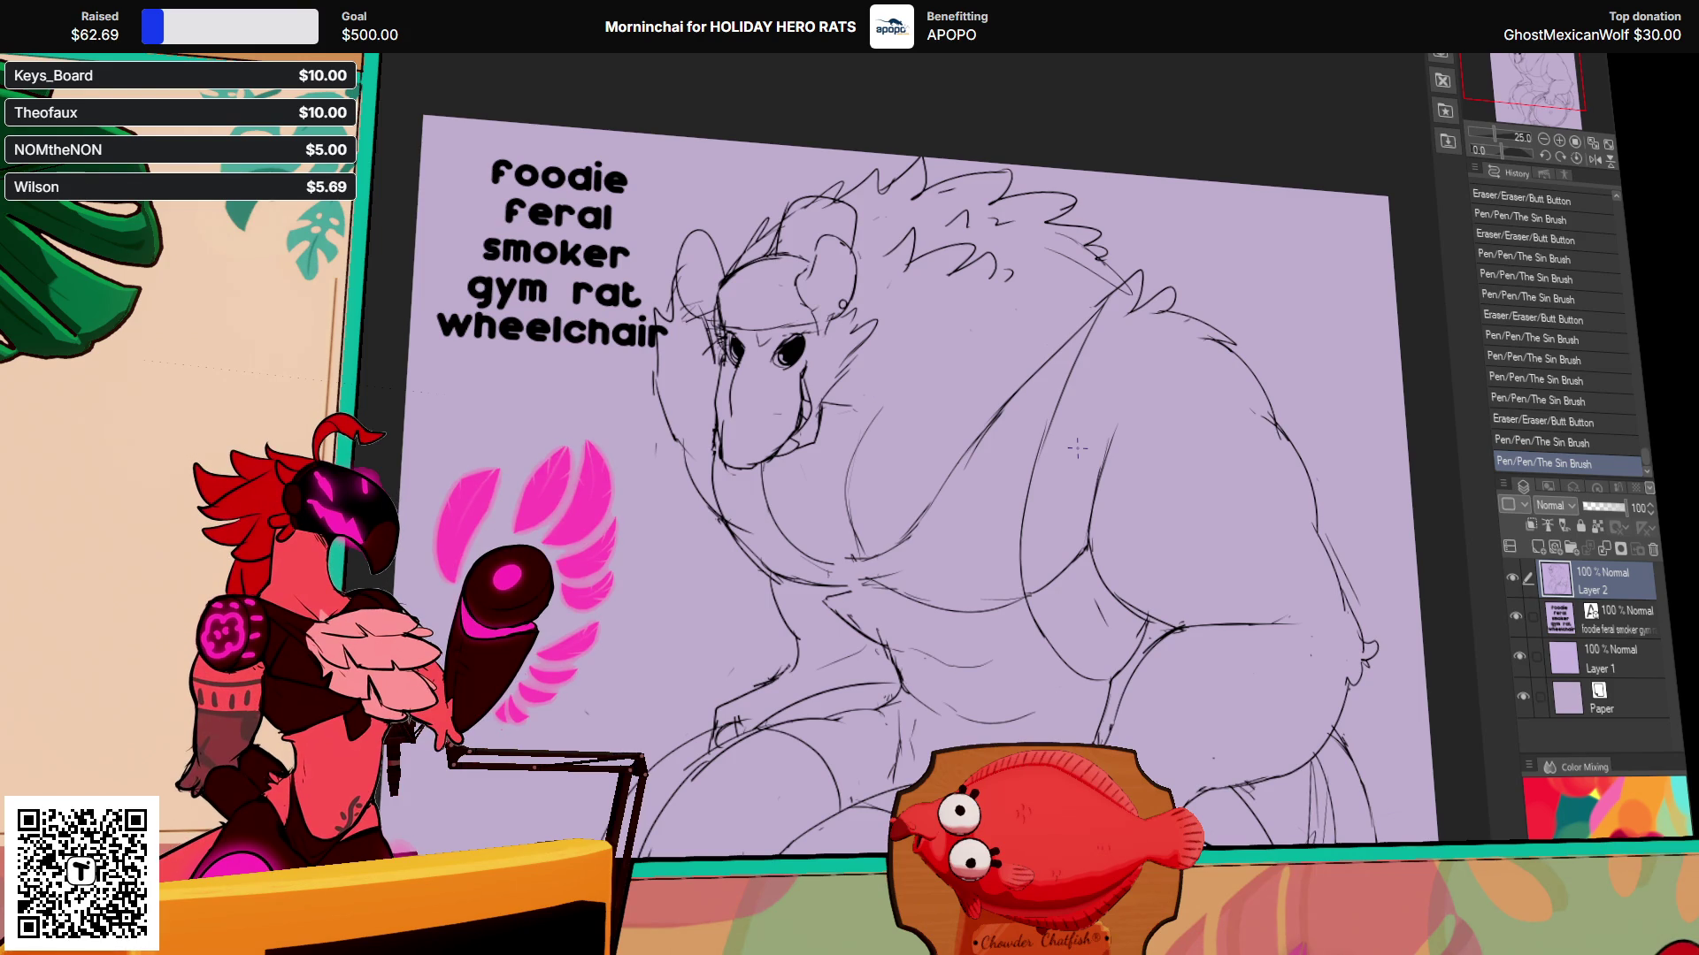
left_click_drag(1077, 448, 1093, 456)
key("ctrl+z")
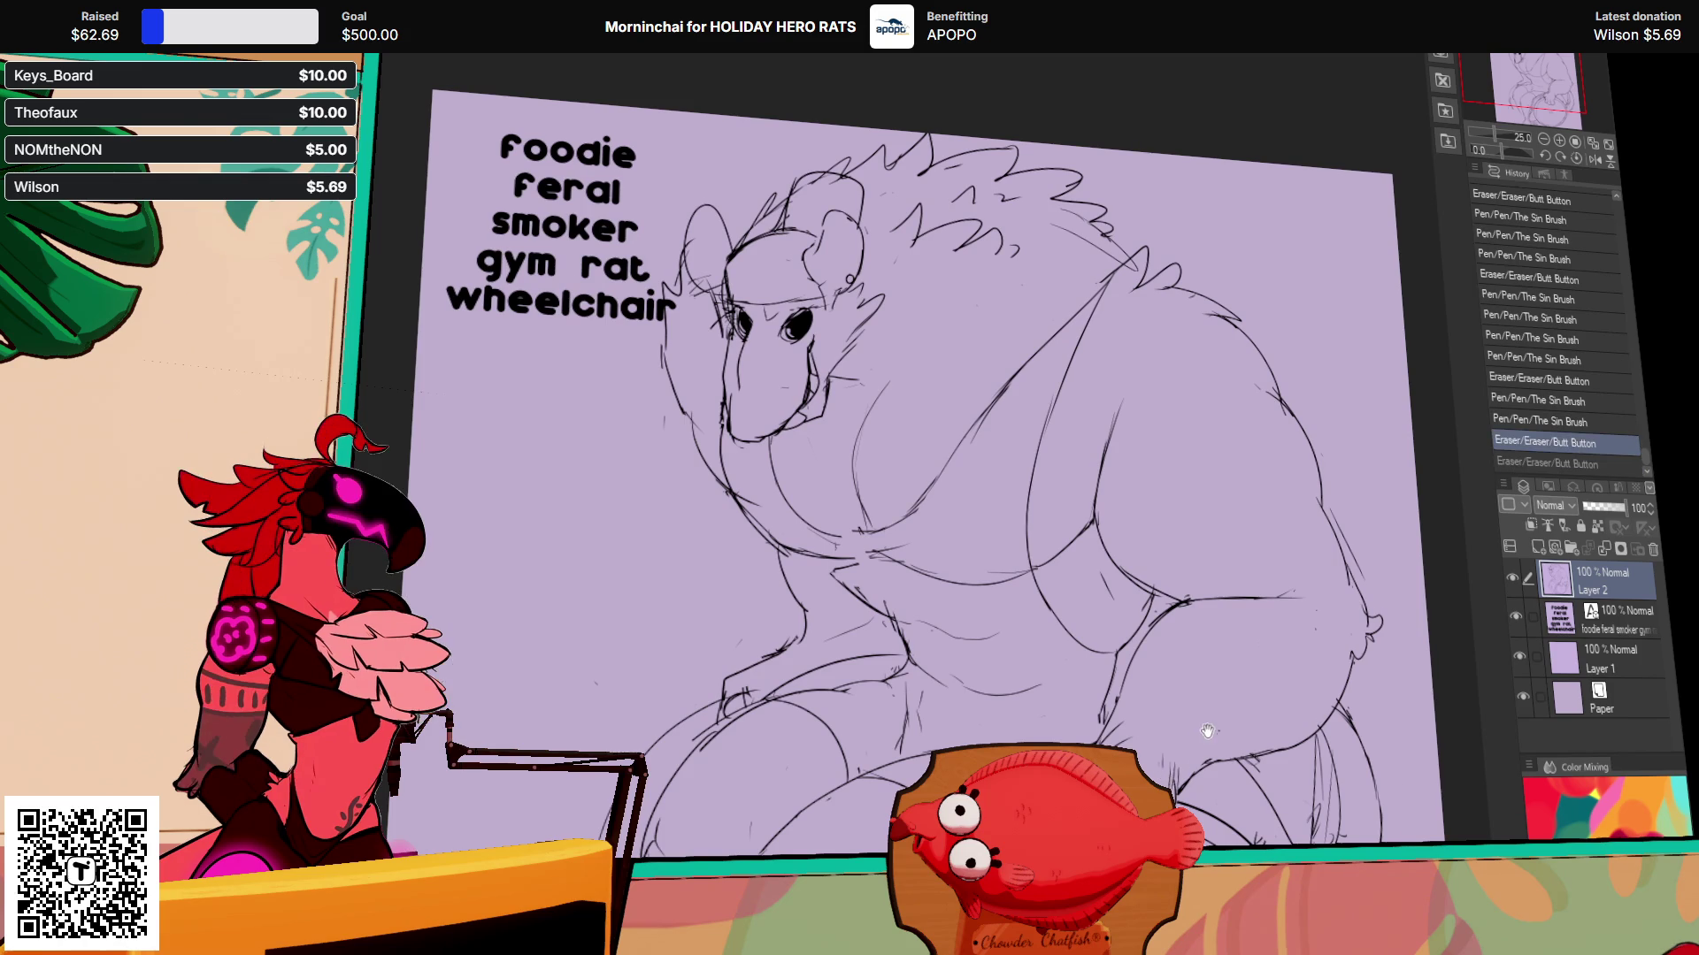
key("ctrl+y")
left_click_drag(1084, 451, 1093, 456)
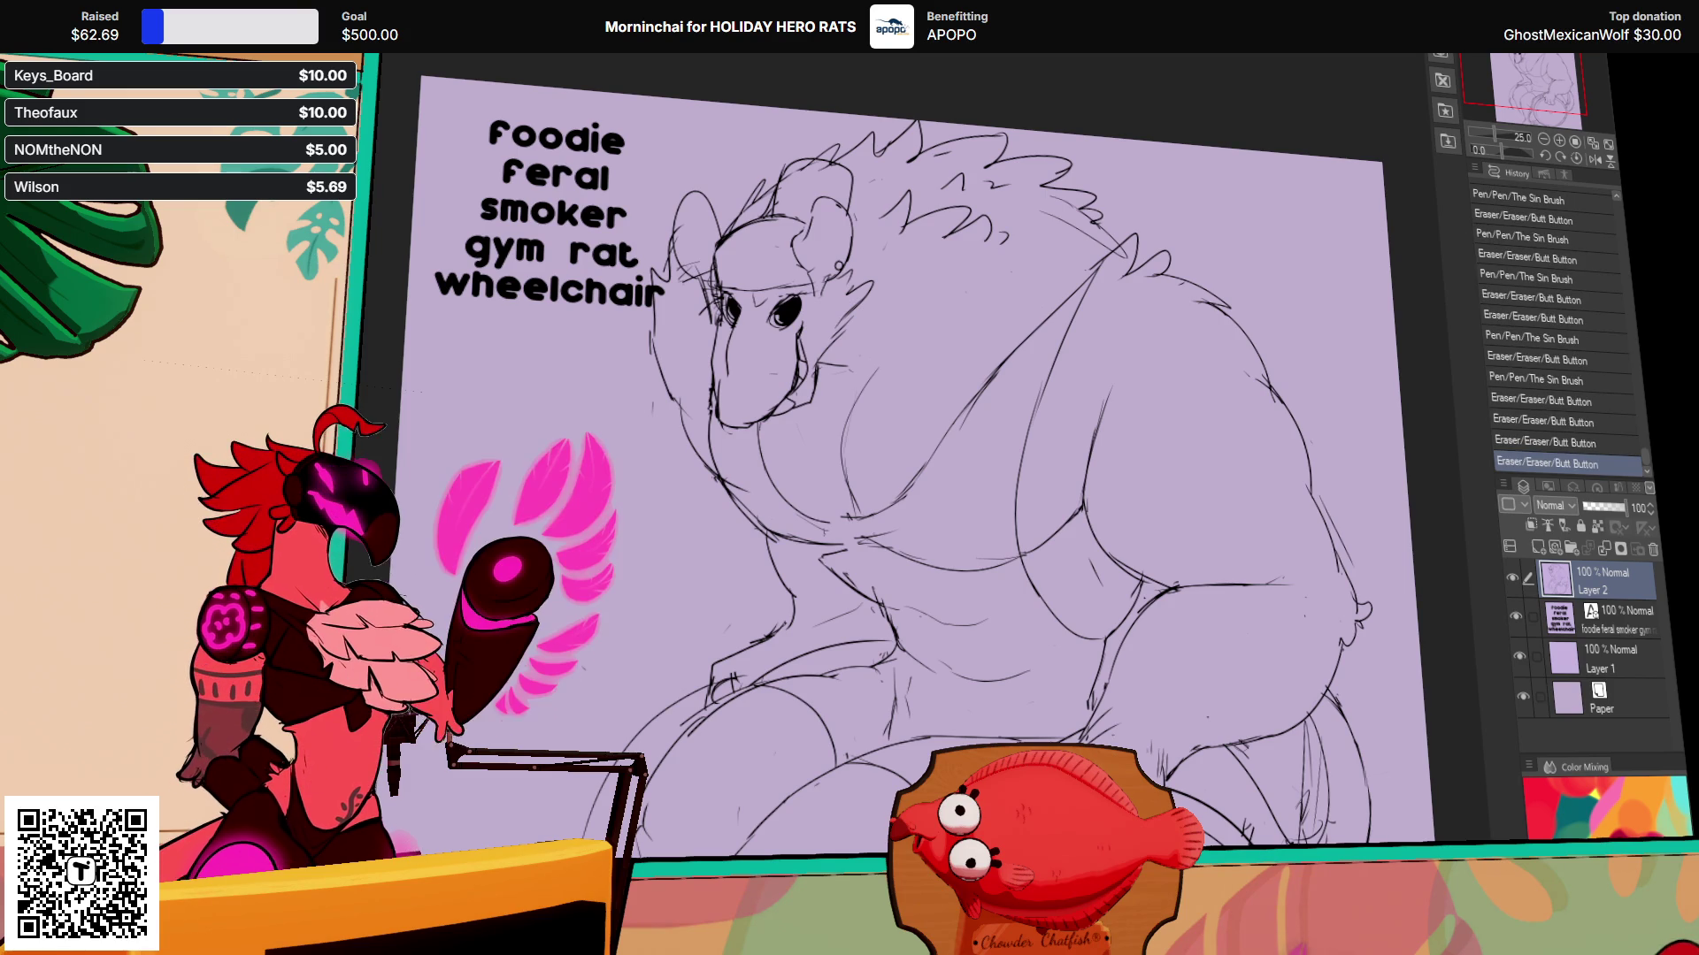
key("ctrl+z")
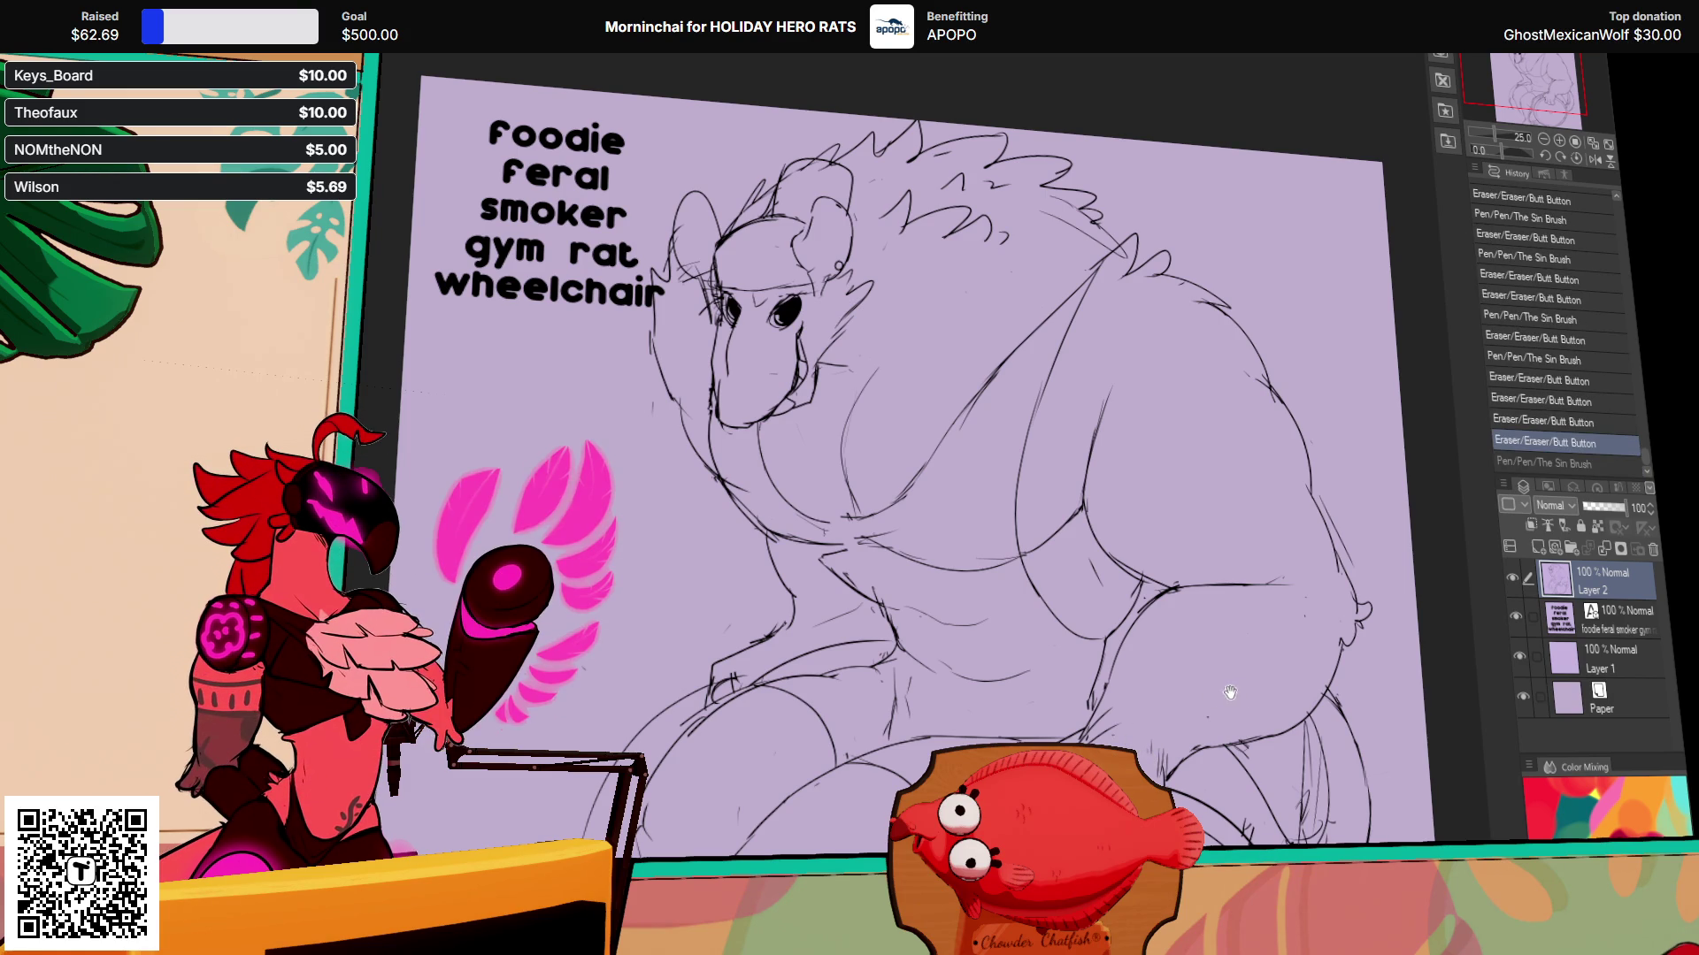
Step: Make small erase and pen fixes to the rat's body linework
left_click_drag(1216, 698, 1223, 702)
mouse_move(1183, 591)
left_mouse_down()
mouse_move(1274, 584)
mouse_move(1216, 590)
left_mouse_up()
mouse_move(1274, 595)
left_mouse_down()
mouse_move(1167, 588)
mouse_move(1279, 590)
left_mouse_up()
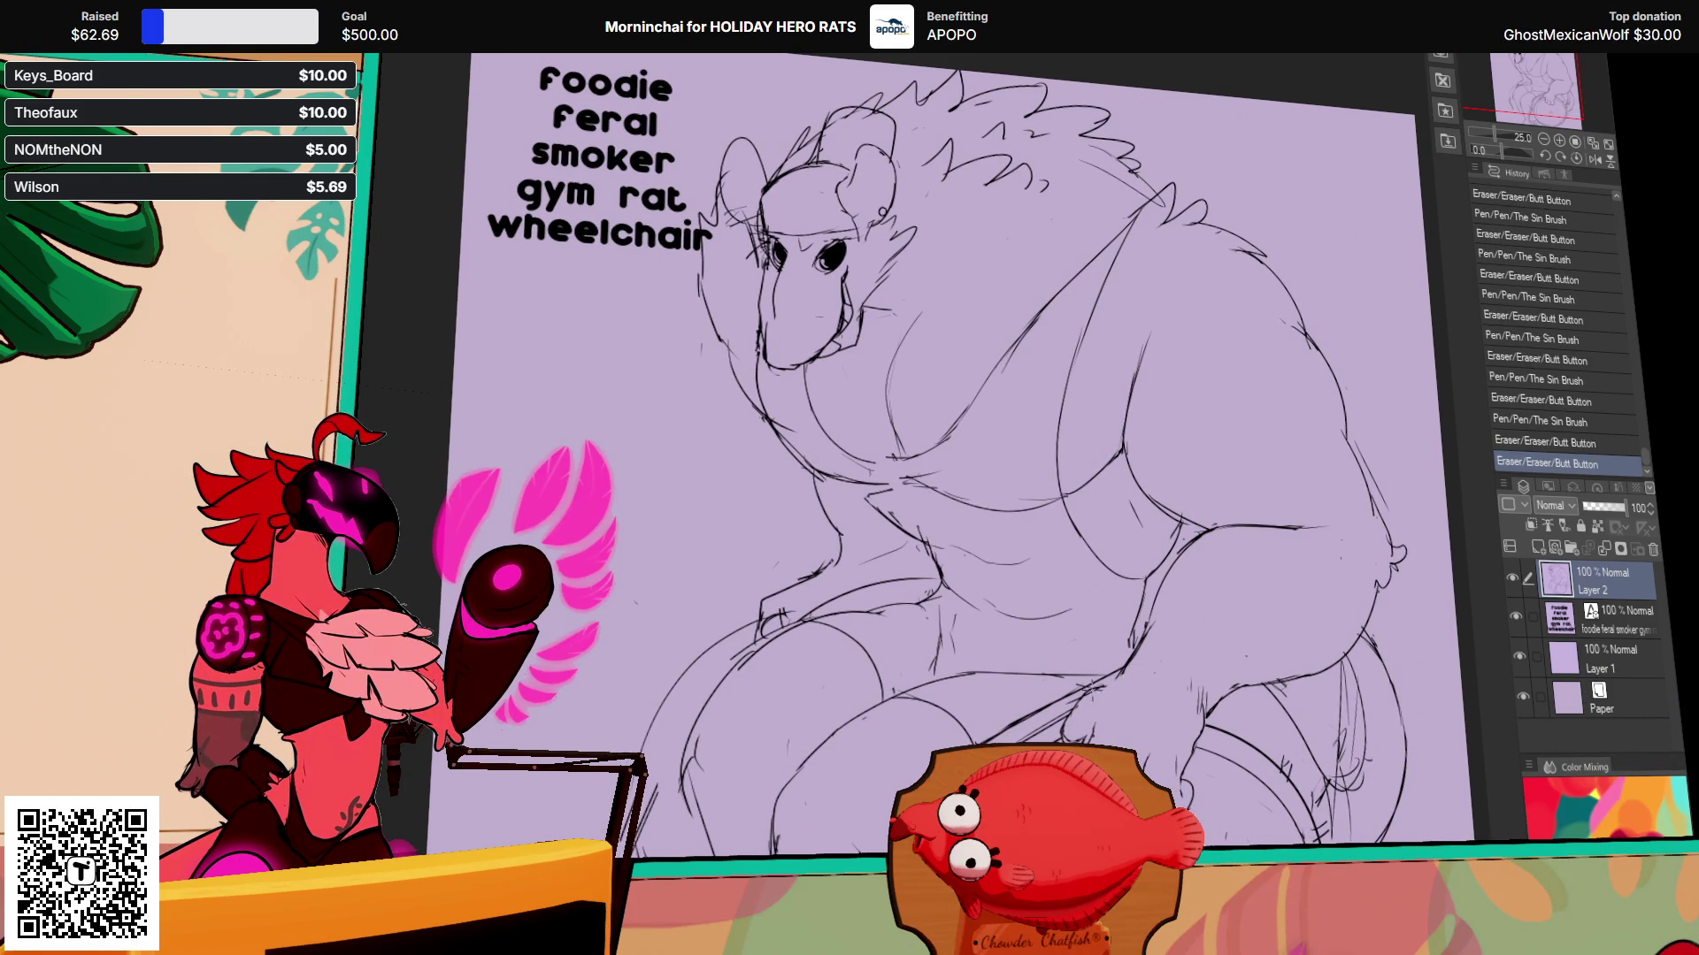
left_click_drag(1122, 692, 1283, 573)
mouse_move(1136, 662)
left_mouse_down()
mouse_move(1146, 681)
mouse_move(1081, 714)
mouse_move(1140, 638)
left_mouse_up()
left_click_drag(1088, 699, 1105, 687)
left_click_drag(1087, 701, 1109, 684)
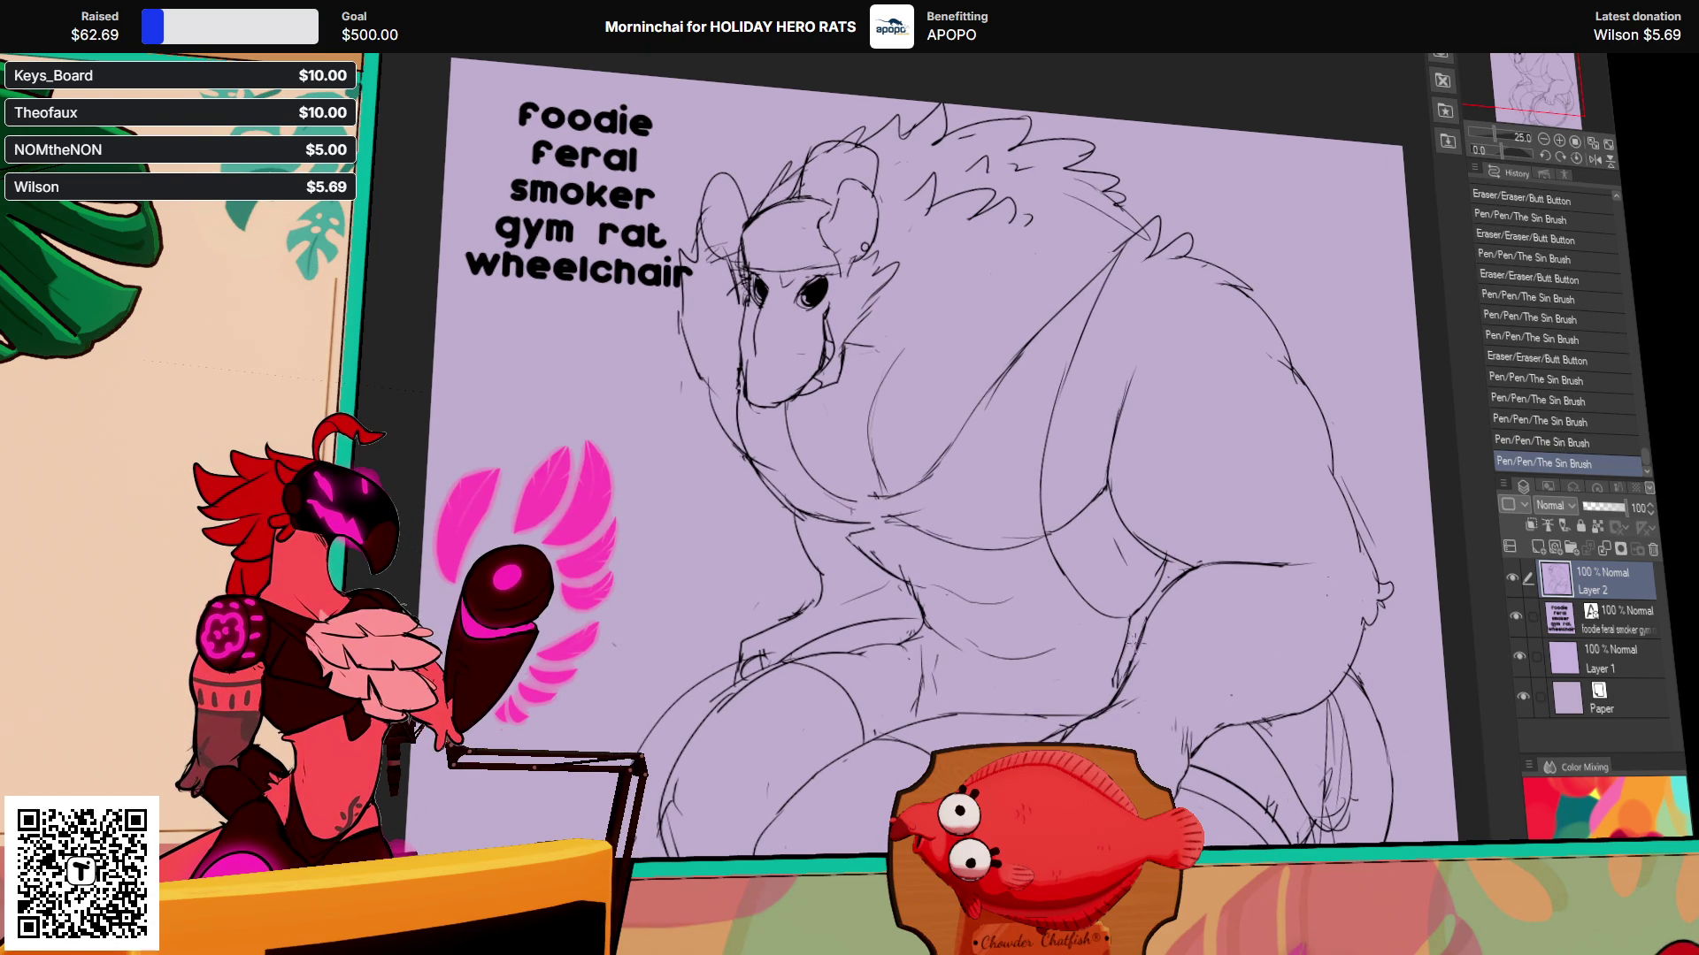
Step: Fill two gaps in the linework, touch up the right edge, and erase the arm's small circle
left_click_drag(1222, 691, 1115, 646)
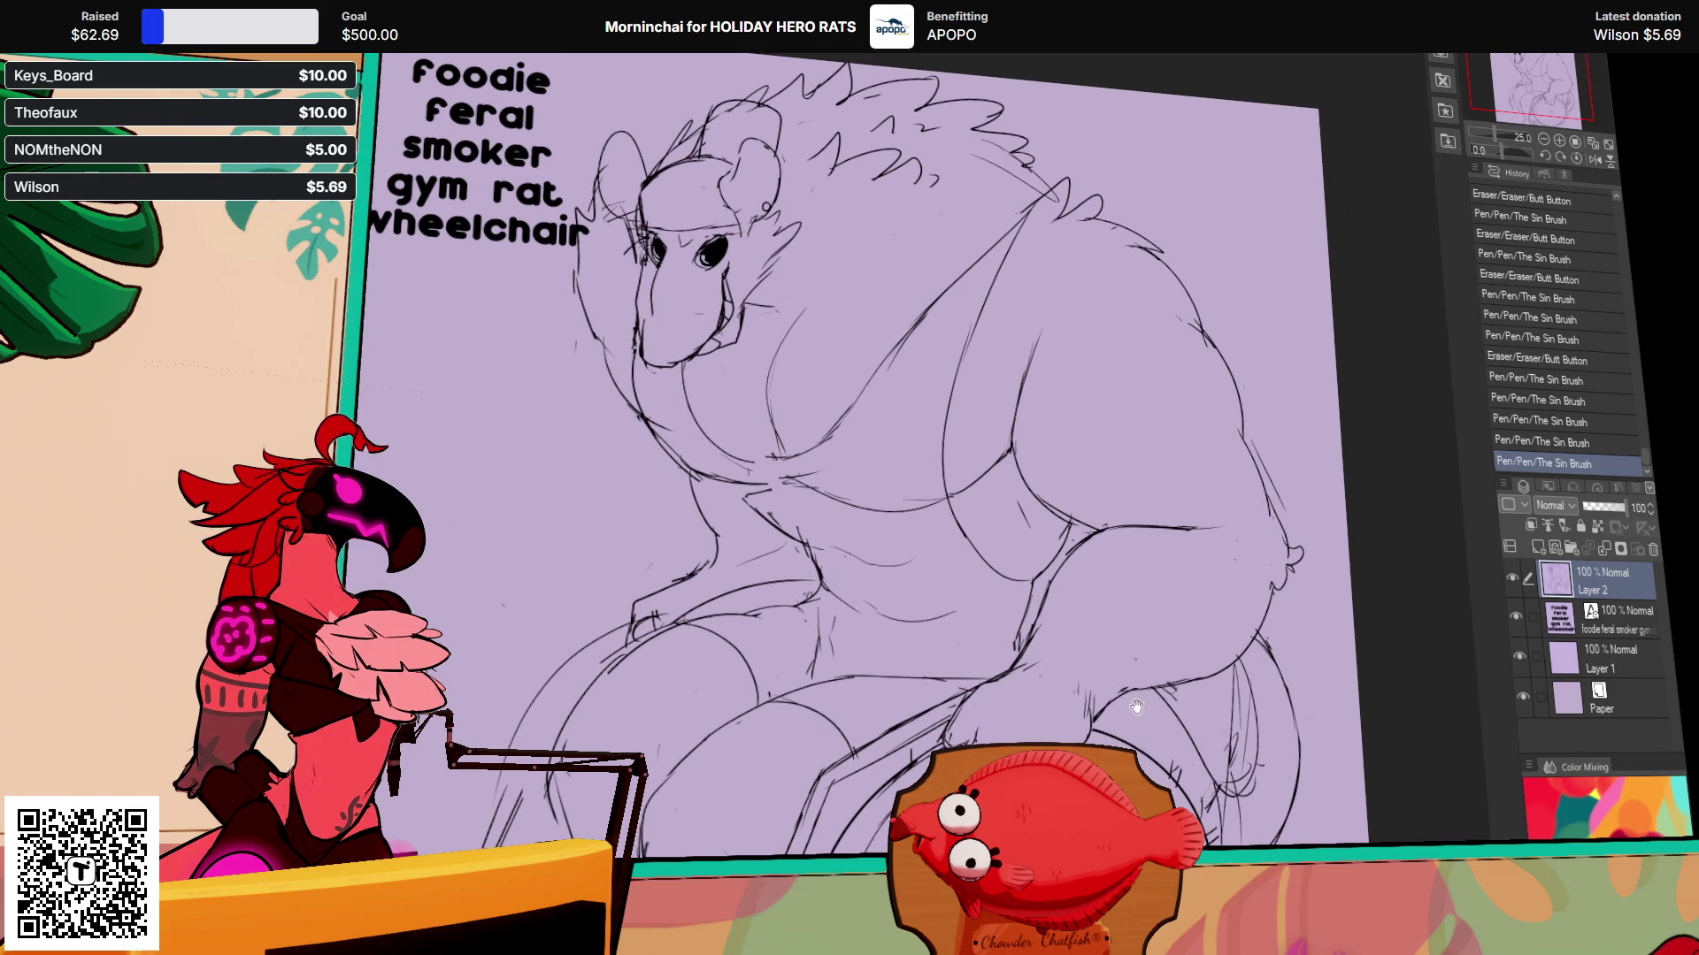
mouse_move(1017, 584)
left_mouse_down()
mouse_move(1037, 569)
mouse_move(1255, 656)
left_mouse_up()
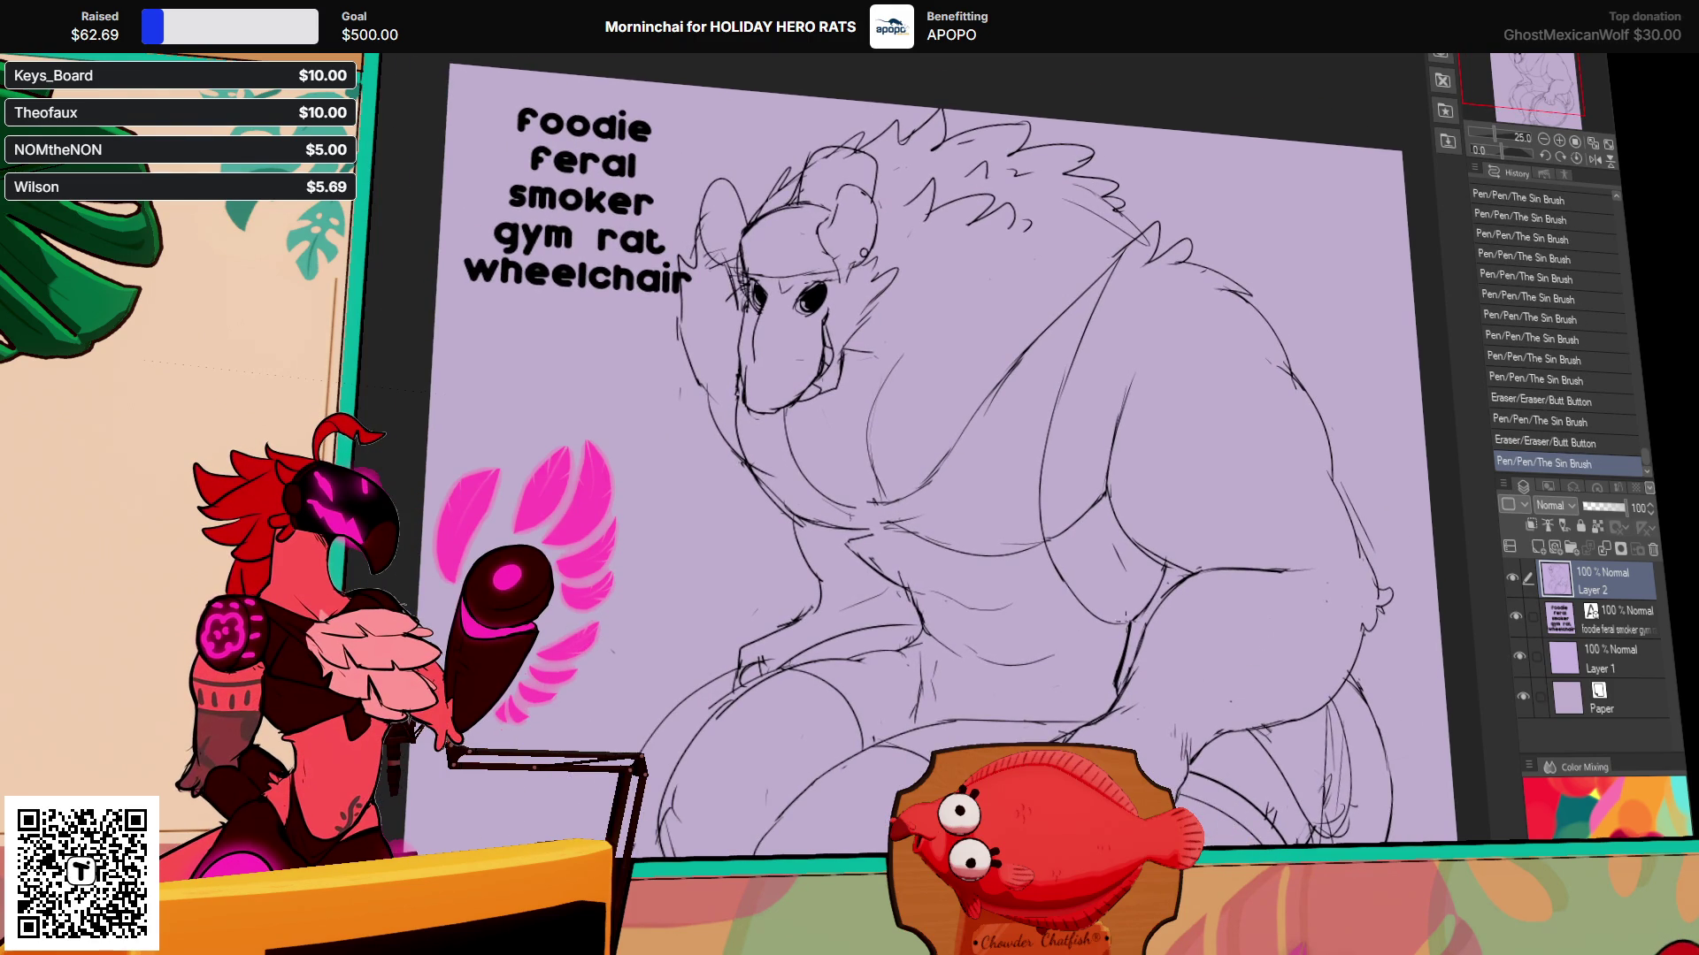
mouse_move(1290, 295)
left_mouse_down()
mouse_move(1278, 312)
mouse_move(1259, 288)
left_mouse_up()
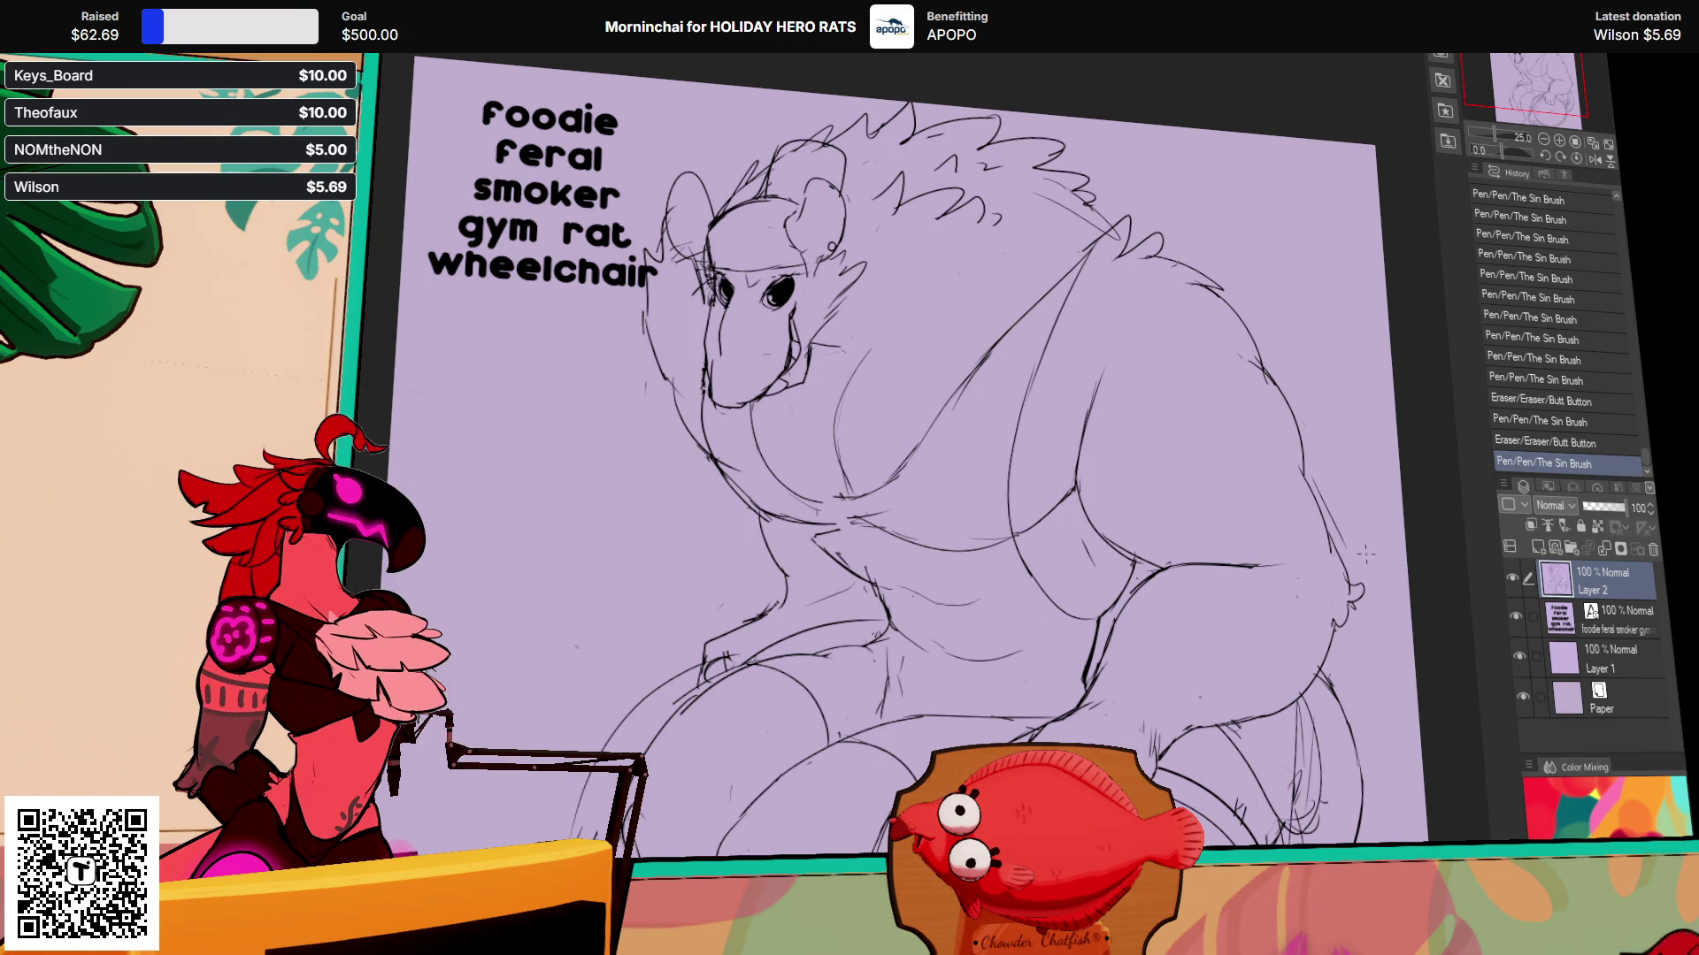
scroll(1251, 547, "down", 2)
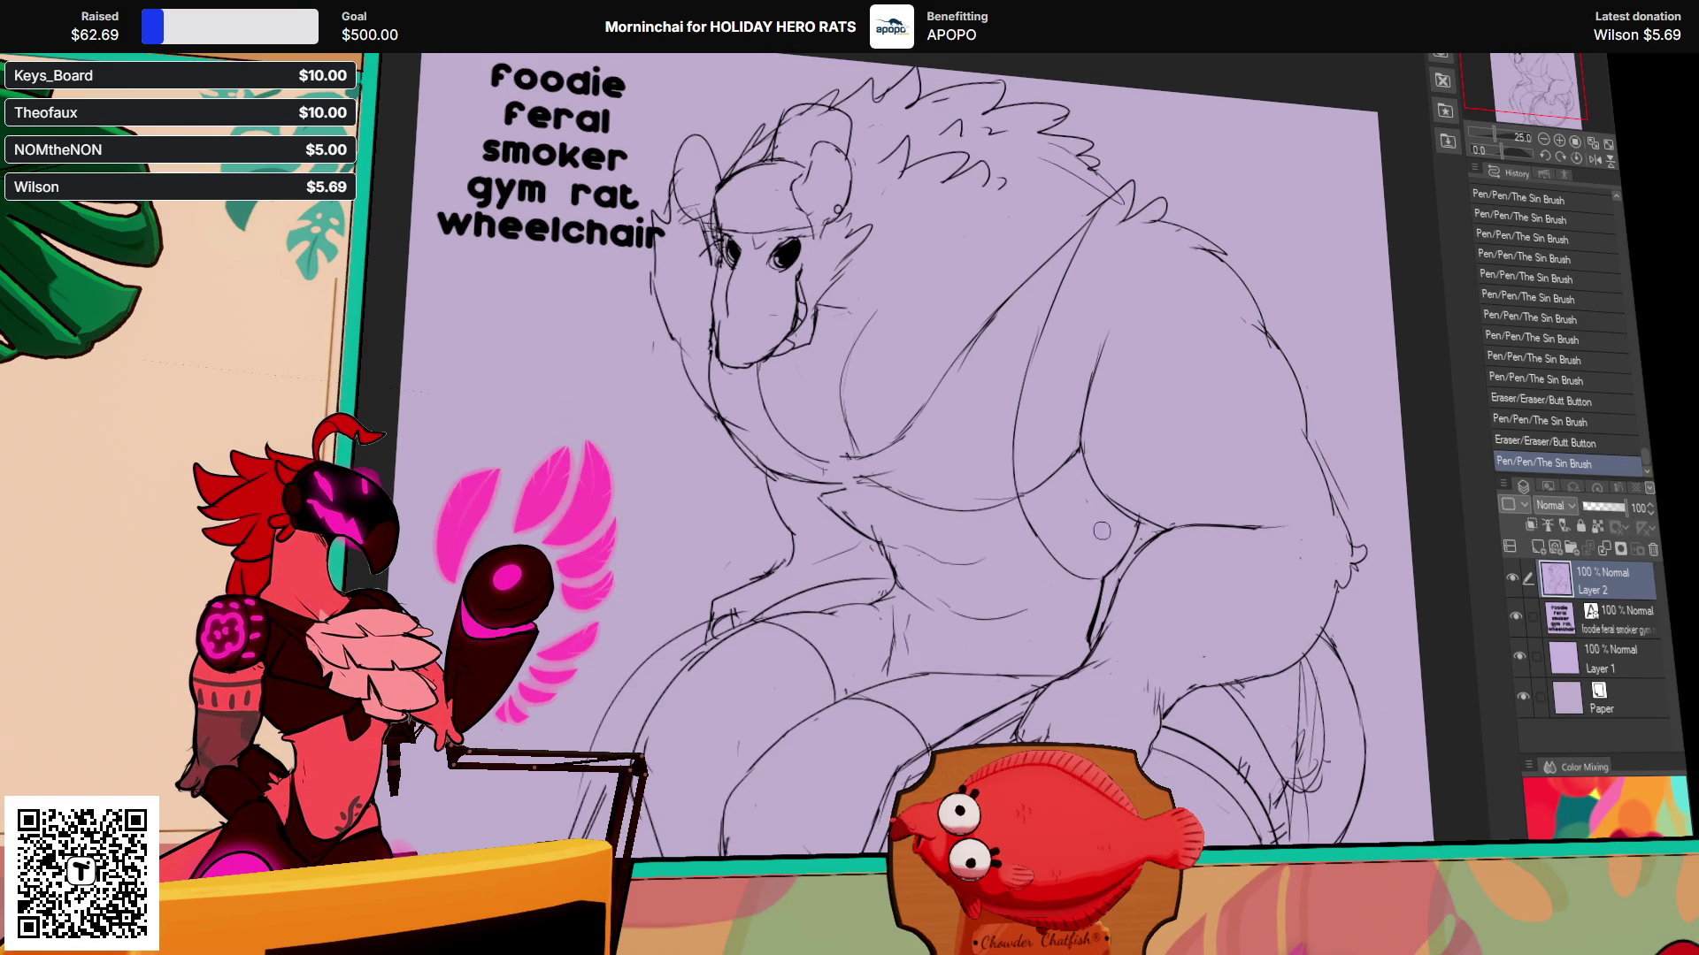
mouse_move(1301, 435)
left_mouse_down()
mouse_move(1282, 421)
mouse_move(1269, 435)
left_mouse_up()
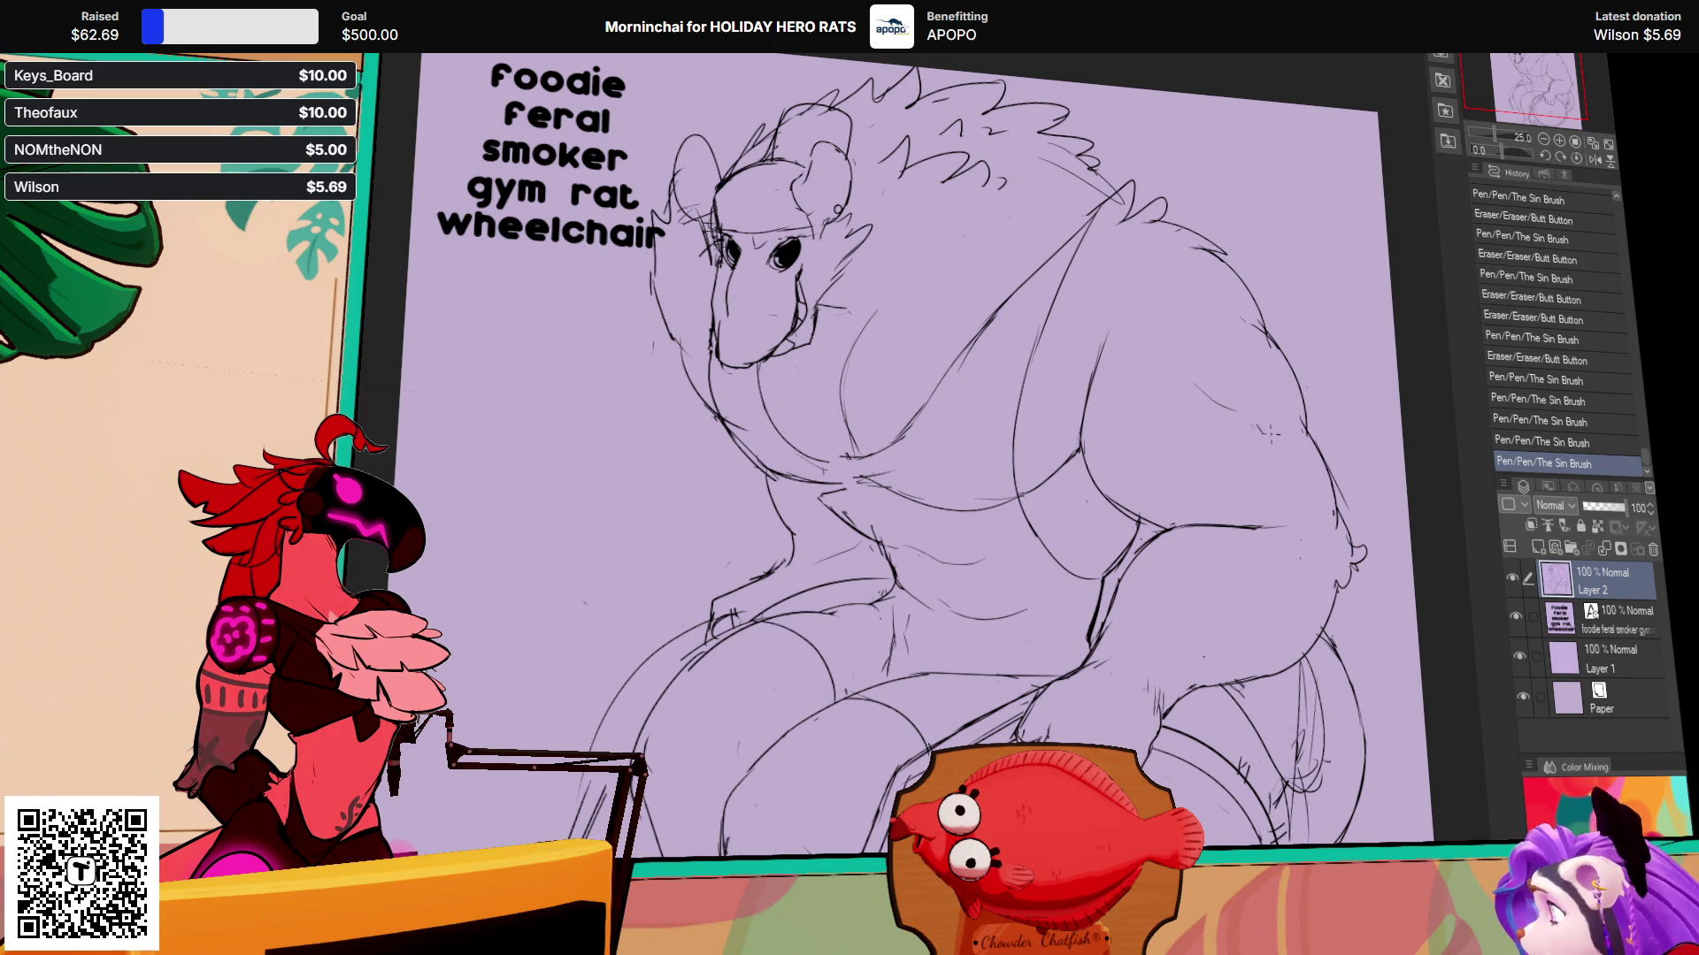
left_click_drag(722, 303, 721, 340)
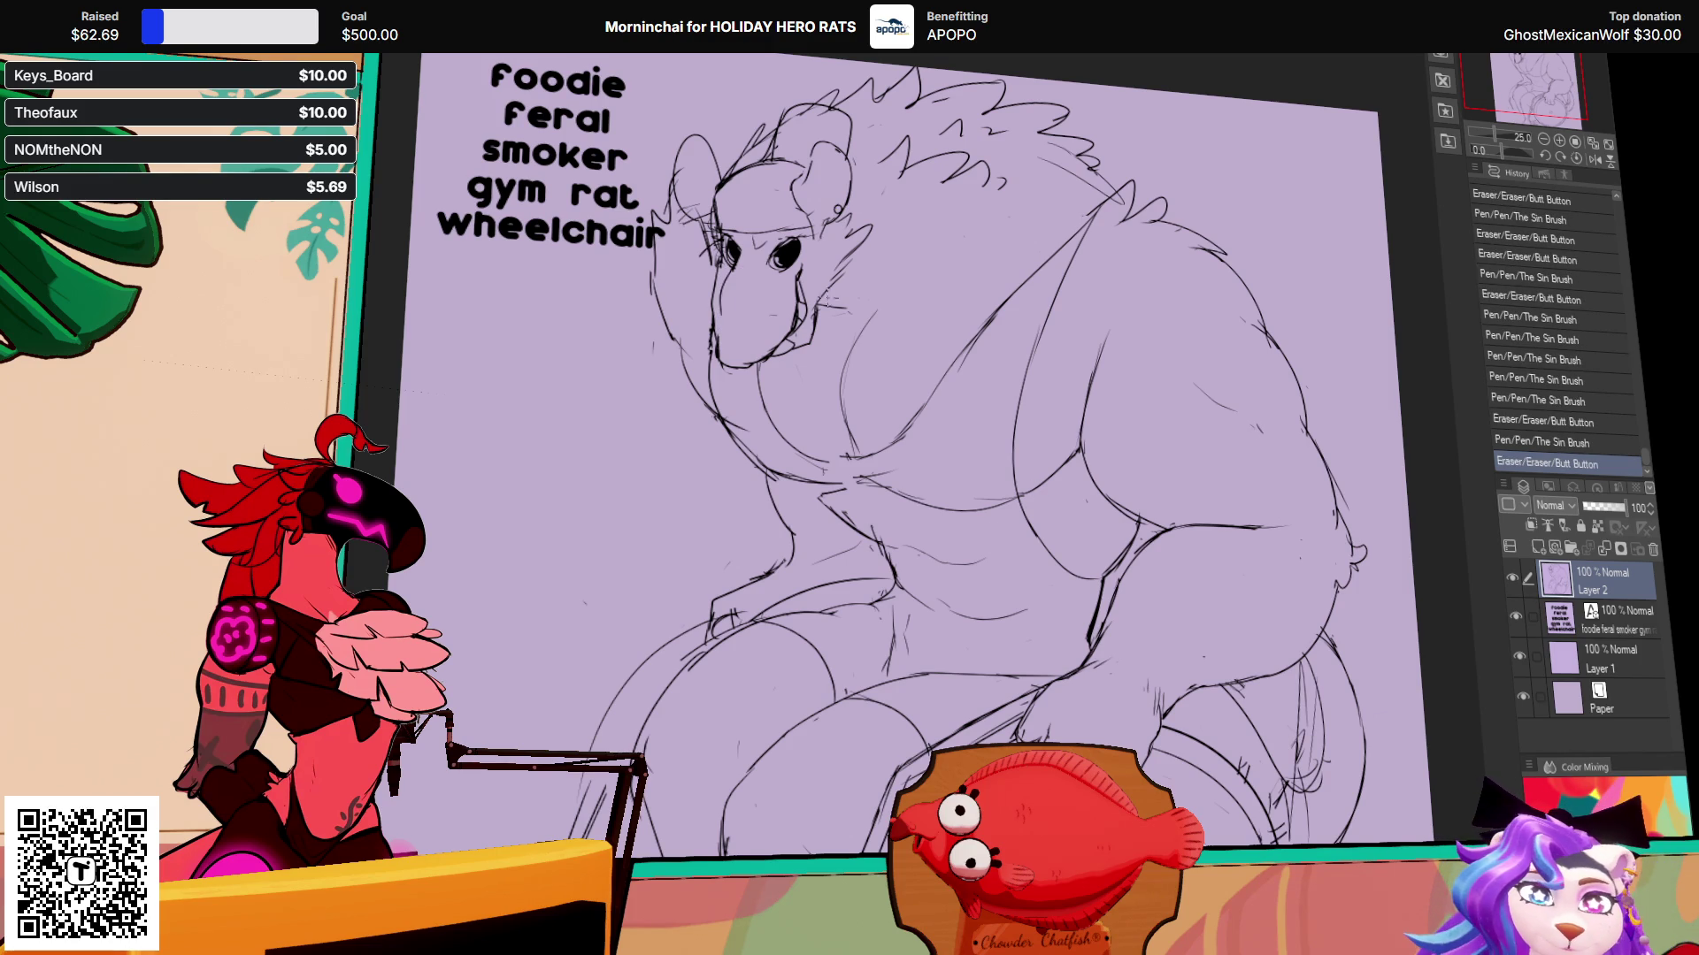
left_click_drag(1186, 152, 1194, 168)
key("ctrl+z")
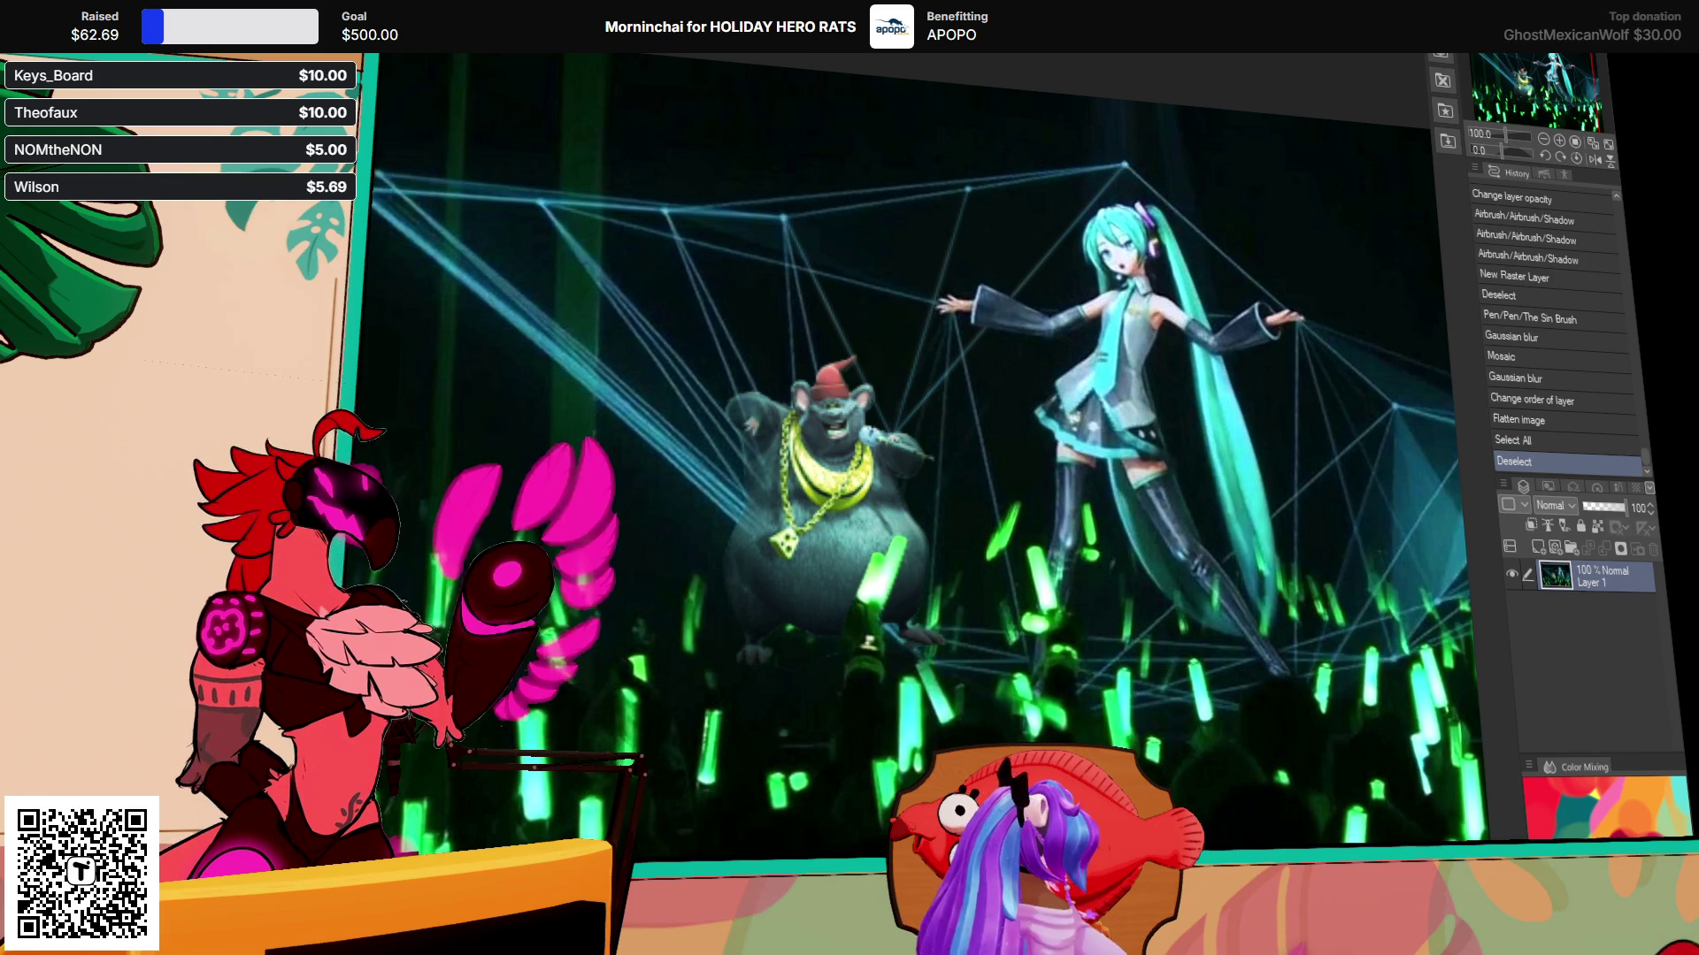
key("ctrl+Tab")
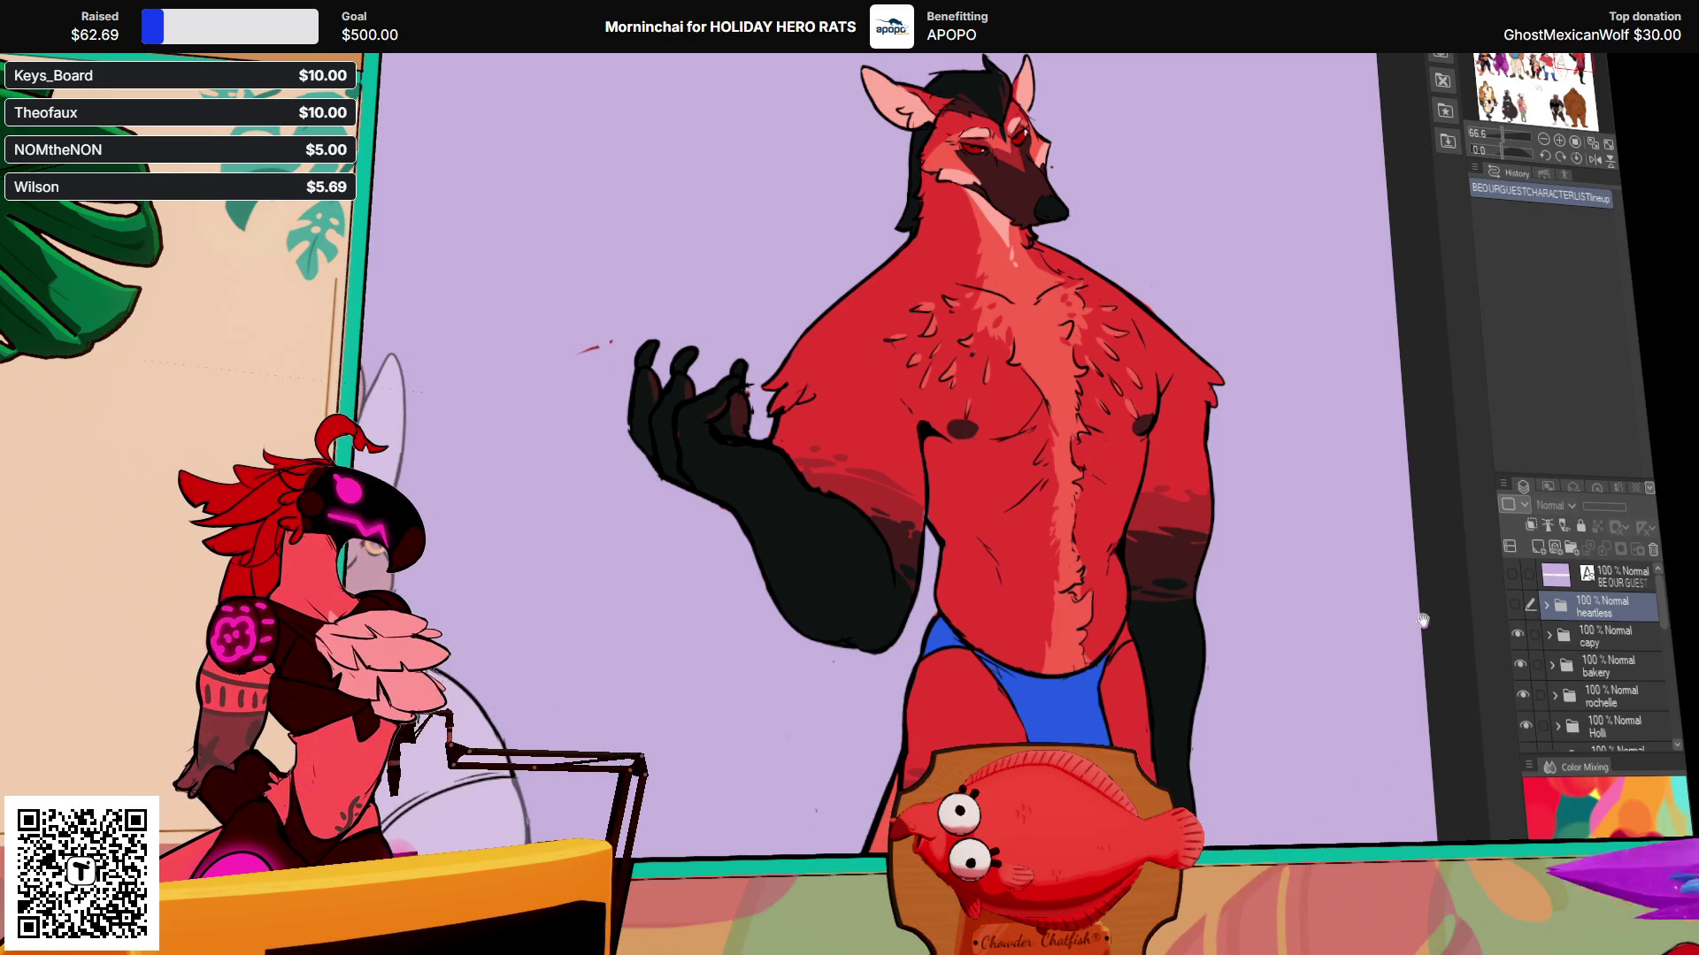
left_click_drag(1392, 488, 1330, 439)
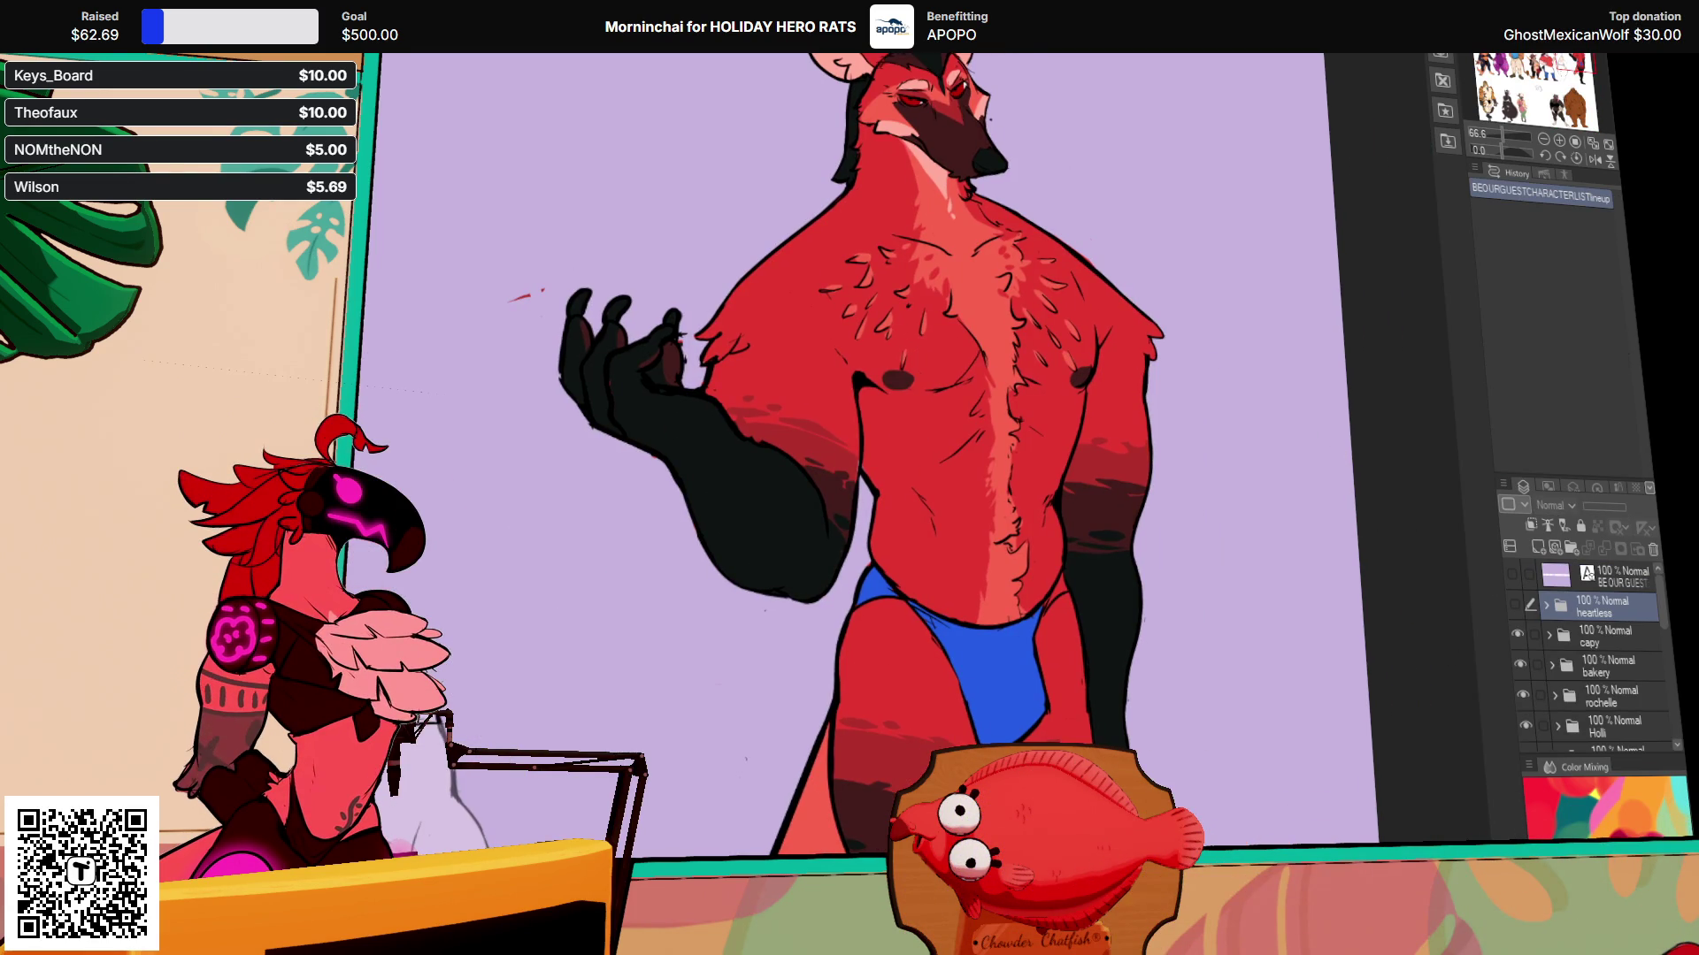
key("ctrl+Tab")
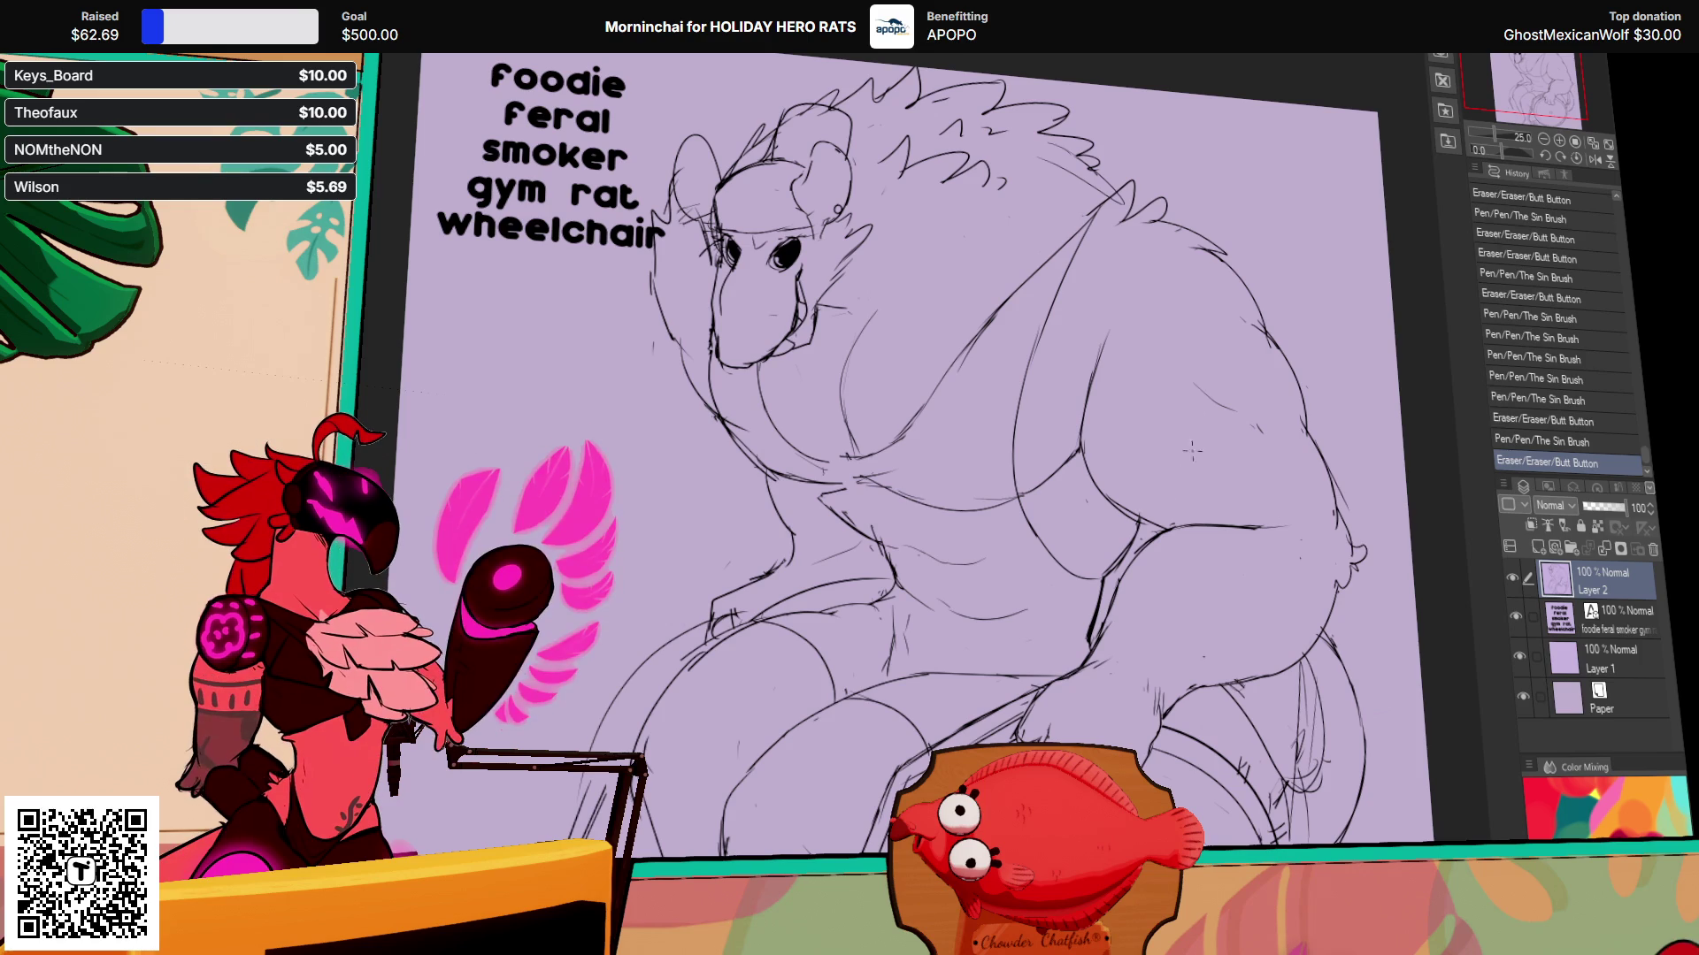
Step: Touch up the lines around the rat's hand
scroll(1302, 318, "down", 1)
left_click(1109, 320)
left_click_drag(1110, 320, 1111, 361)
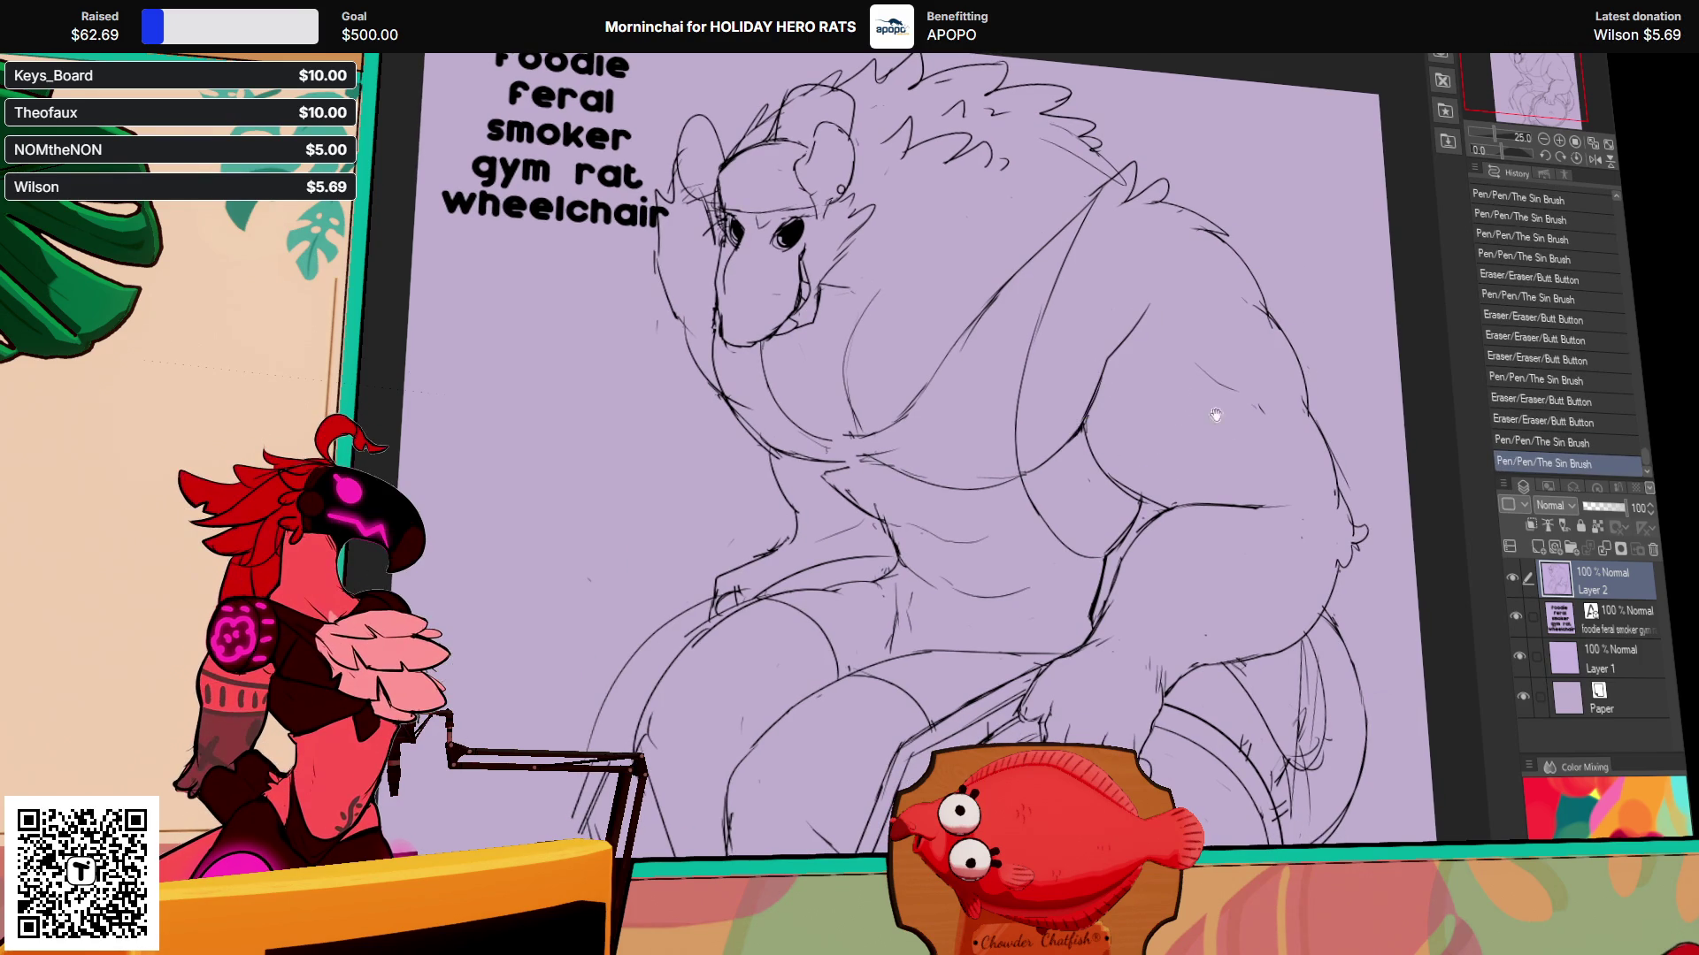
scroll(1224, 355, "down", 5)
scroll(1224, 354, "down", 2)
left_click_drag(998, 574, 995, 577)
mouse_move(995, 570)
left_mouse_down()
mouse_move(1000, 584)
mouse_move(1013, 555)
mouse_move(1024, 589)
left_mouse_up()
left_click_drag(1019, 571, 1026, 593)
Step: Erase and redraw parts of the hand outline on the wheel
mouse_move(1287, 418)
left_mouse_down()
mouse_move(1265, 482)
mouse_move(1236, 478)
left_mouse_up()
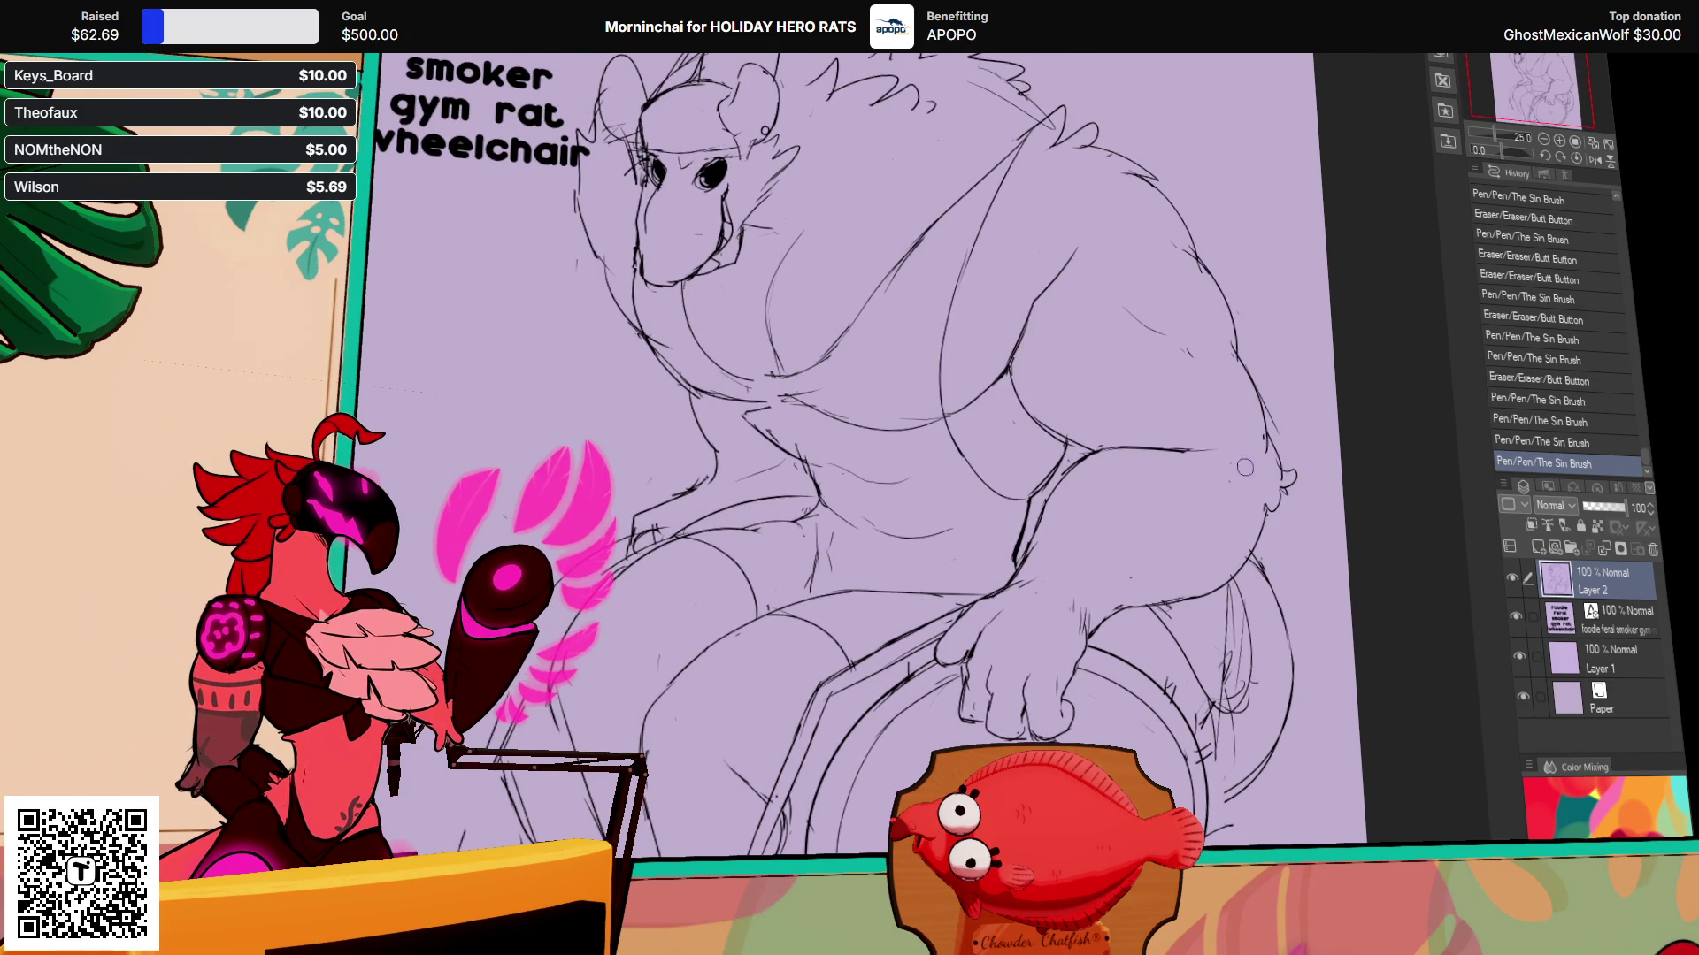
left_click_drag(1142, 571, 1130, 580)
left_click_drag(1132, 575, 1141, 566)
left_click_drag(1221, 500, 1230, 495)
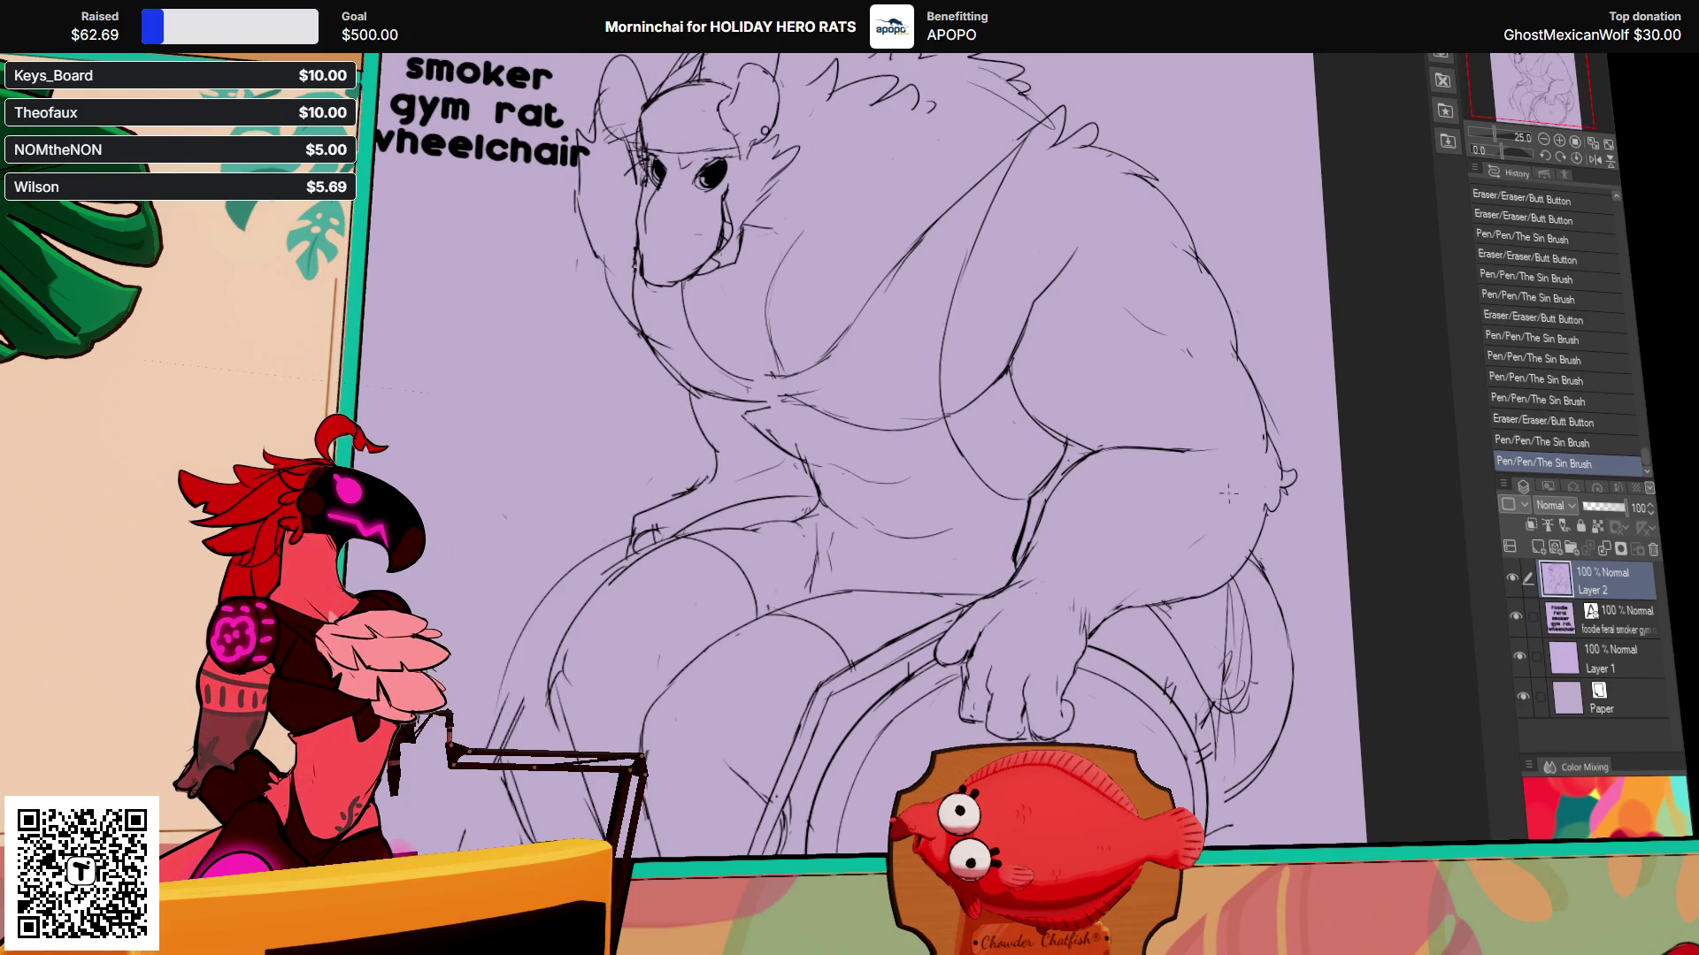
left_click_drag(1166, 575, 1169, 571)
left_click_drag(1254, 471, 1267, 501)
left_click_drag(1186, 393, 1190, 398)
left_click_drag(1184, 400, 1190, 406)
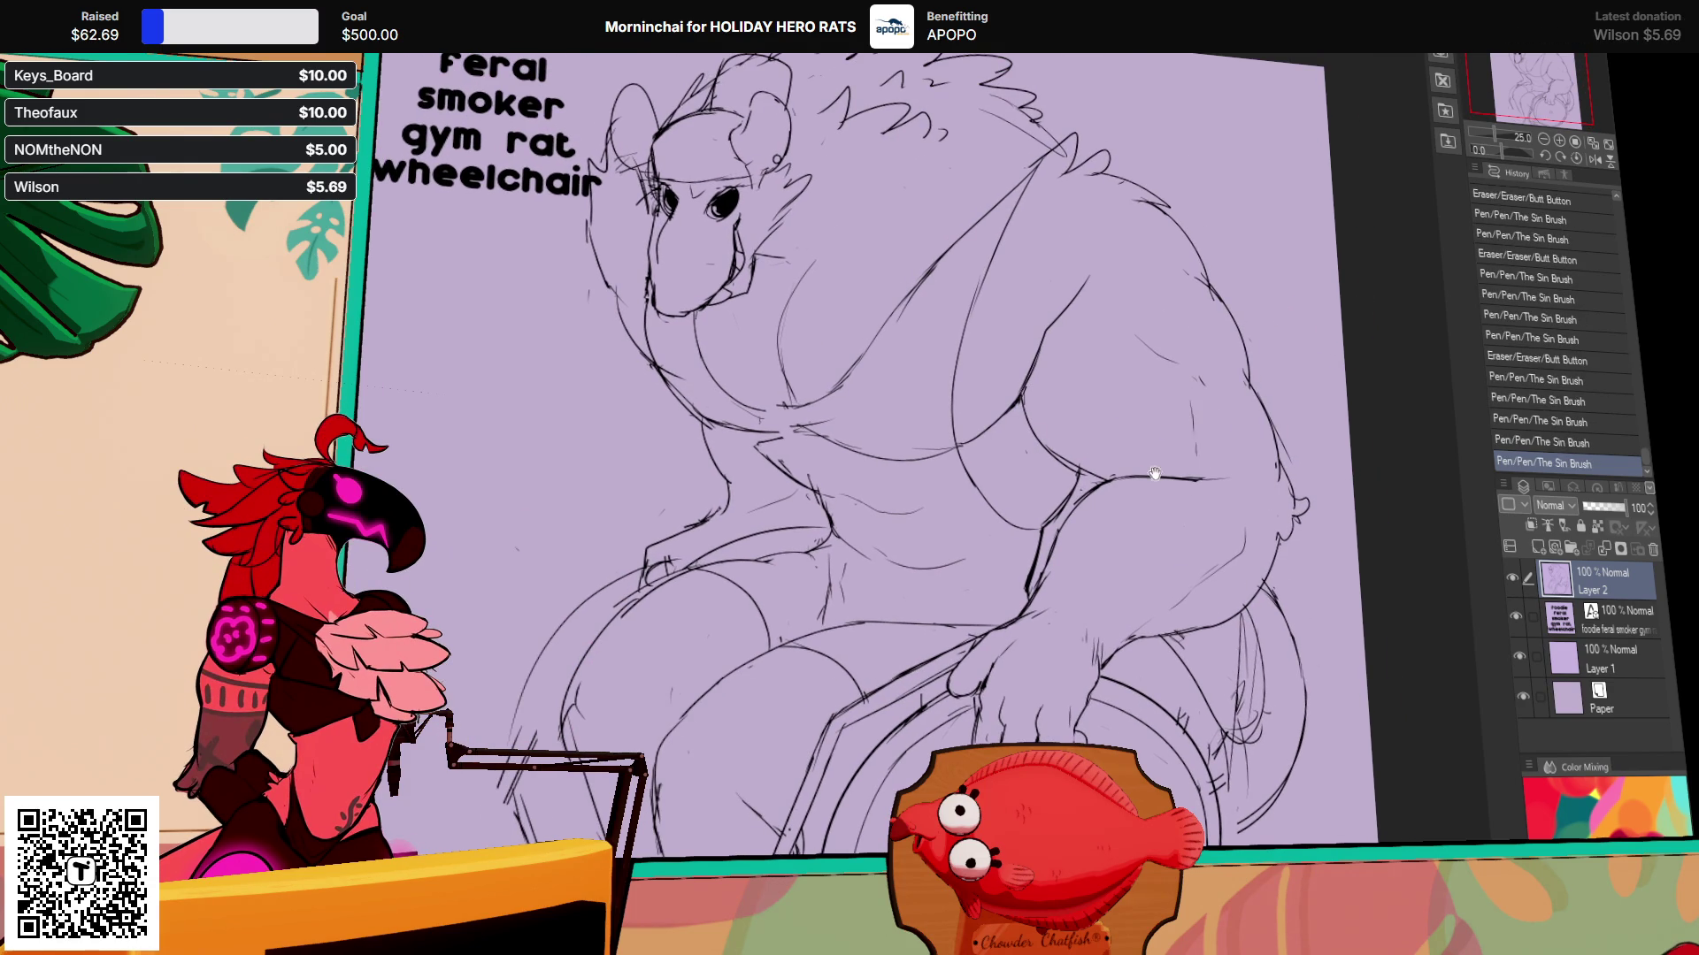
left_click_drag(968, 364, 1119, 448)
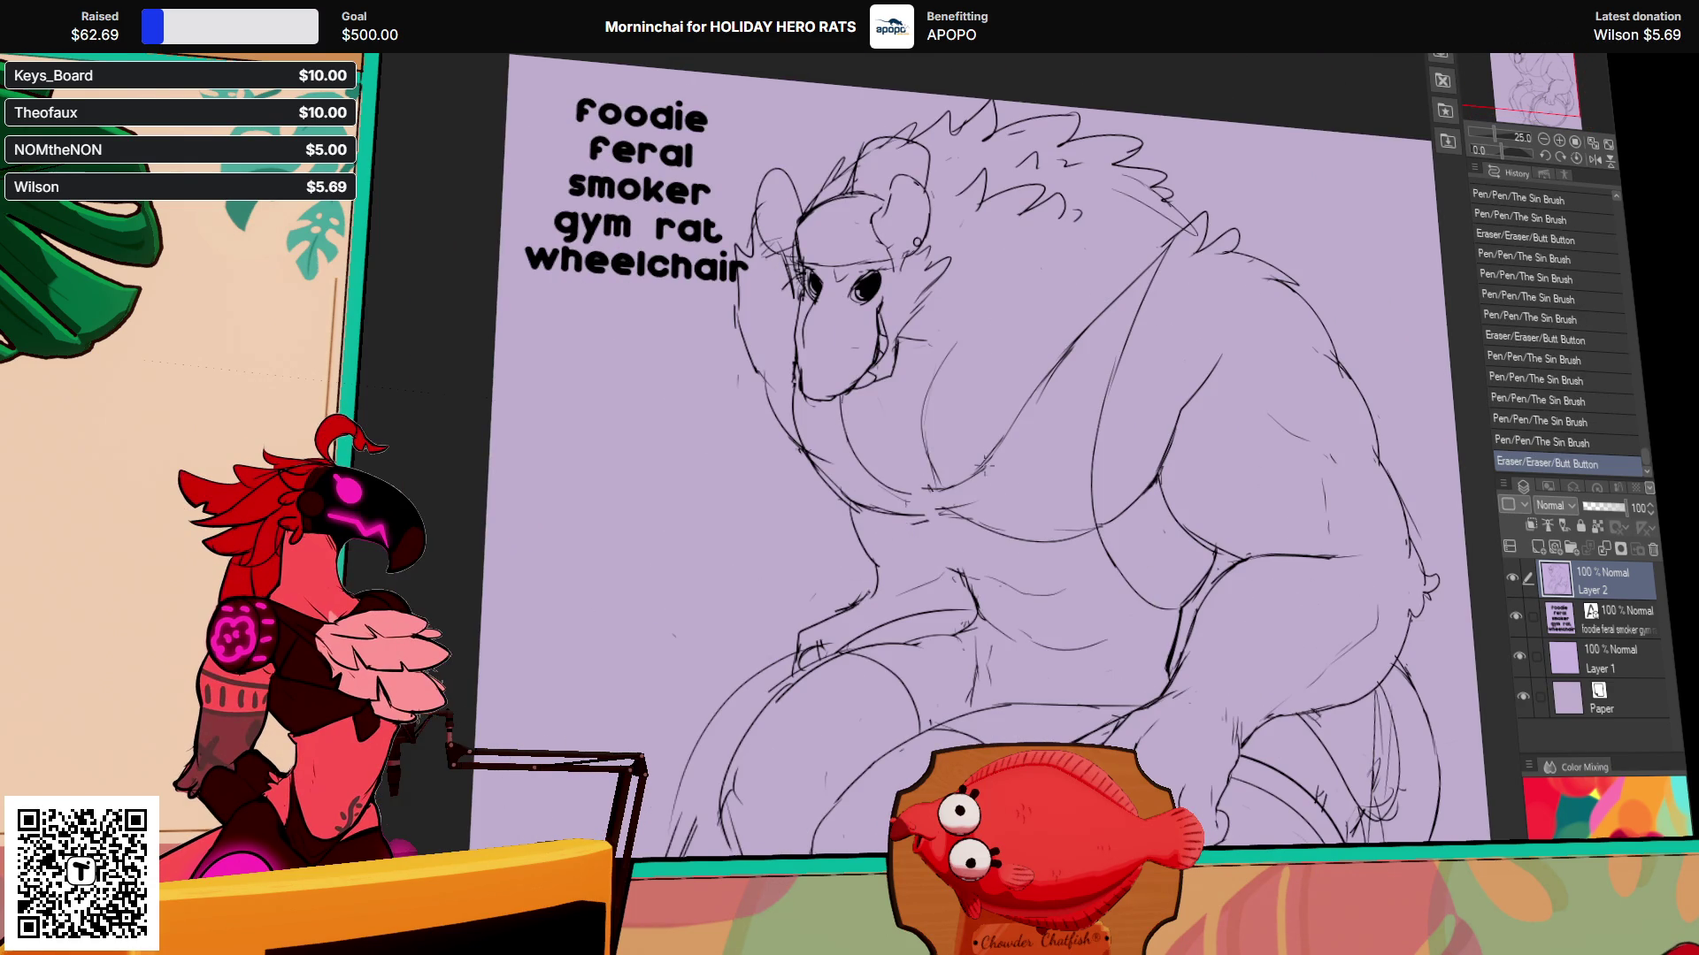
left_click_drag(982, 455, 985, 477)
Step: Rework the chest lines, erasing the small chest mark and undoing extra strokes
key("ctrl+z")
left_click_drag(889, 541, 946, 588)
mouse_move(894, 536)
left_mouse_down()
mouse_move(946, 588)
mouse_move(964, 584)
left_mouse_up()
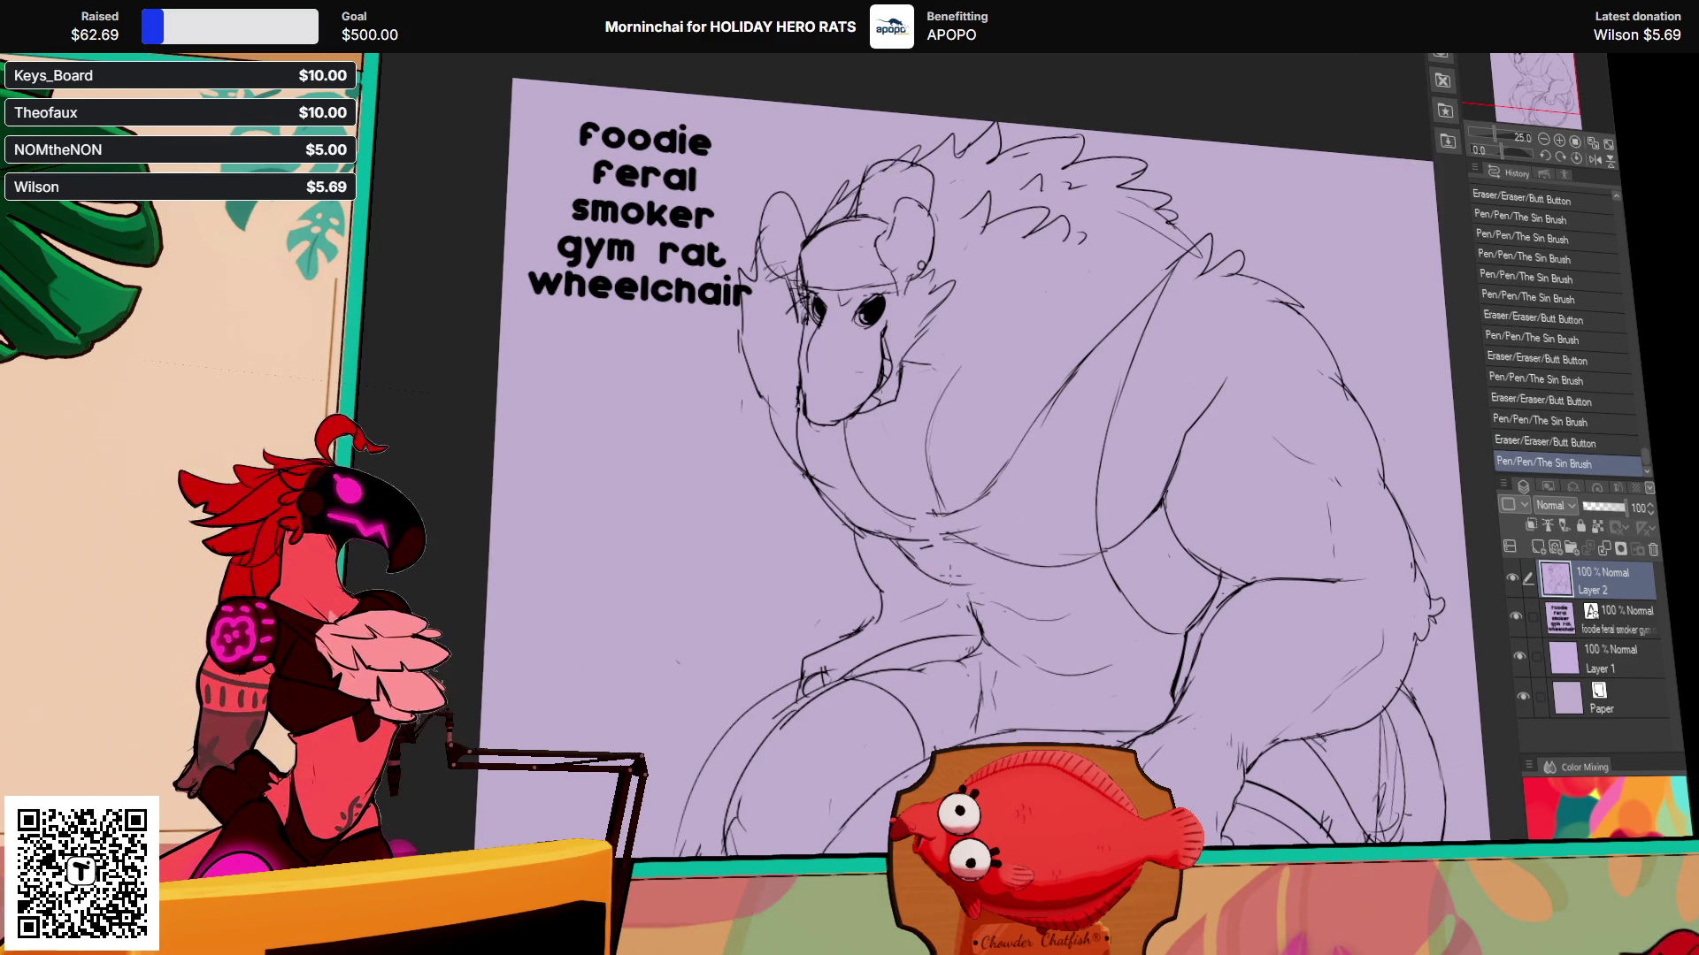
key("ctrl+z")
left_click_drag(1171, 371, 1155, 430)
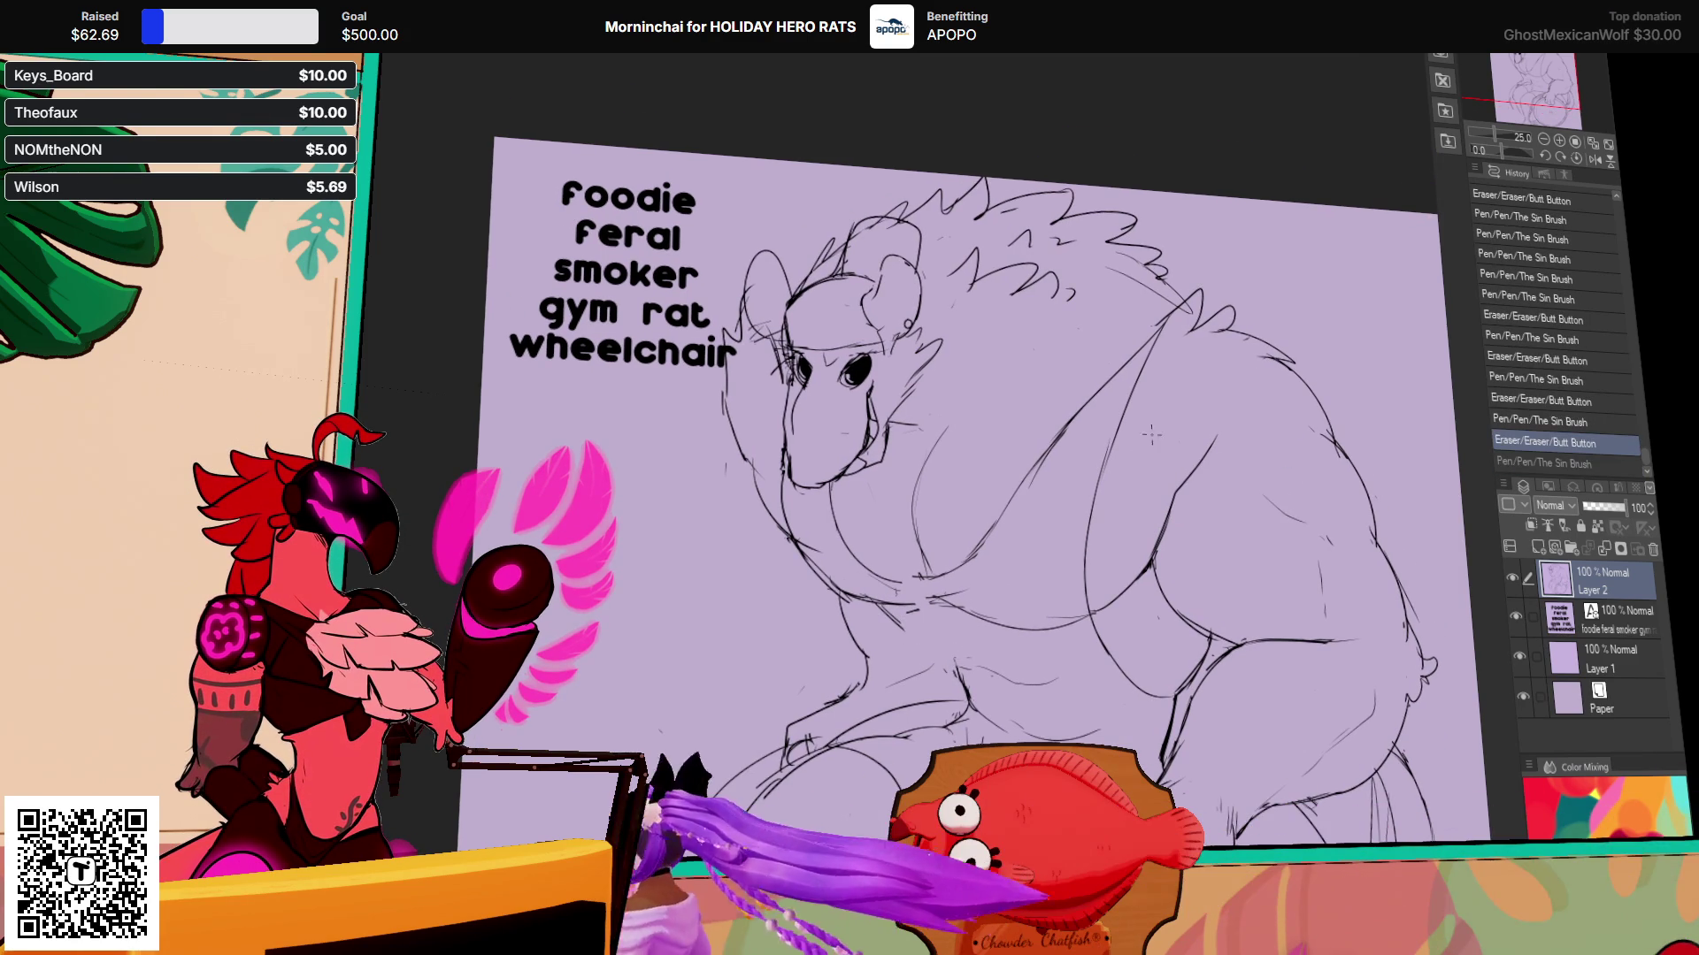
scroll(1070, 436, "up", 1)
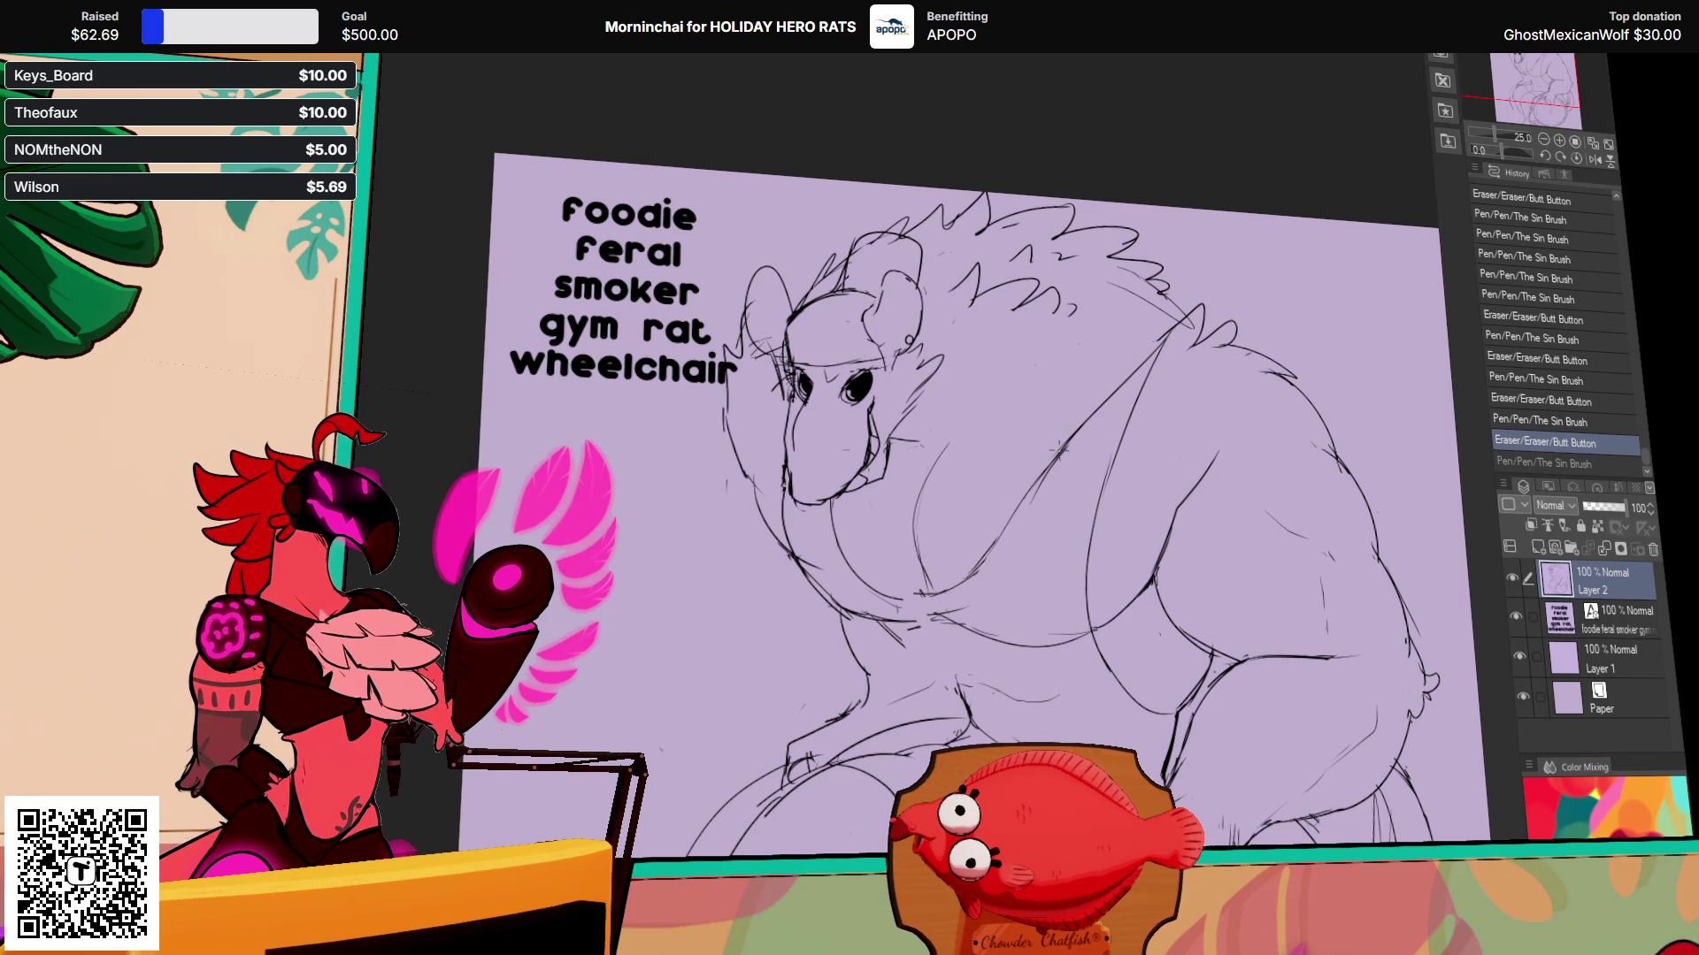
left_click_drag(1036, 493, 999, 528)
mouse_move(927, 581)
left_mouse_down()
mouse_move(903, 602)
mouse_move(882, 587)
left_mouse_up()
key("ctrl+z")
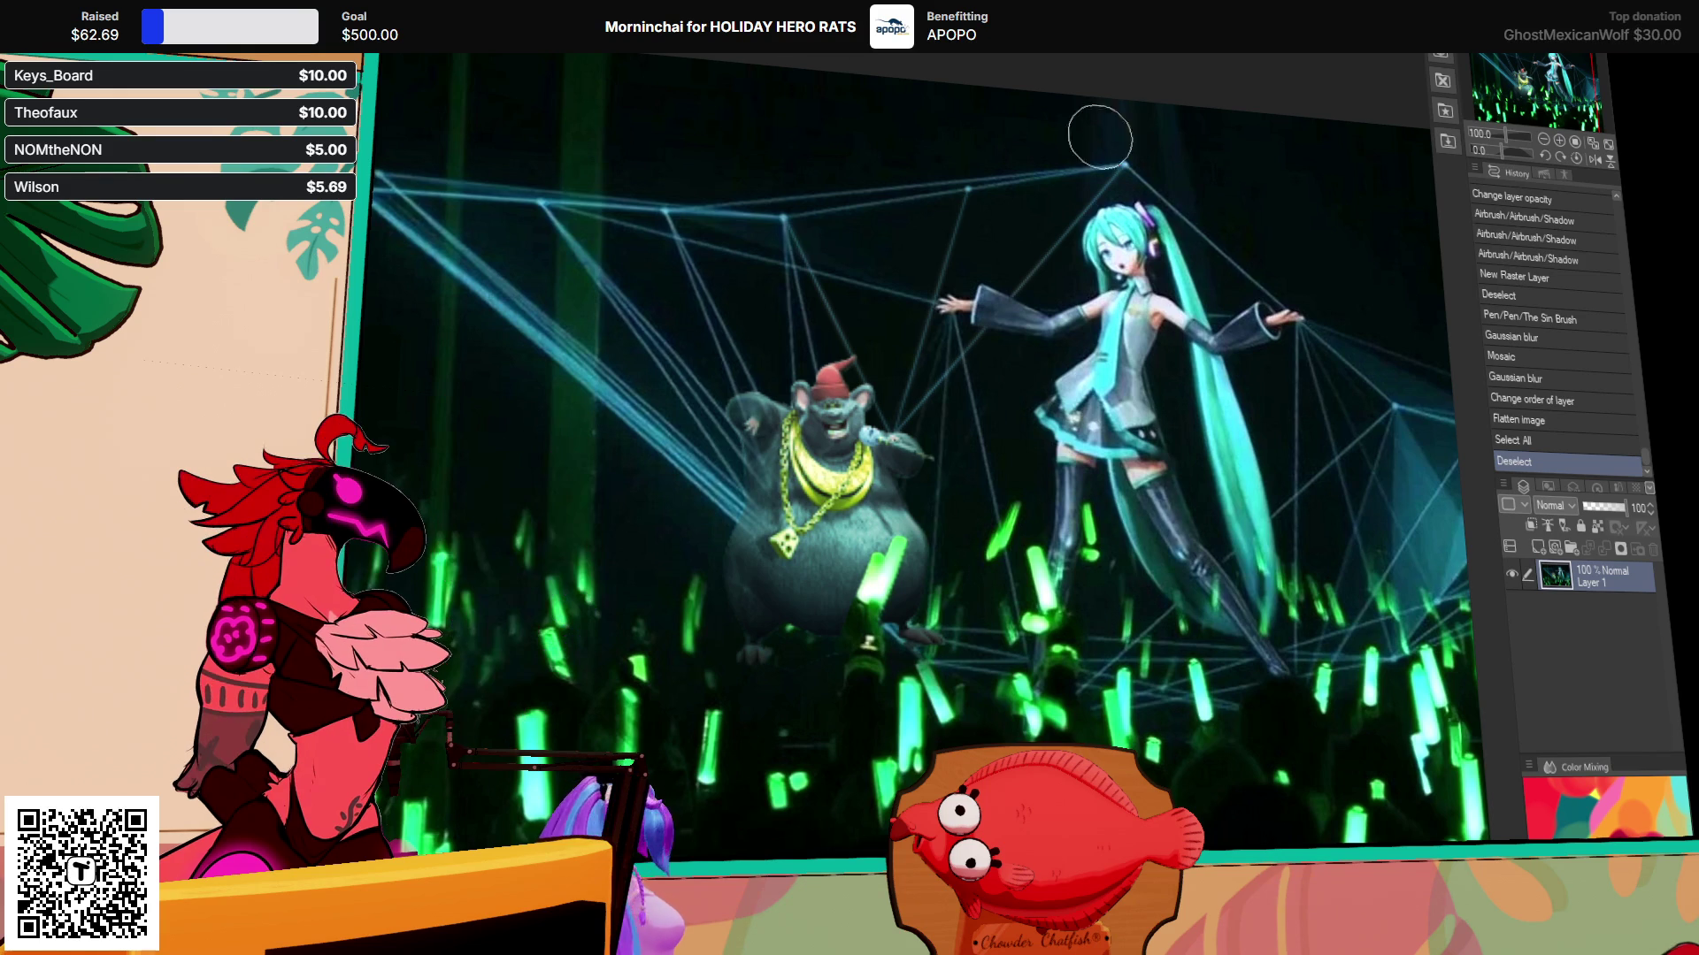
Step: Back in the rat sketch, erase part of a face line and add small curved chest strokes
key("ctrl+Tab")
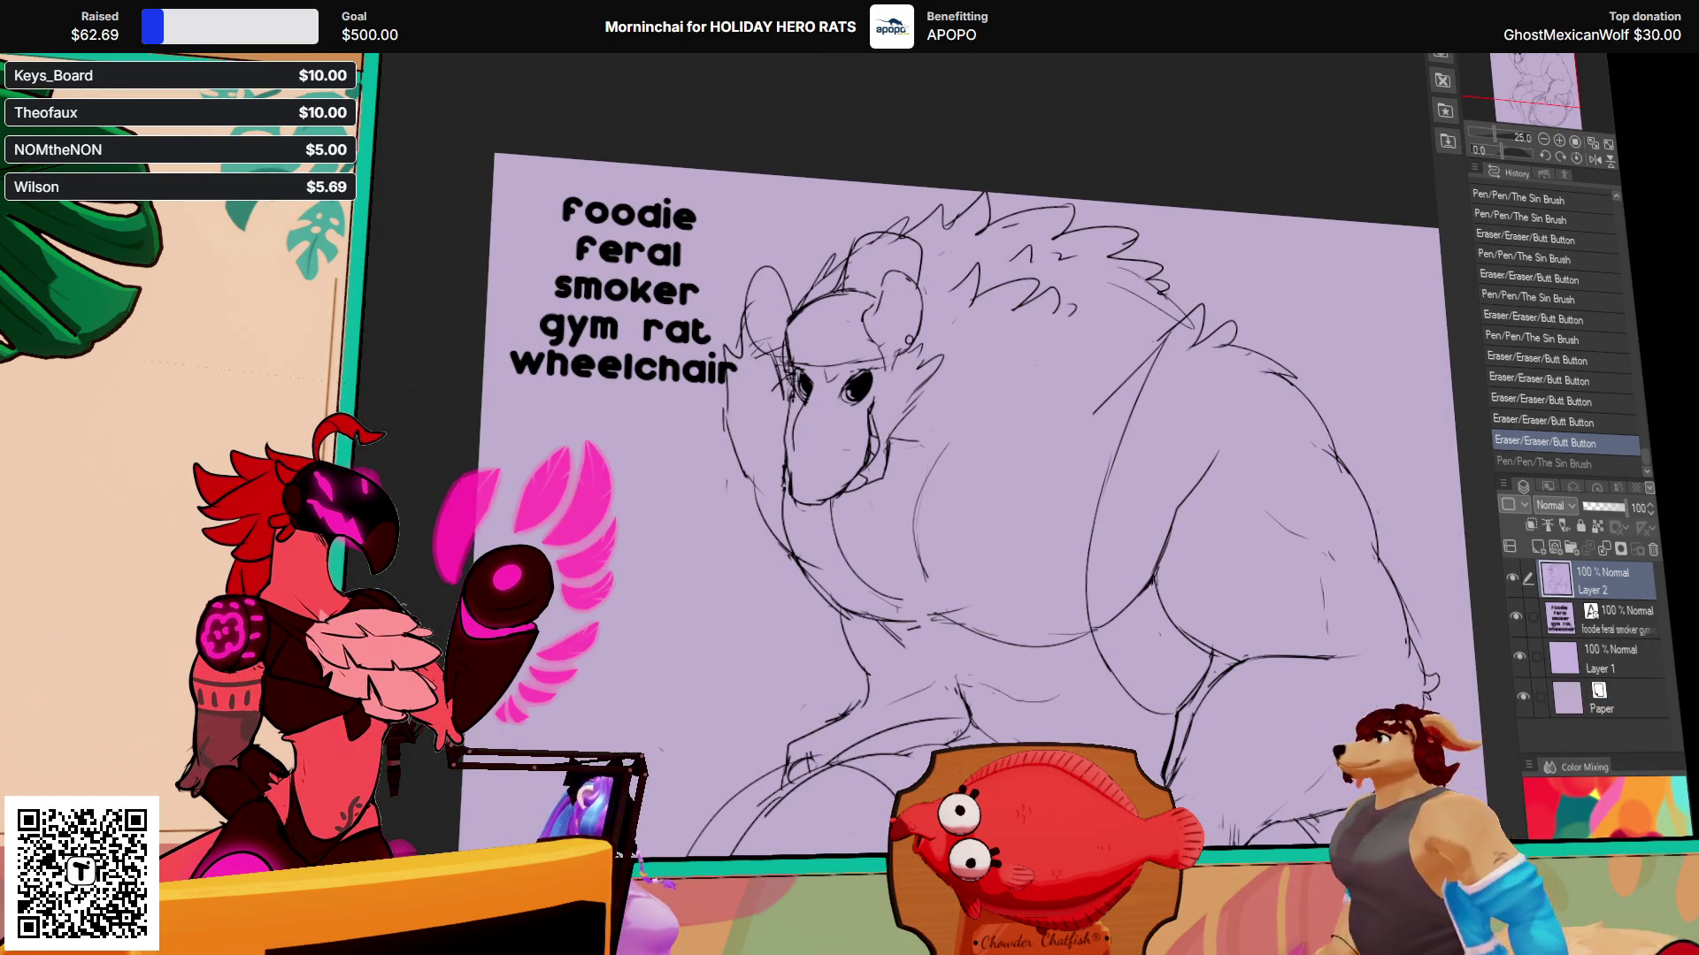
mouse_move(1230, 400)
left_mouse_down()
mouse_move(1256, 329)
mouse_move(1242, 389)
left_mouse_up()
left_click_drag(1181, 324, 1017, 526)
key("ctrl+z")
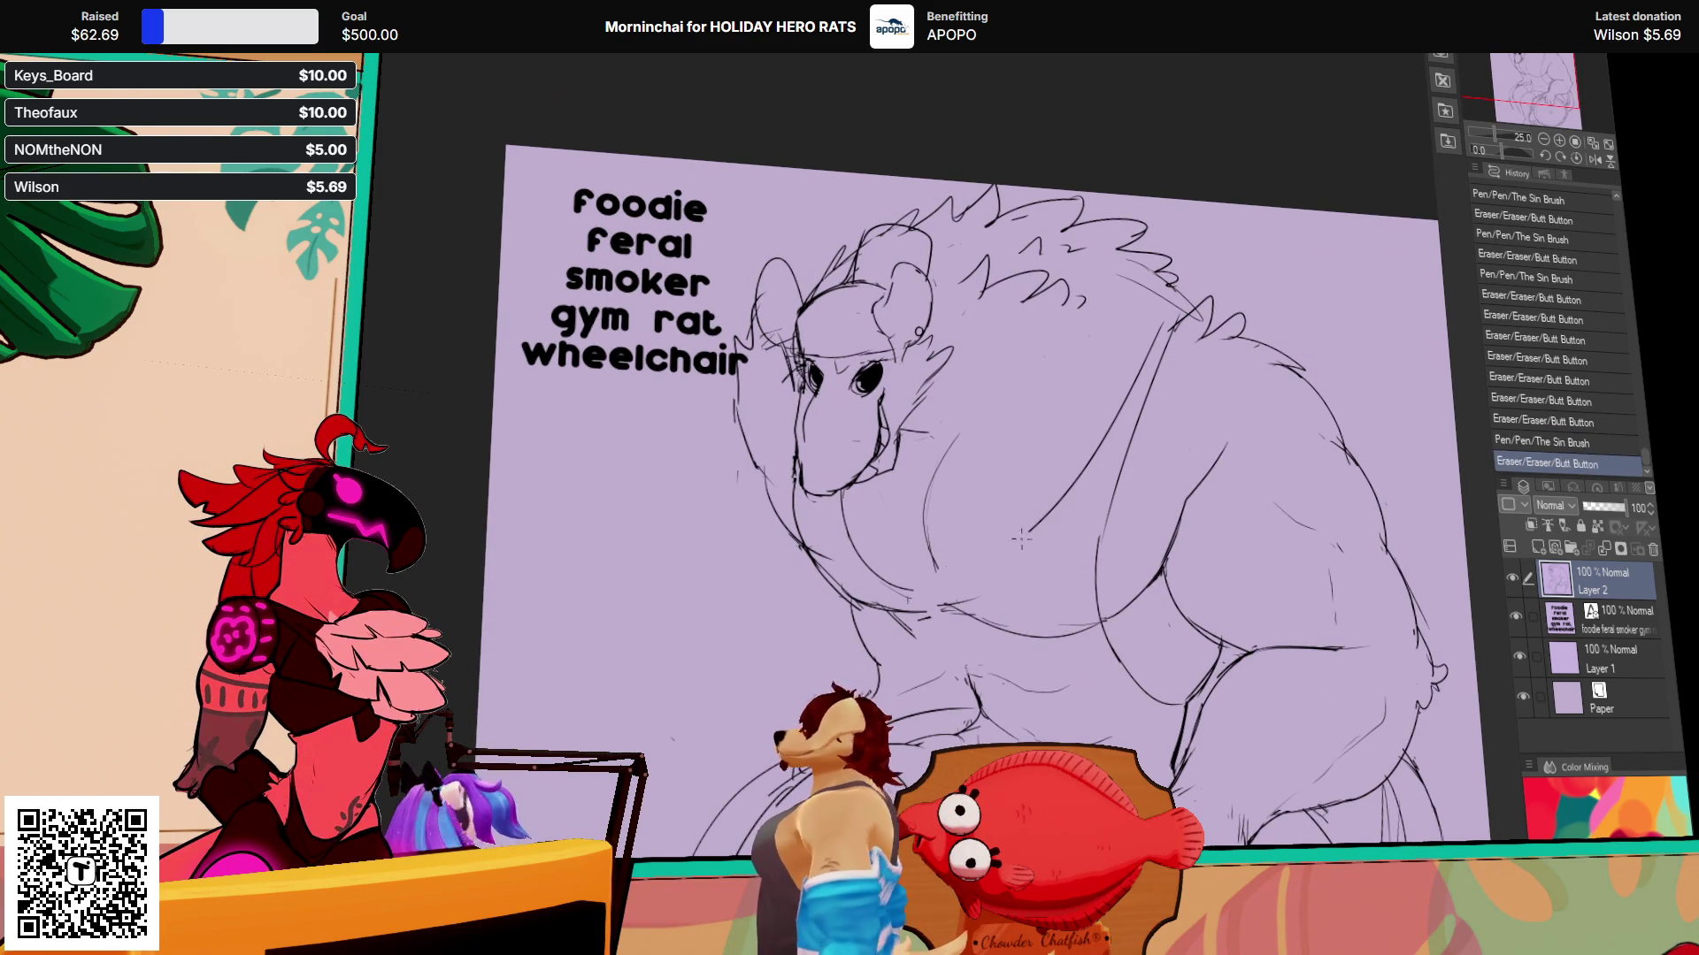
left_click_drag(922, 500, 935, 563)
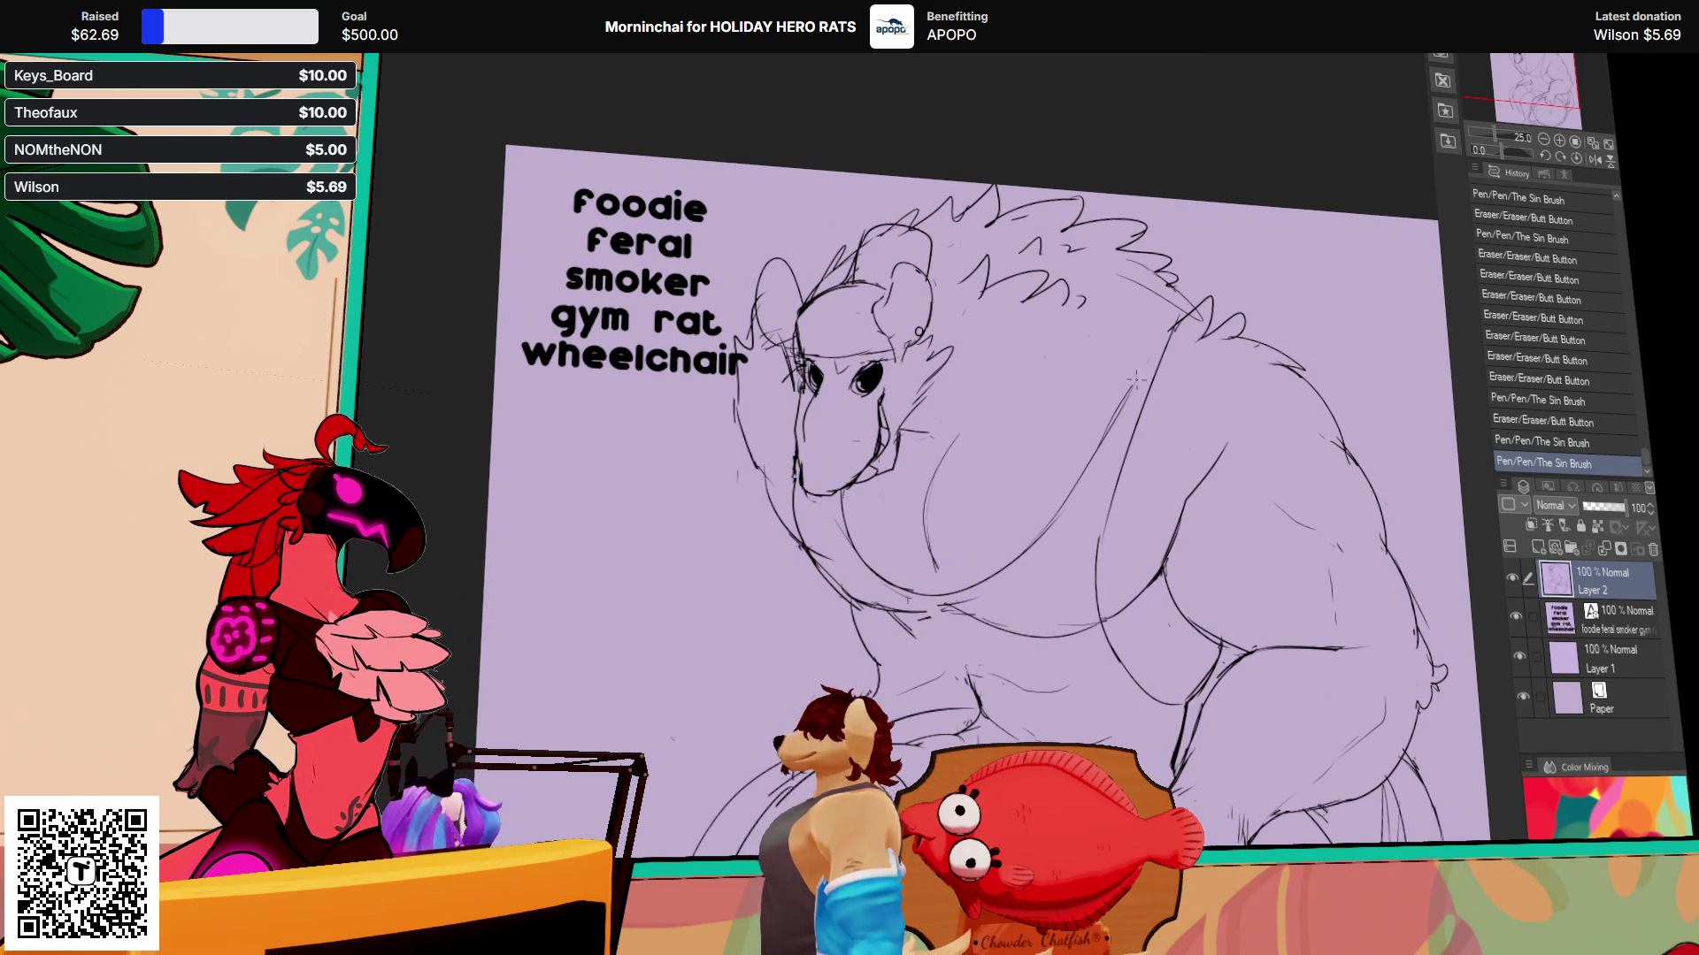
Step: Add a few fresh strokes to the linework near the wheelchair wheel
left_click_drag(1380, 620, 1212, 345)
left_click_drag(916, 712, 926, 723)
left_click_drag(1047, 714, 1000, 757)
left_click_drag(1190, 575, 1157, 495)
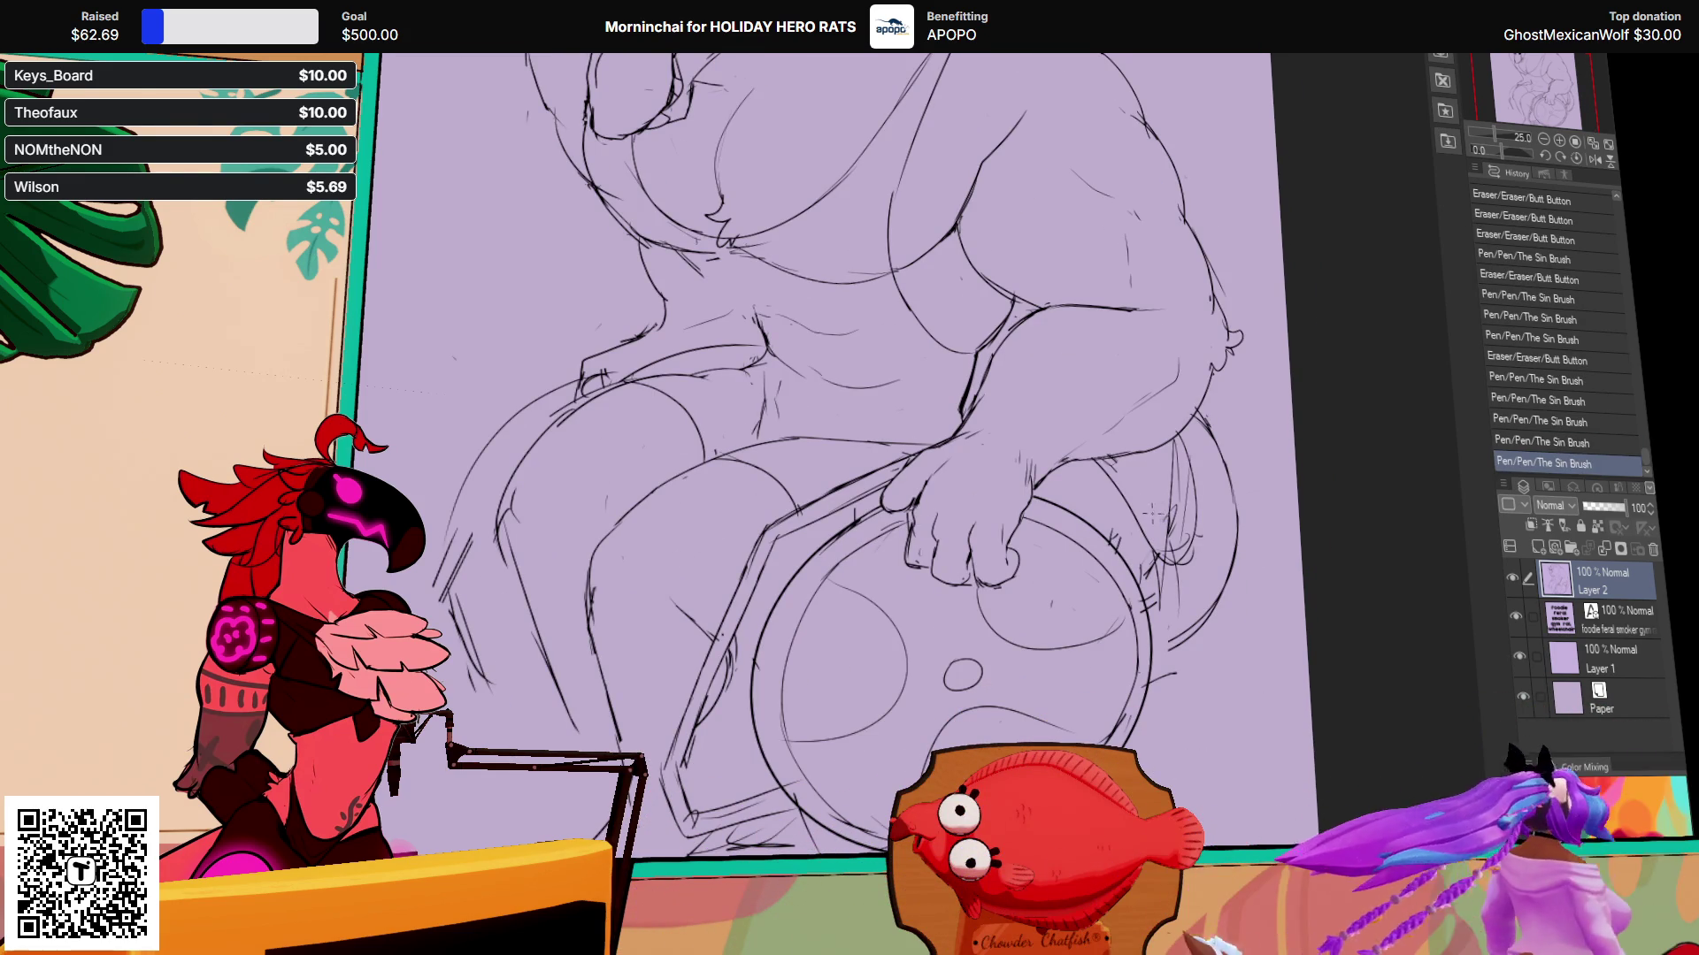
Step: Erase and redraw the short upper lines of the rat's lower-left leg
mouse_move(1124, 517)
left_mouse_down()
mouse_move(1137, 548)
mouse_move(1269, 574)
left_mouse_up()
left_click_drag(651, 571, 668, 601)
left_click_drag(653, 527, 662, 557)
left_click_drag(653, 553, 659, 580)
left_click_drag(650, 575, 655, 620)
left_click_drag(651, 615, 663, 644)
left_click_drag(659, 639, 673, 663)
Step: Rework the lower-left leg strokes, undoing and redrawing the main leg line more cleanly
left_click_drag(712, 761, 682, 659)
left_click_drag(744, 814, 699, 715)
left_click_drag(725, 777, 674, 672)
left_click_drag(1054, 590, 1082, 541)
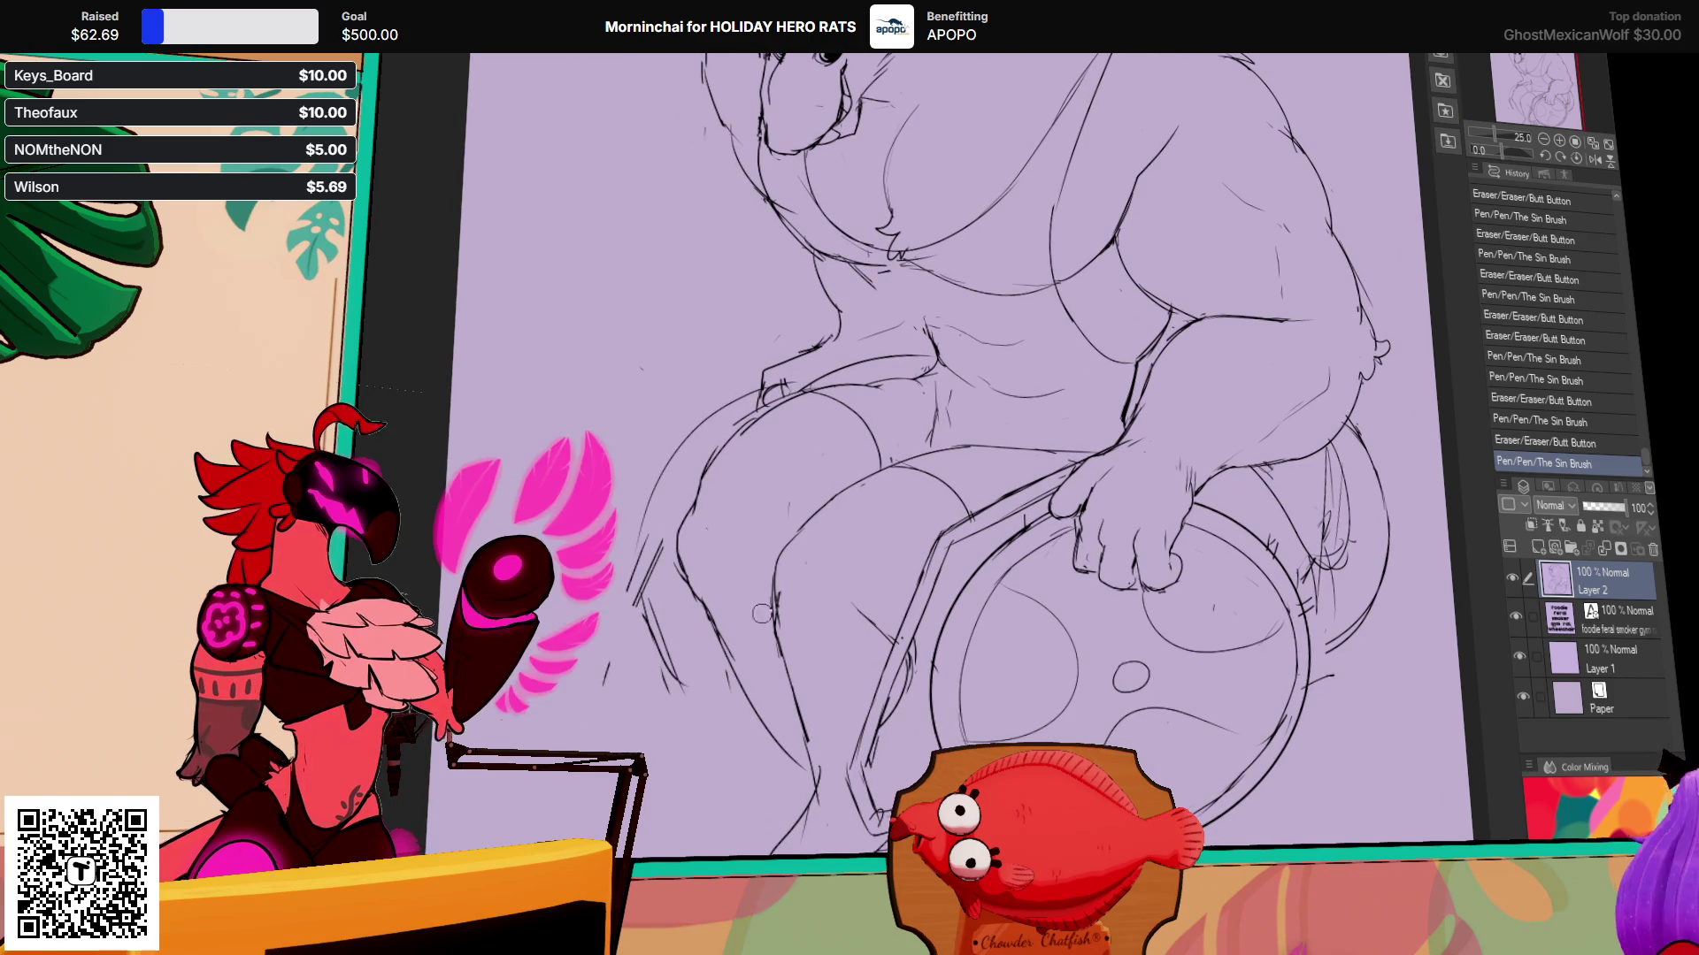
left_click_drag(777, 613, 790, 695)
left_click_drag(782, 628, 803, 704)
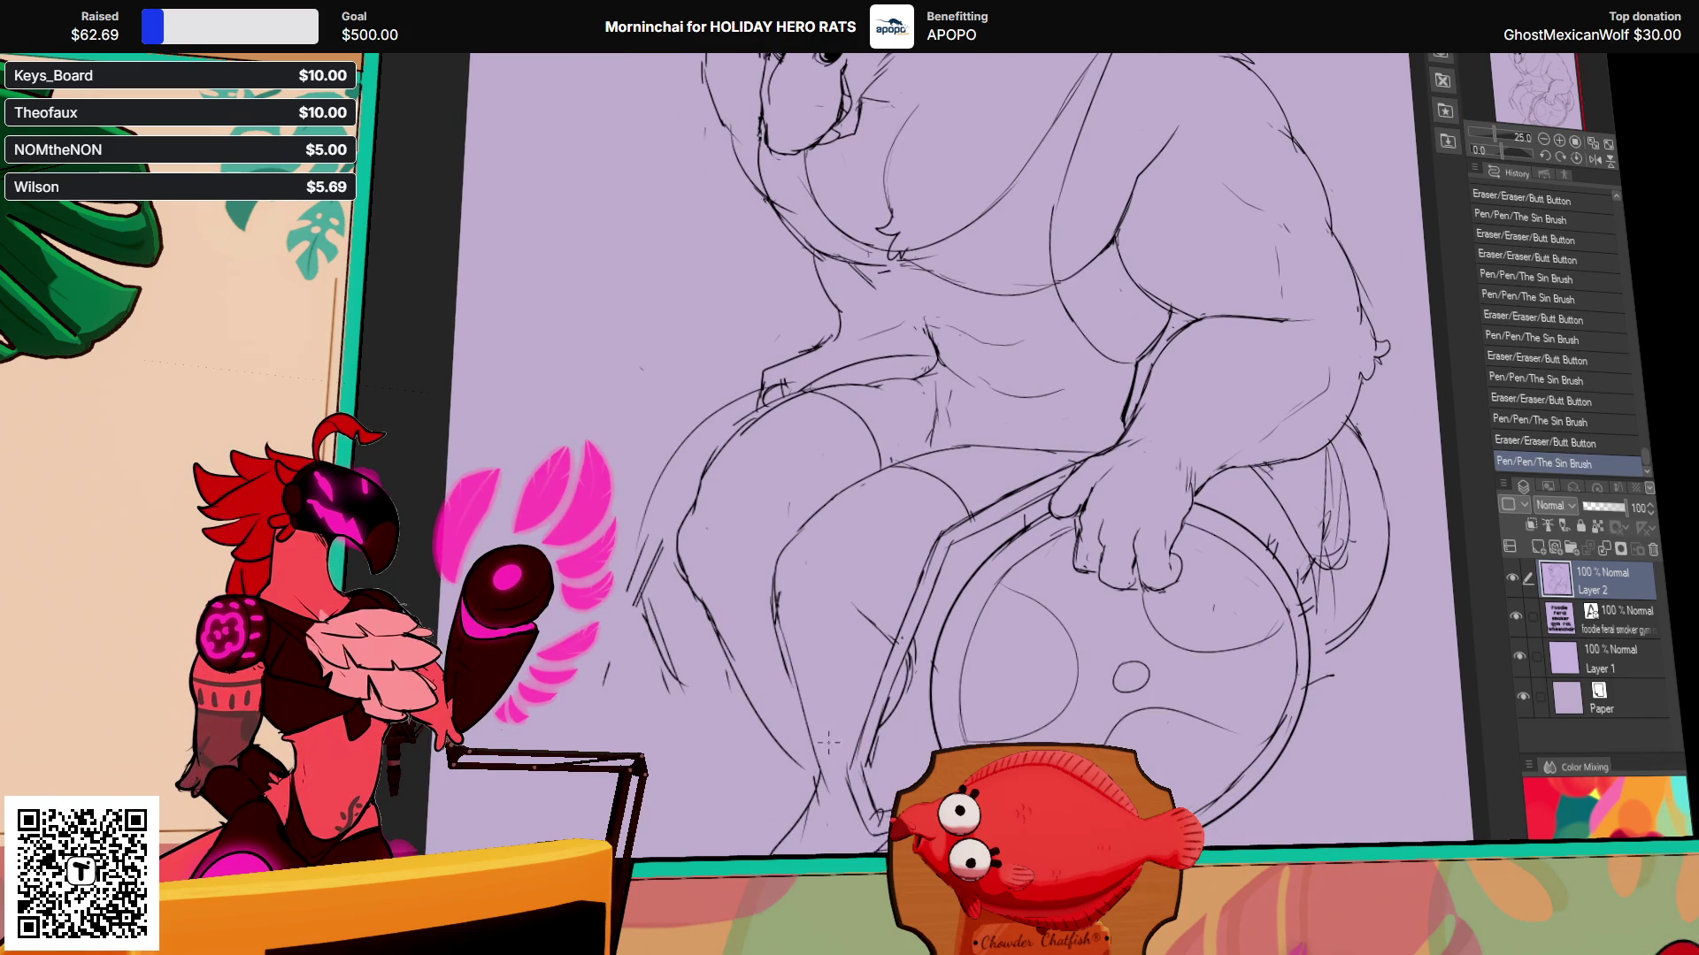
key("ctrl+z")
left_click_drag(768, 617, 821, 786)
Step: Move back up to the head and add small strokes to the chest
scroll(1030, 478, "up", 5)
left_click_drag(1144, 504, 1152, 531)
left_click_drag(852, 550, 879, 572)
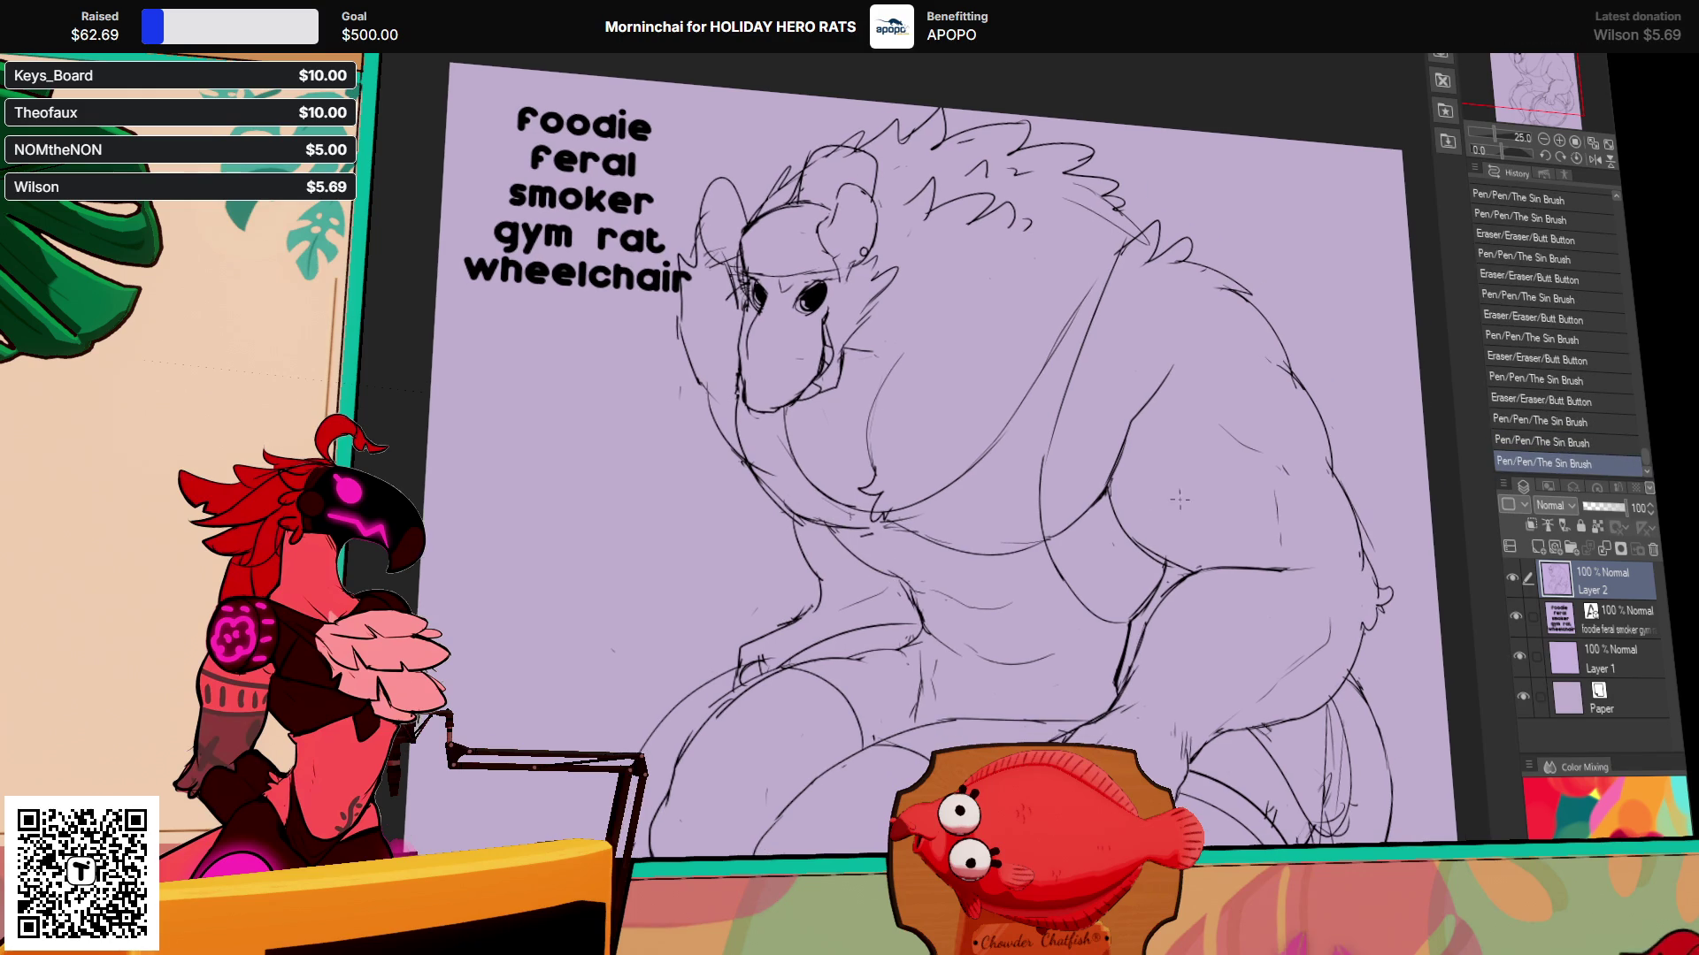
Step: Erase and redraw a chest line, then shift a lassoed group of chest strokes
left_click_drag(947, 567, 929, 580)
left_click_drag(925, 571, 978, 611)
key("ctrl+z")
mouse_move(938, 574)
left_mouse_down()
mouse_move(1009, 559)
mouse_move(911, 598)
left_mouse_up()
key("ctrl+d")
Step: Touch up the chest lines and add small strokes near the chest
mouse_move(916, 593)
left_mouse_down()
mouse_move(938, 628)
mouse_move(922, 604)
left_mouse_up()
left_click_drag(919, 598, 929, 609)
mouse_move(1204, 586)
left_mouse_down()
mouse_move(1184, 533)
mouse_move(1243, 449)
left_mouse_up()
left_click_drag(991, 495, 1026, 501)
left_click_drag(995, 496, 1017, 501)
mouse_move(1004, 482)
left_mouse_down()
mouse_move(1026, 509)
mouse_move(1115, 503)
left_mouse_up()
Step: Add pen marks near the chest, undoing and redrawing one chest stroke
mouse_move(1292, 437)
left_mouse_down()
mouse_move(1260, 508)
mouse_move(1254, 597)
left_mouse_up()
left_click_drag(1090, 557, 1106, 566)
left_click_drag(1093, 566, 1106, 563)
key("ctrl+z")
key("ctrl+z")
key("ctrl+z")
mouse_move(1097, 580)
left_mouse_down()
mouse_move(1094, 603)
mouse_move(1116, 575)
left_mouse_up()
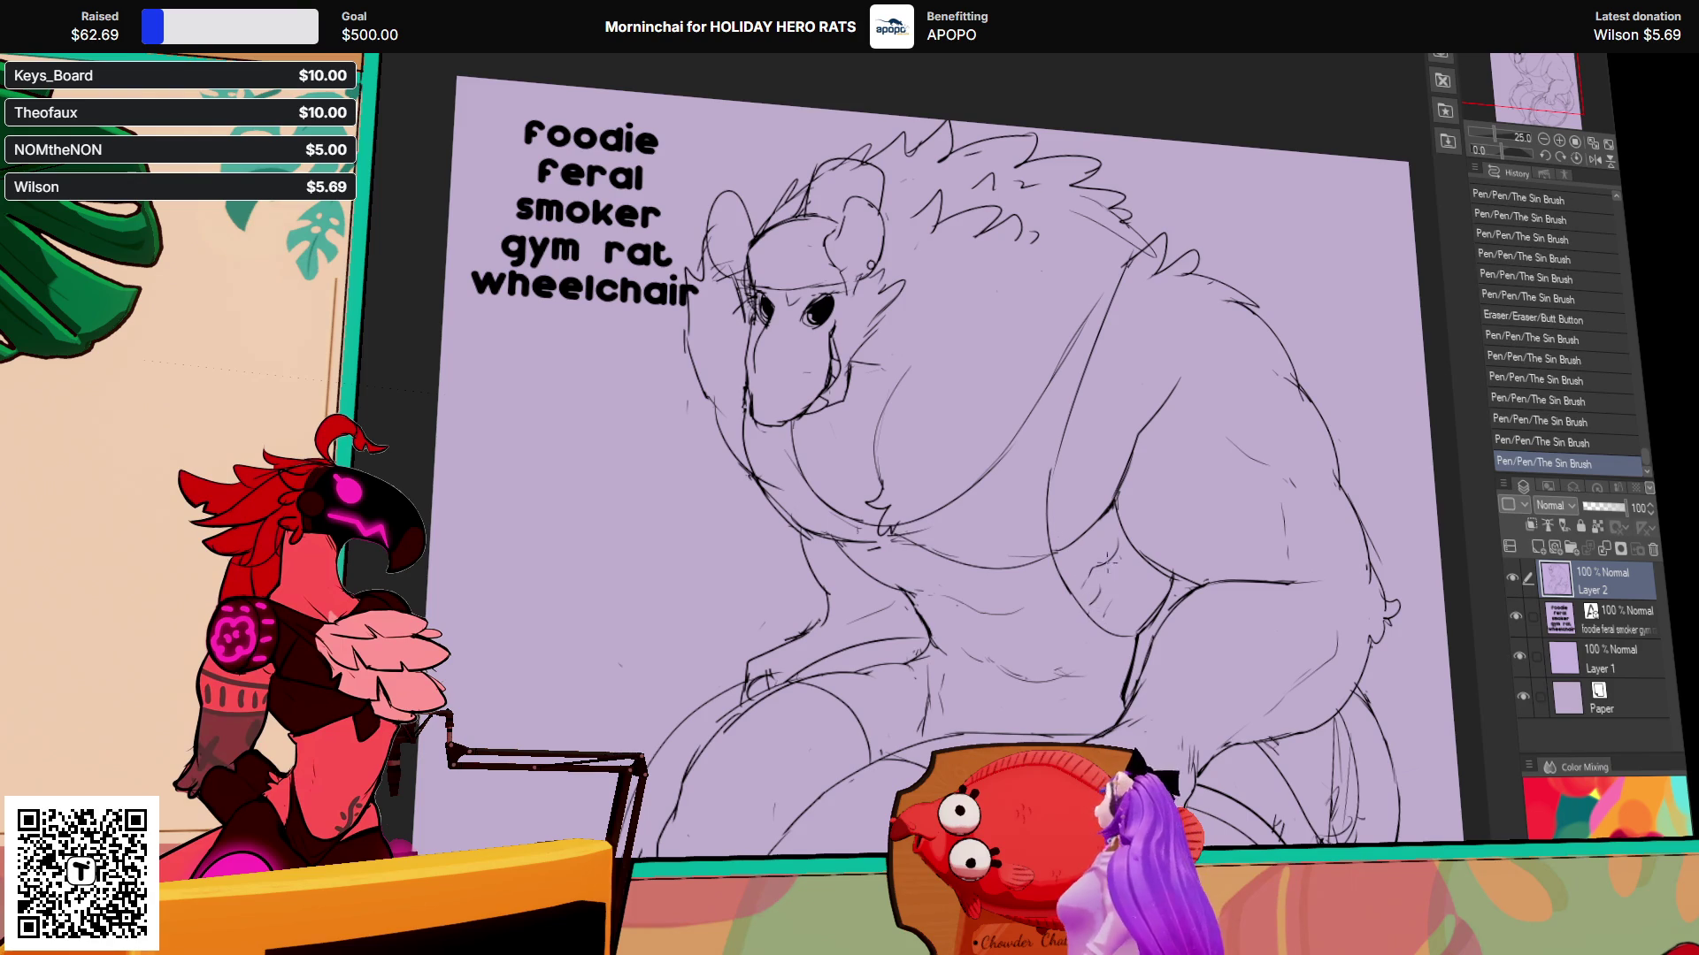
left_click_drag(896, 546, 900, 552)
Step: Add strokes to the upper chest and erase bits of the chest outline
left_click_drag(1245, 382, 1253, 435)
mouse_move(1141, 495)
left_mouse_down()
mouse_move(1028, 542)
mouse_move(1073, 543)
left_mouse_up()
mouse_move(940, 467)
left_mouse_down()
mouse_move(955, 433)
mouse_move(936, 460)
mouse_move(929, 434)
mouse_move(931, 455)
left_mouse_up()
left_click_drag(934, 451, 938, 464)
mouse_move(1212, 416)
left_mouse_down()
mouse_move(1205, 434)
mouse_move(1229, 438)
mouse_move(1197, 500)
mouse_move(1190, 473)
left_mouse_up()
Step: Erase parts of the chest outline and redraw chest and body lines
scroll(1286, 451, "down", 1)
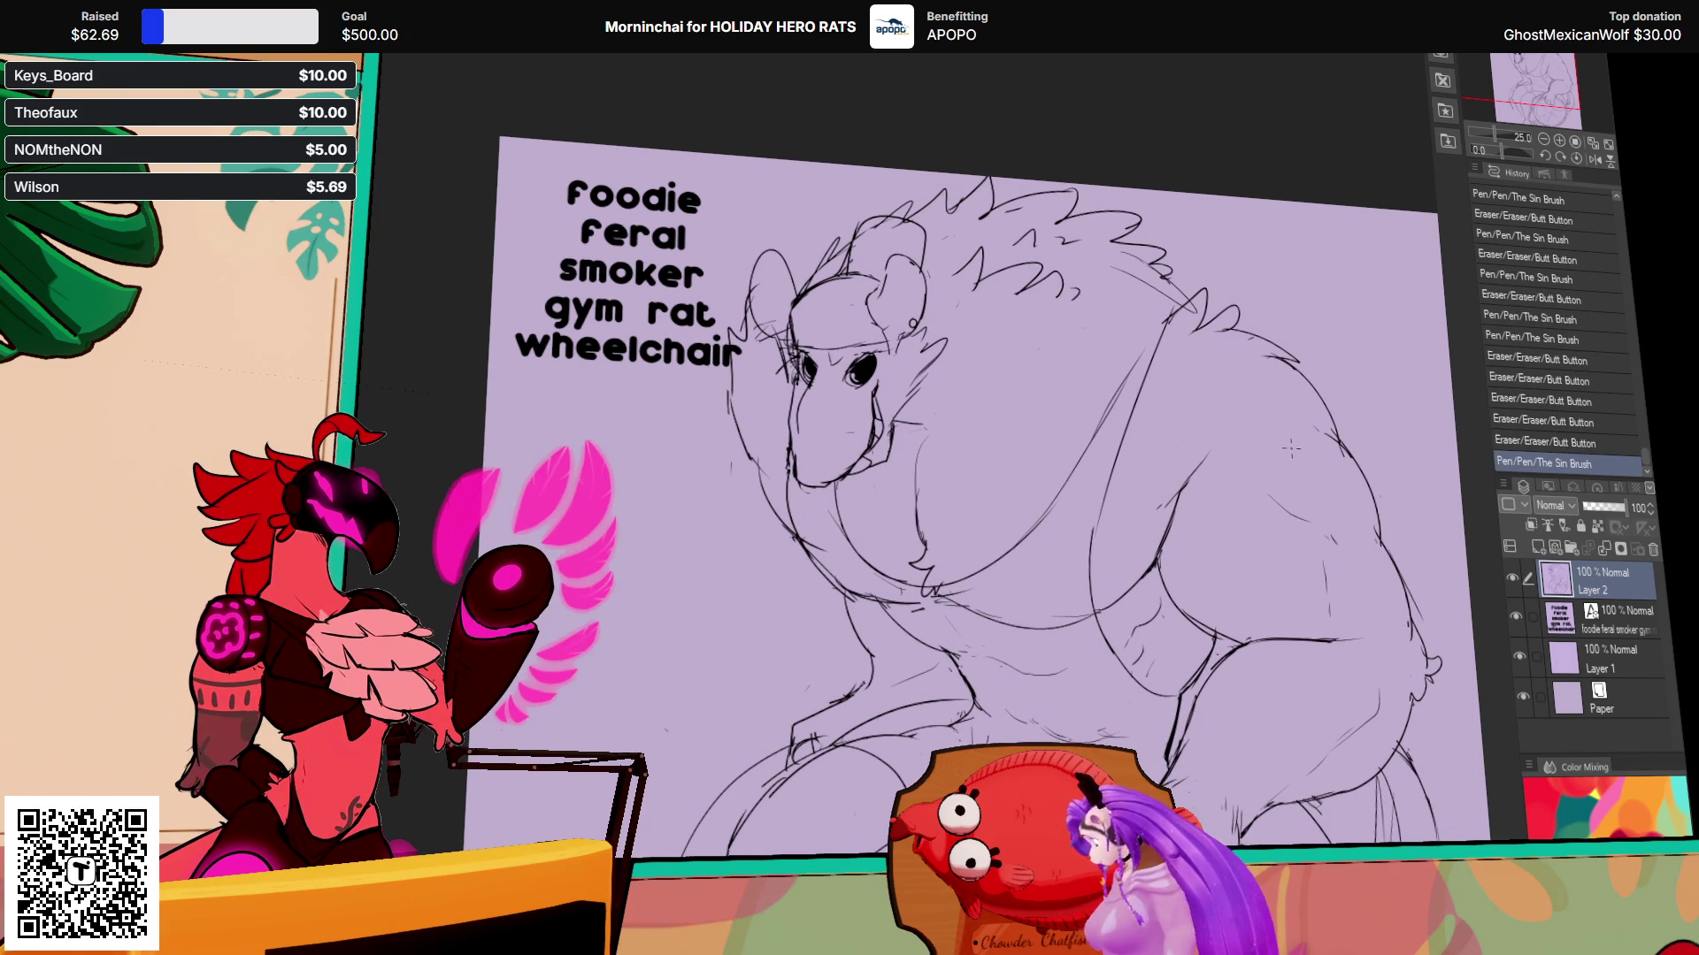
left_click_drag(1307, 521, 1234, 488)
left_click_drag(1238, 491, 1218, 479)
mouse_move(1357, 429)
left_mouse_down()
mouse_move(1319, 442)
mouse_move(1267, 416)
left_mouse_up()
left_click_drag(1265, 411, 1258, 393)
mouse_move(1297, 473)
left_mouse_down()
mouse_move(1299, 456)
mouse_move(1166, 419)
left_mouse_up()
mouse_move(1021, 551)
left_mouse_down()
mouse_move(1003, 562)
mouse_move(1057, 560)
mouse_move(1026, 556)
left_mouse_up()
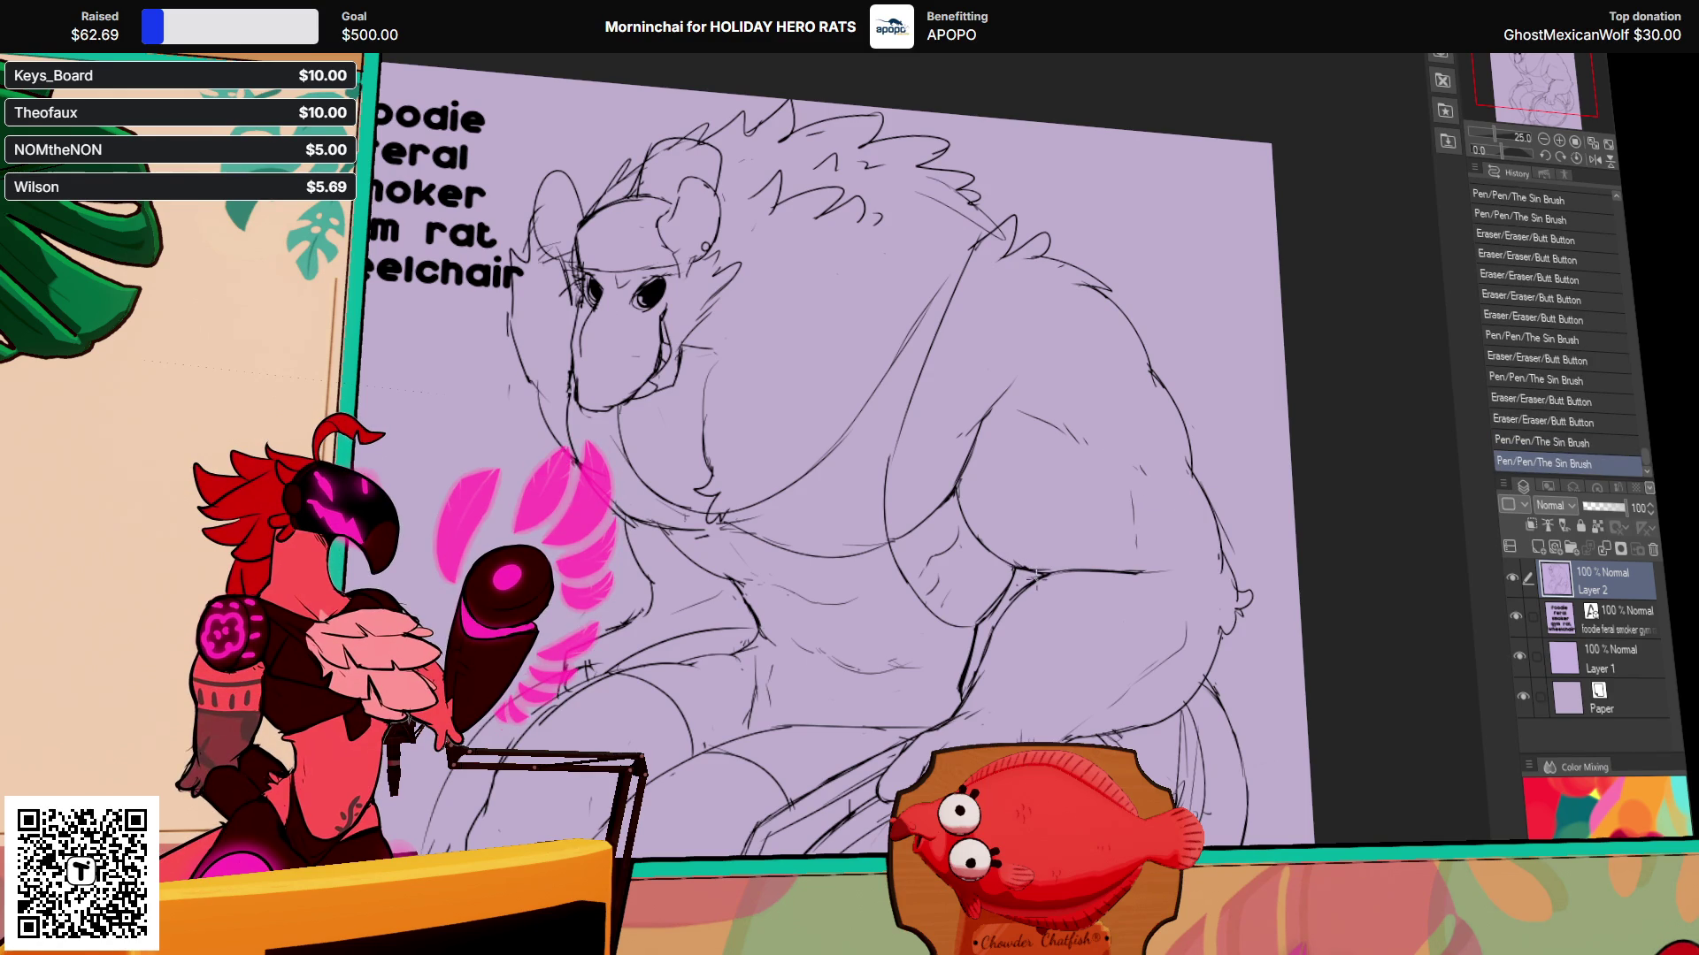
left_click_drag(981, 623, 1007, 591)
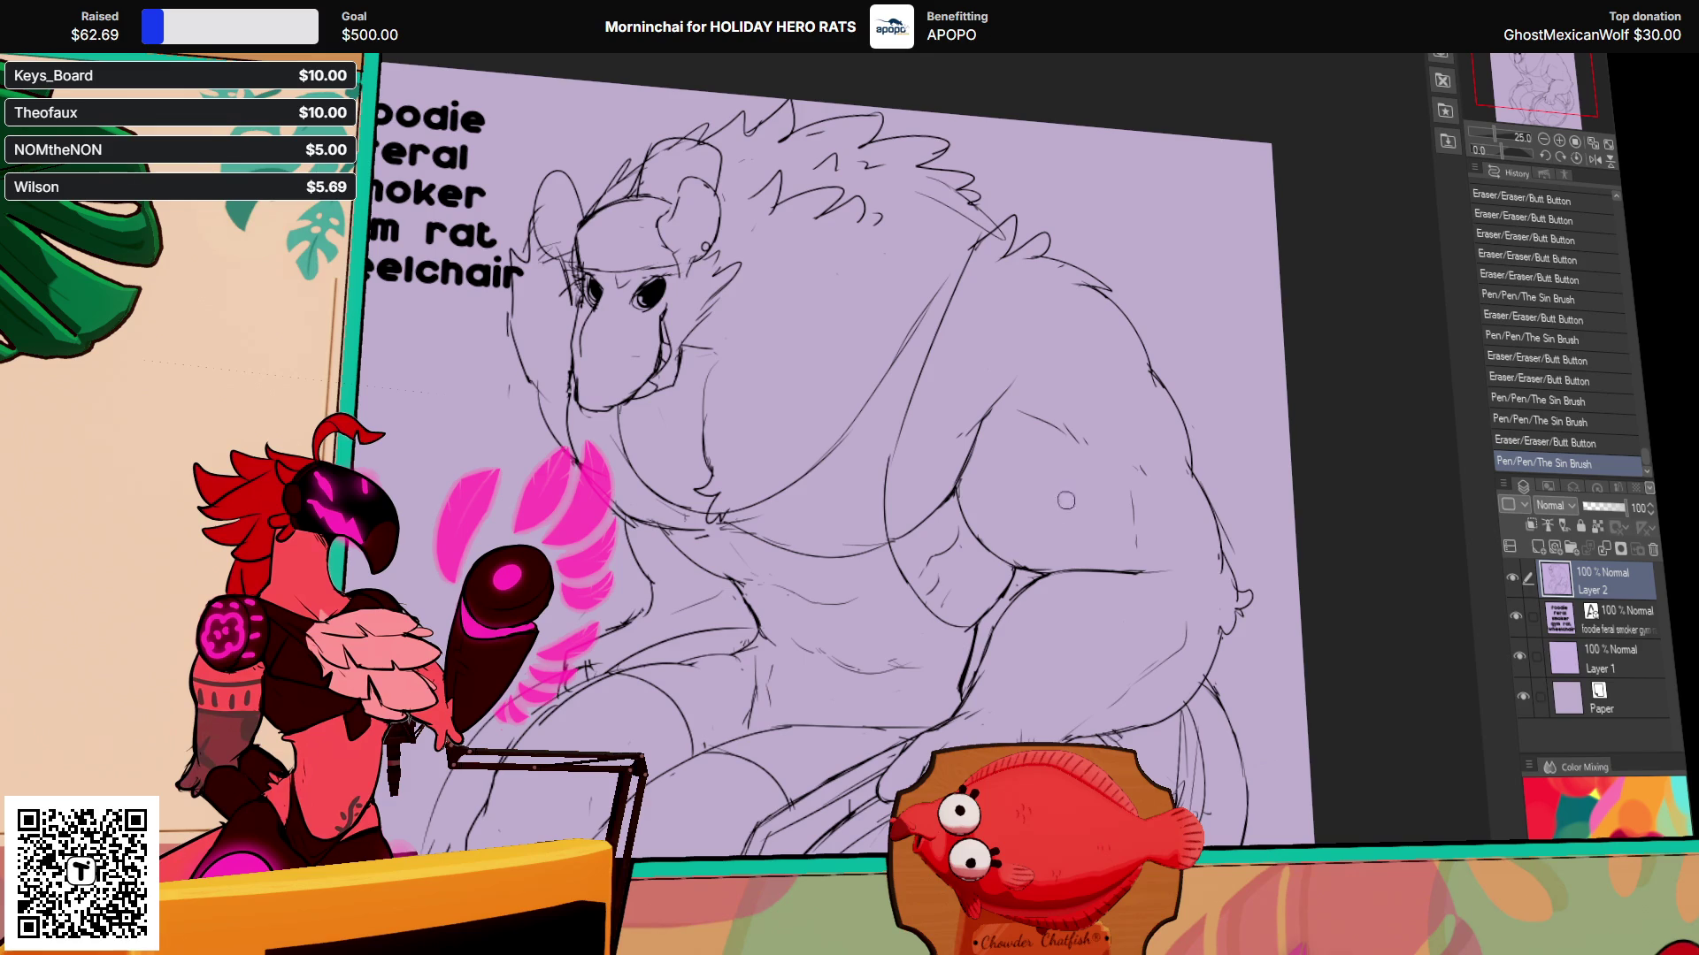
Step: Clean up lines near the hand and stray lines around the wheel
left_click_drag(1237, 471, 1238, 237)
left_click_drag(1173, 609, 1178, 612)
left_click_drag(1183, 601, 1189, 605)
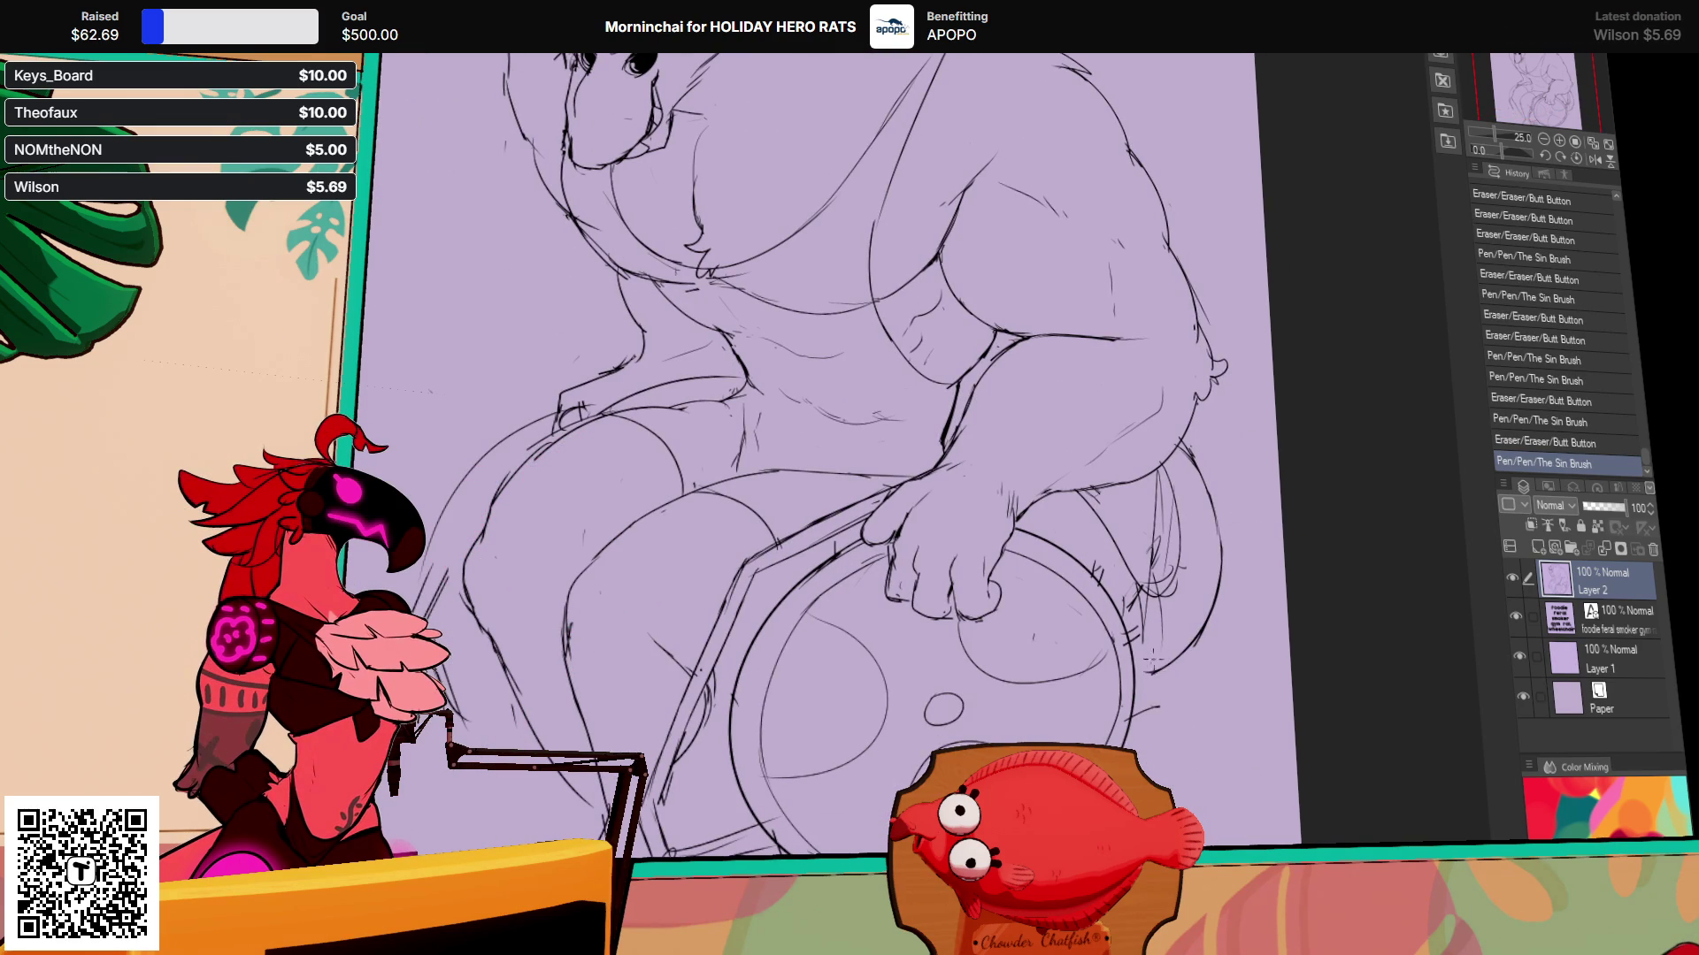
left_click_drag(1145, 718, 1151, 718)
mouse_move(948, 743)
left_mouse_down()
mouse_move(1035, 739)
mouse_move(1019, 737)
left_mouse_up()
key("ctrl+z")
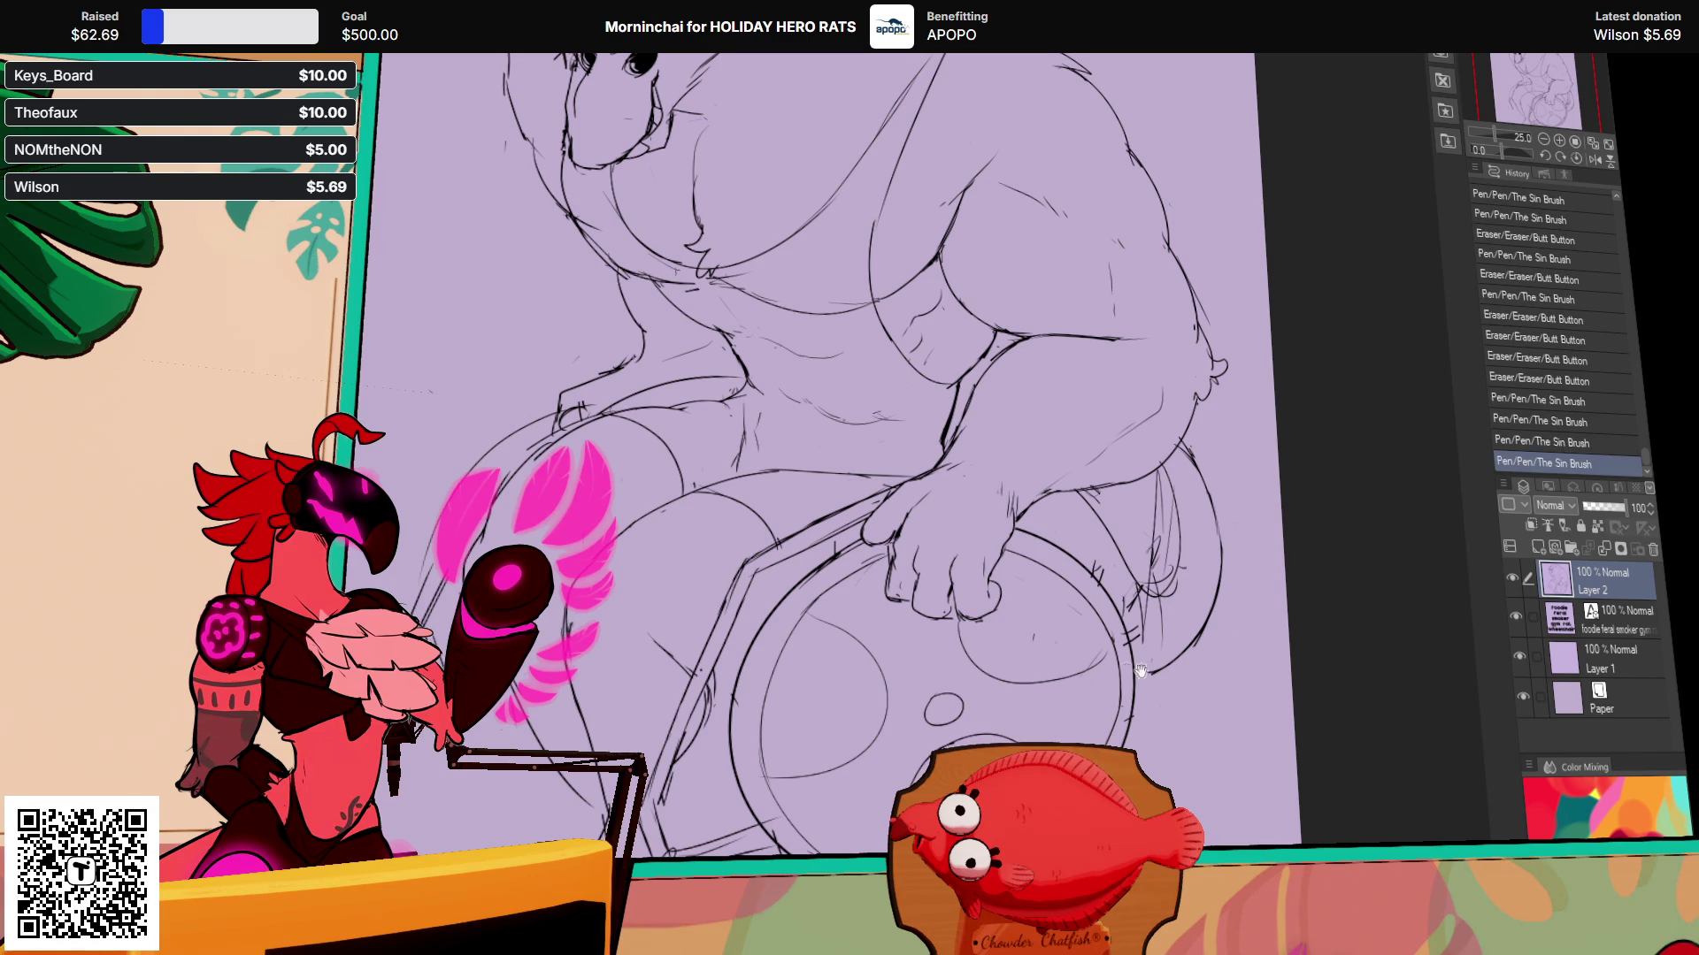
Step: Redraw the leg stroke and add short leg lines, undoing unwanted attempts
scroll(1238, 425, "up", 2)
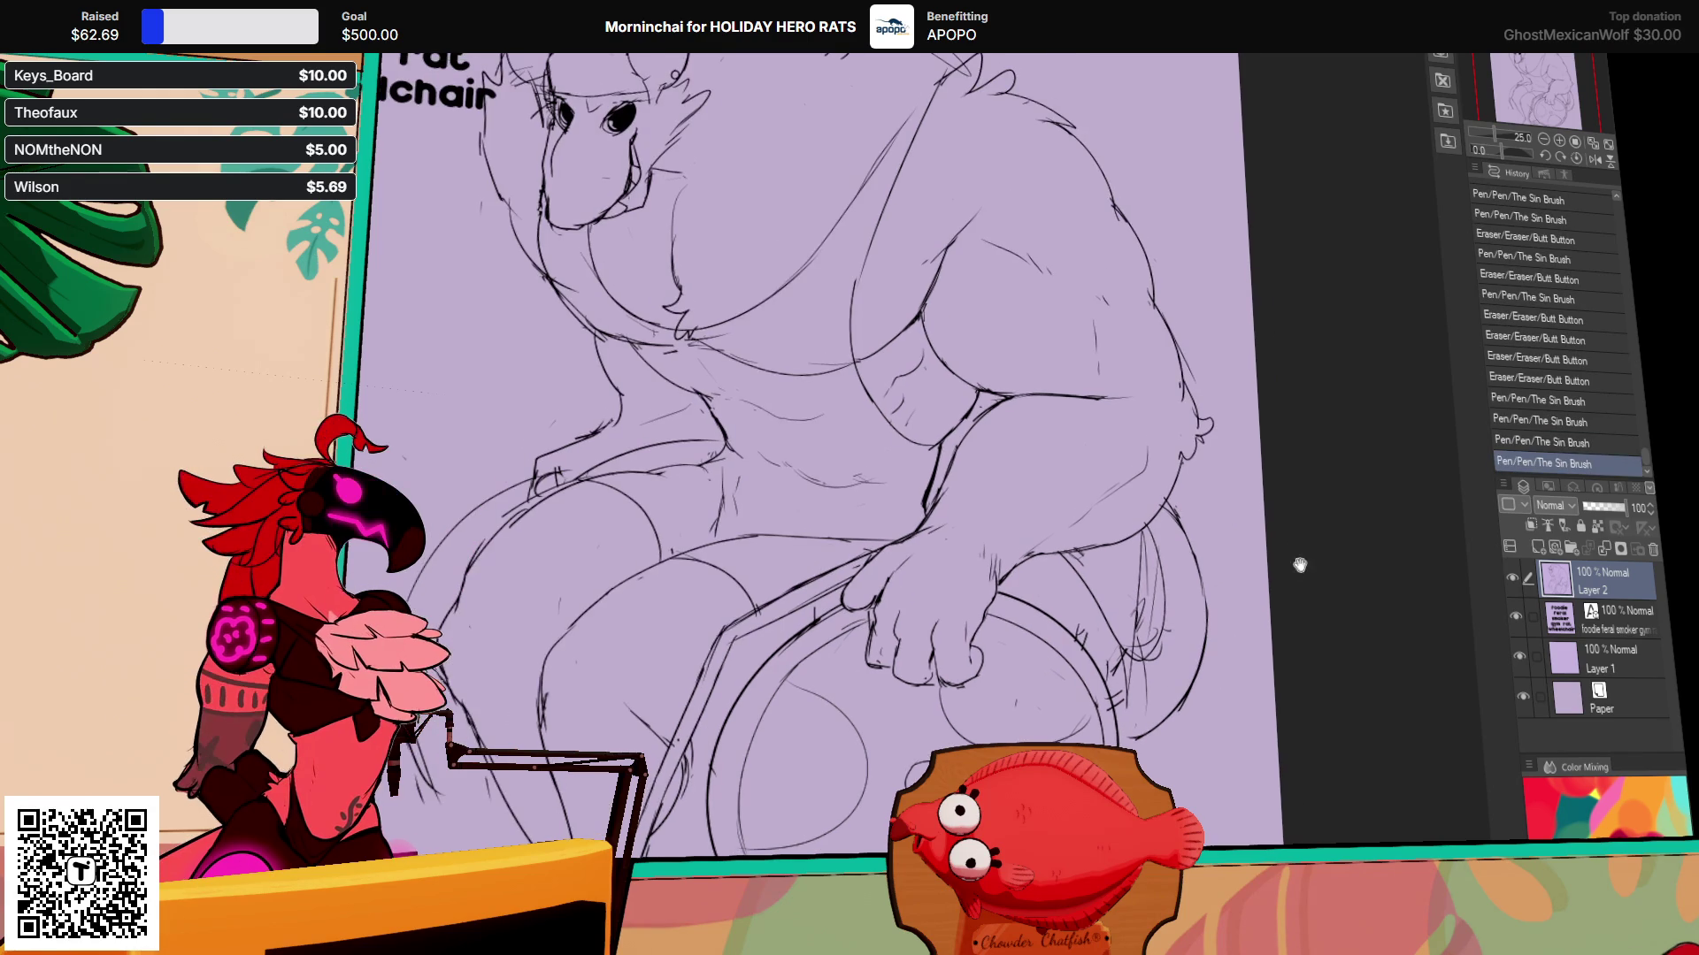
scroll(1239, 425, "up", 3)
left_click_drag(989, 550, 953, 637)
key("ctrl+z")
left_click_drag(1269, 479, 1279, 457)
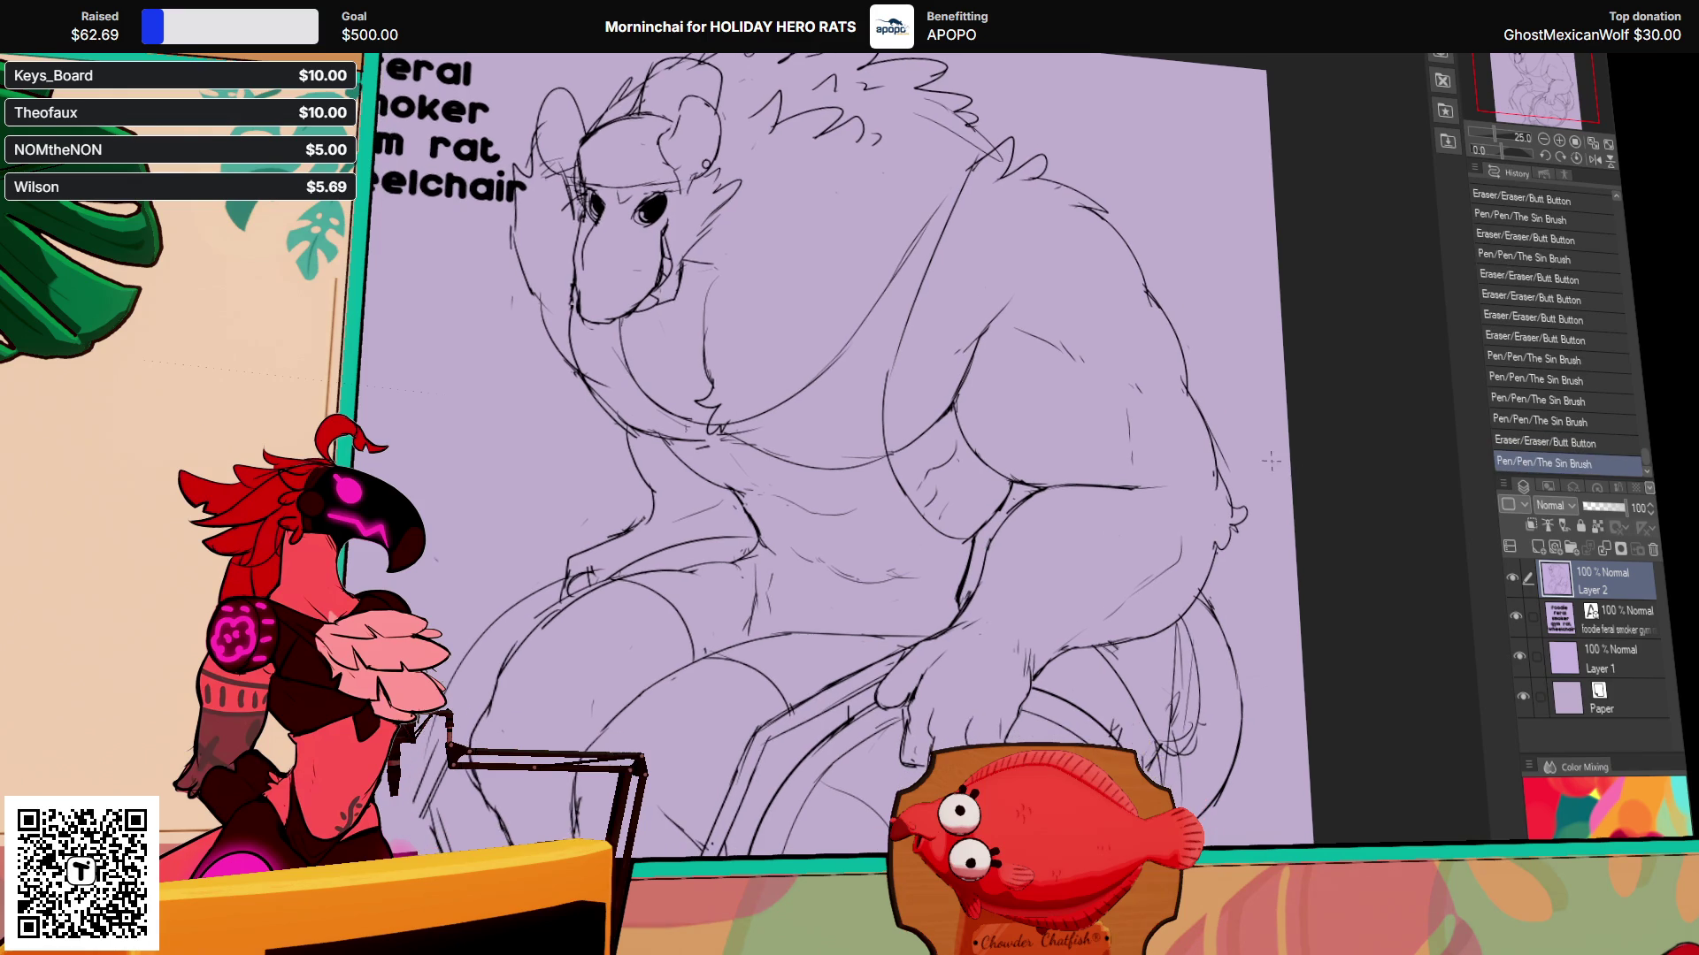
mouse_move(1037, 665)
left_mouse_down()
mouse_move(1097, 650)
mouse_move(1150, 604)
left_mouse_up()
key("ctrl+z")
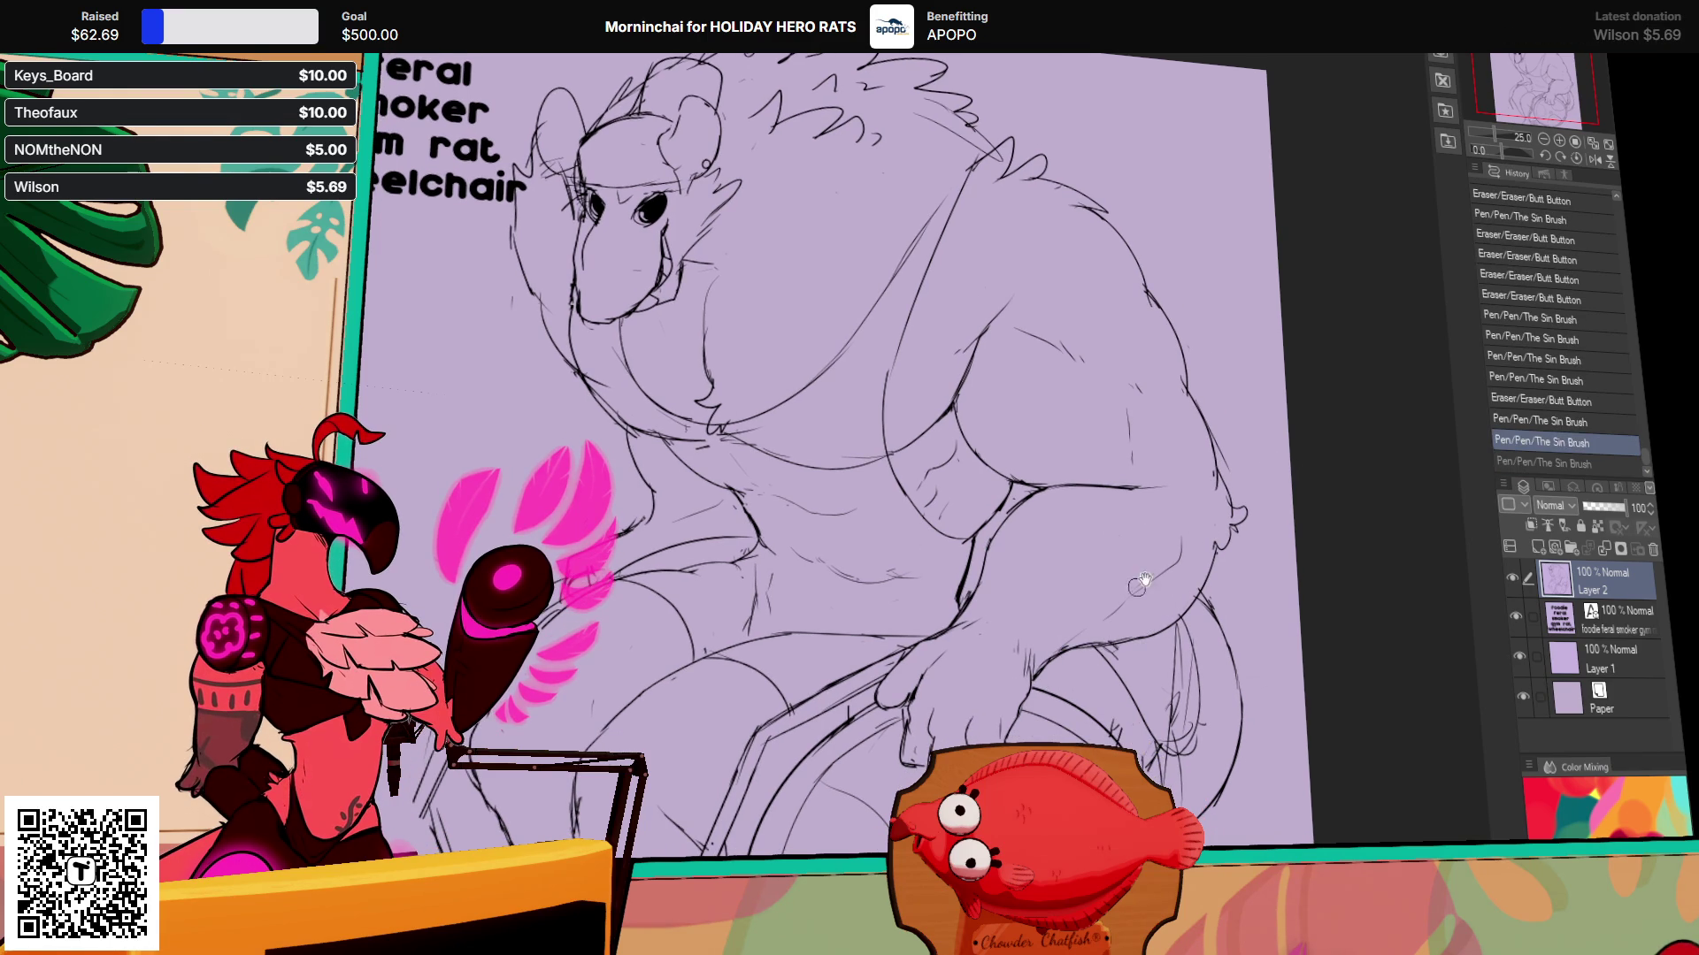
Step: Erase part of a leg line, add small leg strokes, and refine the upper-right contour
left_click_drag(1162, 609, 1178, 622)
mouse_move(1200, 539)
left_mouse_down()
mouse_move(1219, 500)
mouse_move(1182, 586)
mouse_move(1106, 641)
left_mouse_up()
key("ctrl+z")
key("ctrl+z")
key("ctrl+y")
mouse_move(1018, 611)
left_mouse_down()
mouse_move(991, 579)
mouse_move(1050, 545)
mouse_move(1040, 531)
left_mouse_up()
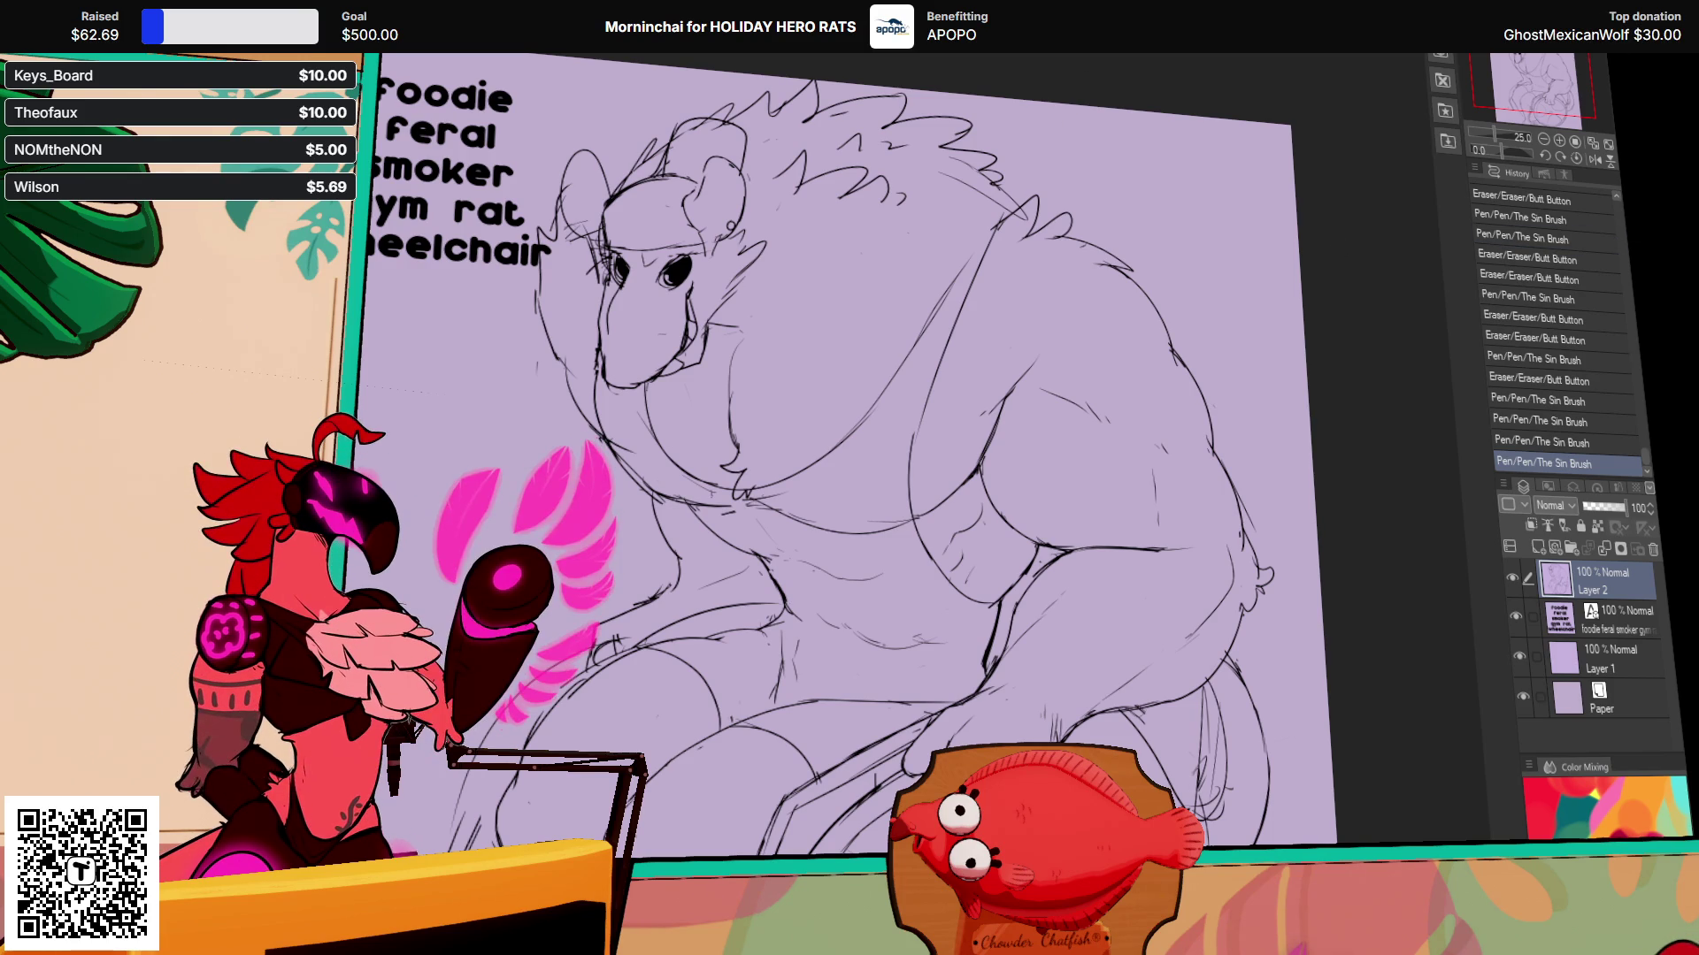
mouse_move(1151, 352)
left_mouse_down()
mouse_move(1187, 400)
mouse_move(1183, 386)
left_mouse_up()
Step: Refine the upper-right contour and rework the chest lines
mouse_move(1182, 377)
left_mouse_down()
mouse_move(1150, 386)
mouse_move(1234, 405)
left_mouse_up()
left_click_drag(836, 505, 851, 514)
key("ctrl+z")
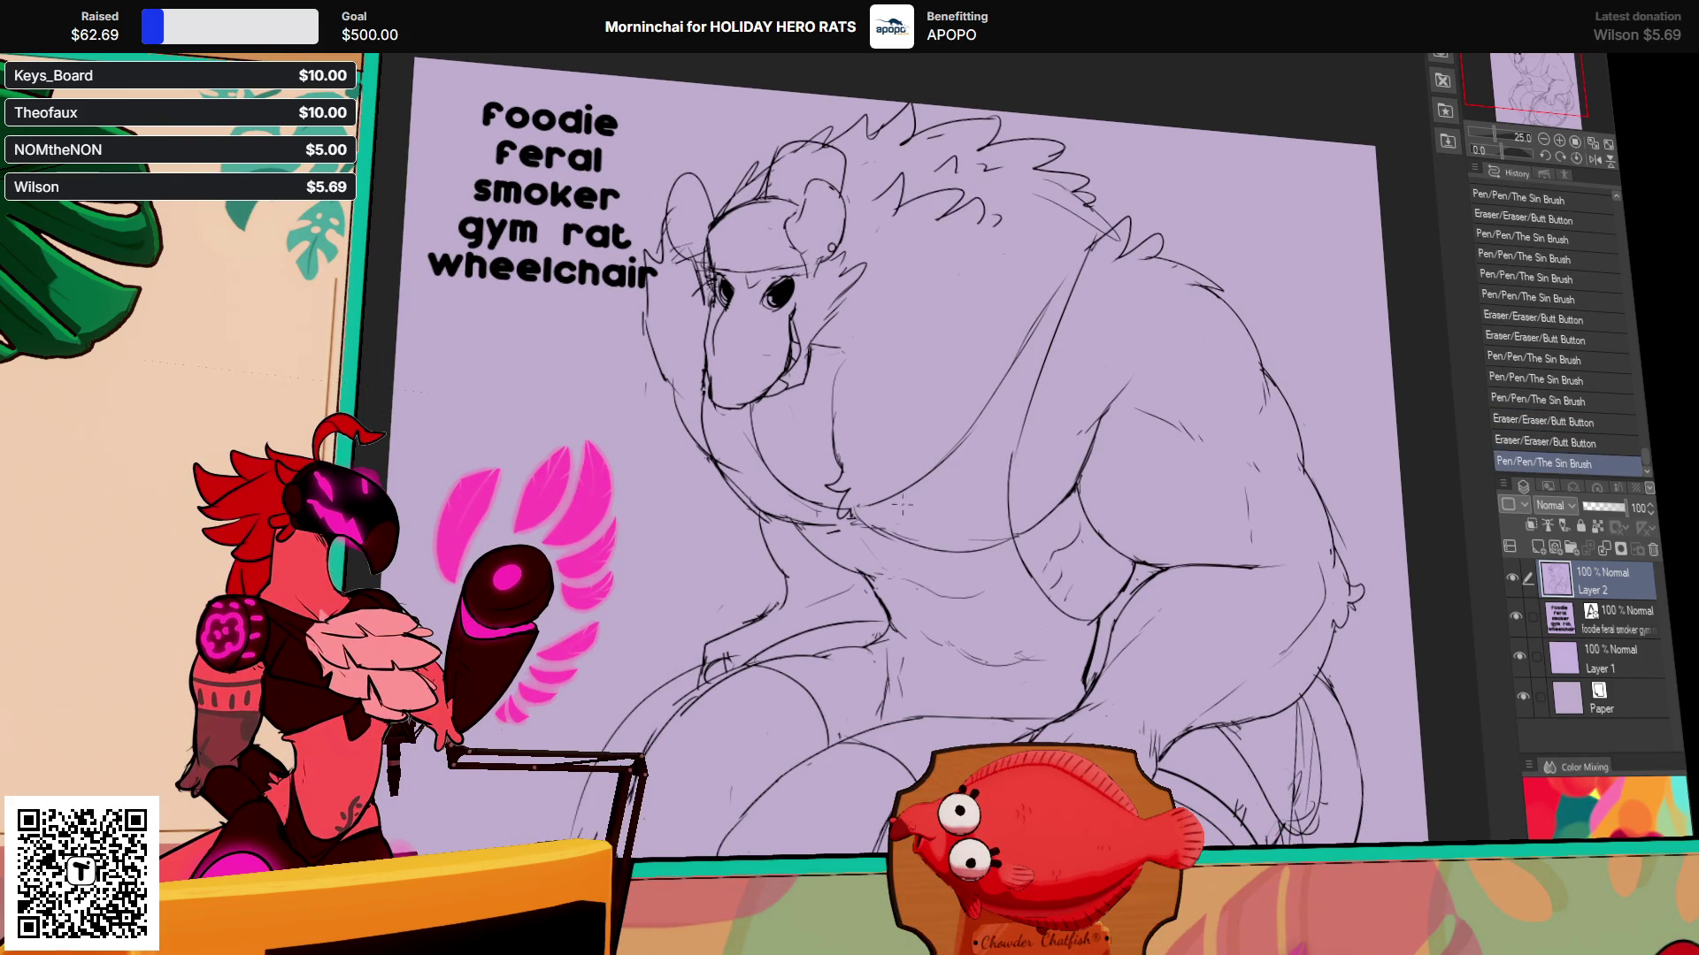
mouse_move(840, 529)
left_mouse_down()
mouse_move(848, 545)
mouse_move(818, 529)
left_mouse_up()
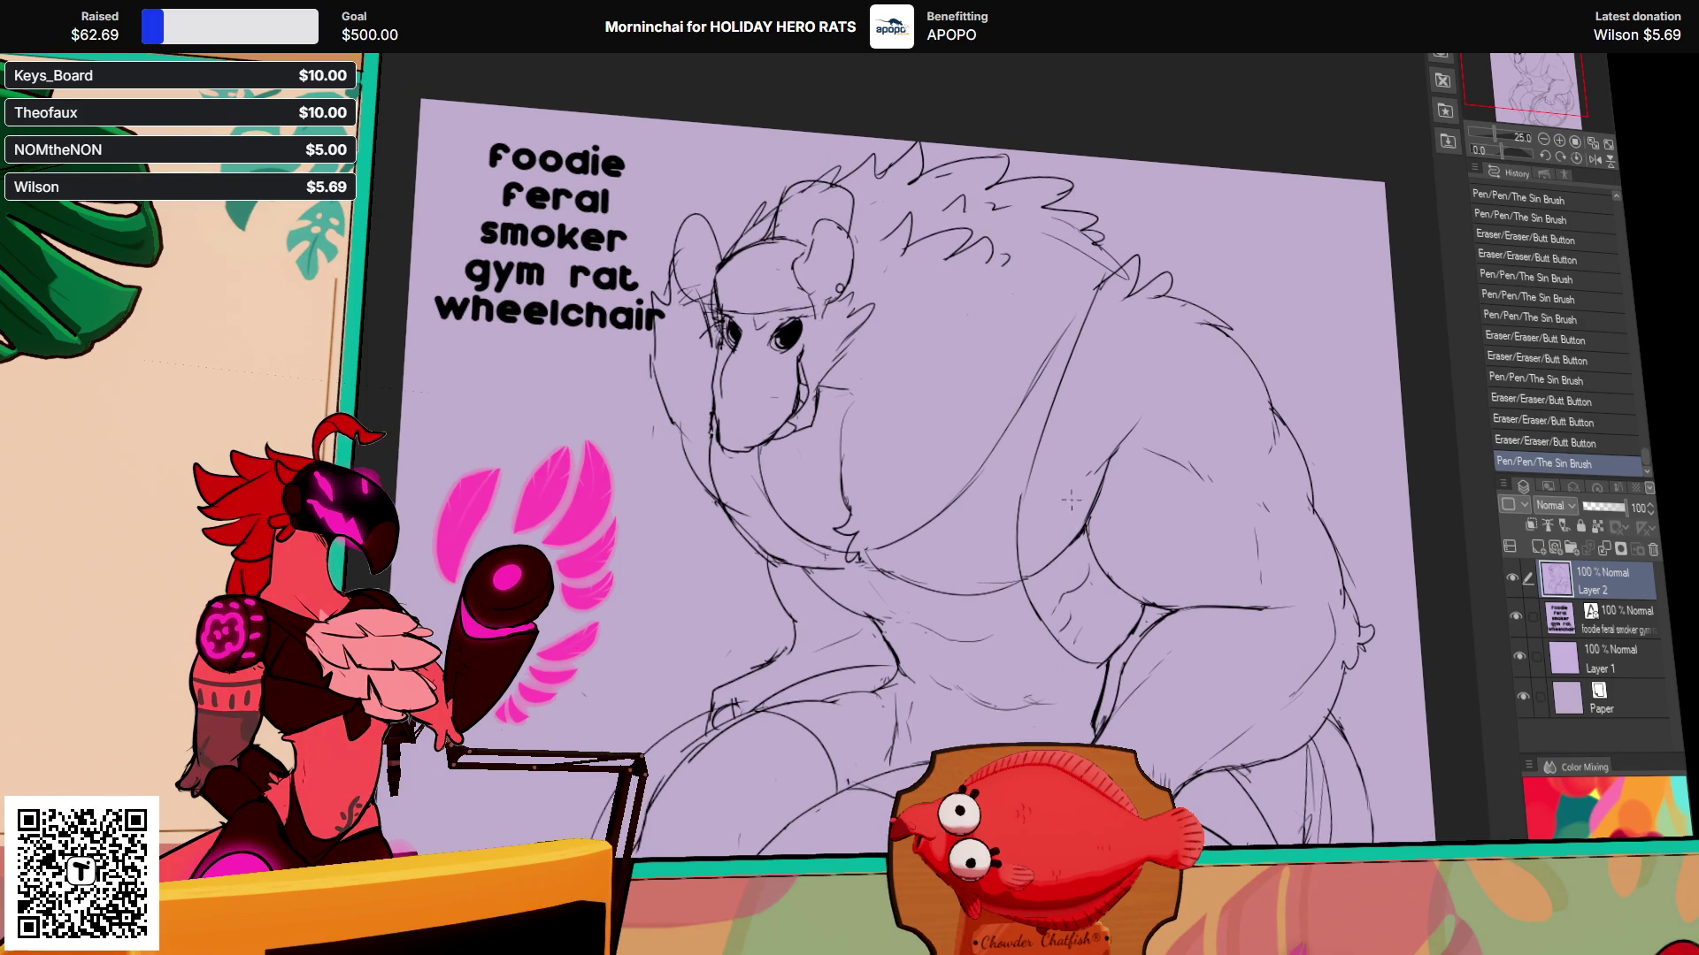
Step: Add strokes near the neck and snout, and erase and redraw a face line
scroll(1035, 522, "up", 2)
left_click_drag(851, 403, 867, 416)
left_click_drag(1192, 447, 1138, 333)
left_click_drag(682, 281, 688, 284)
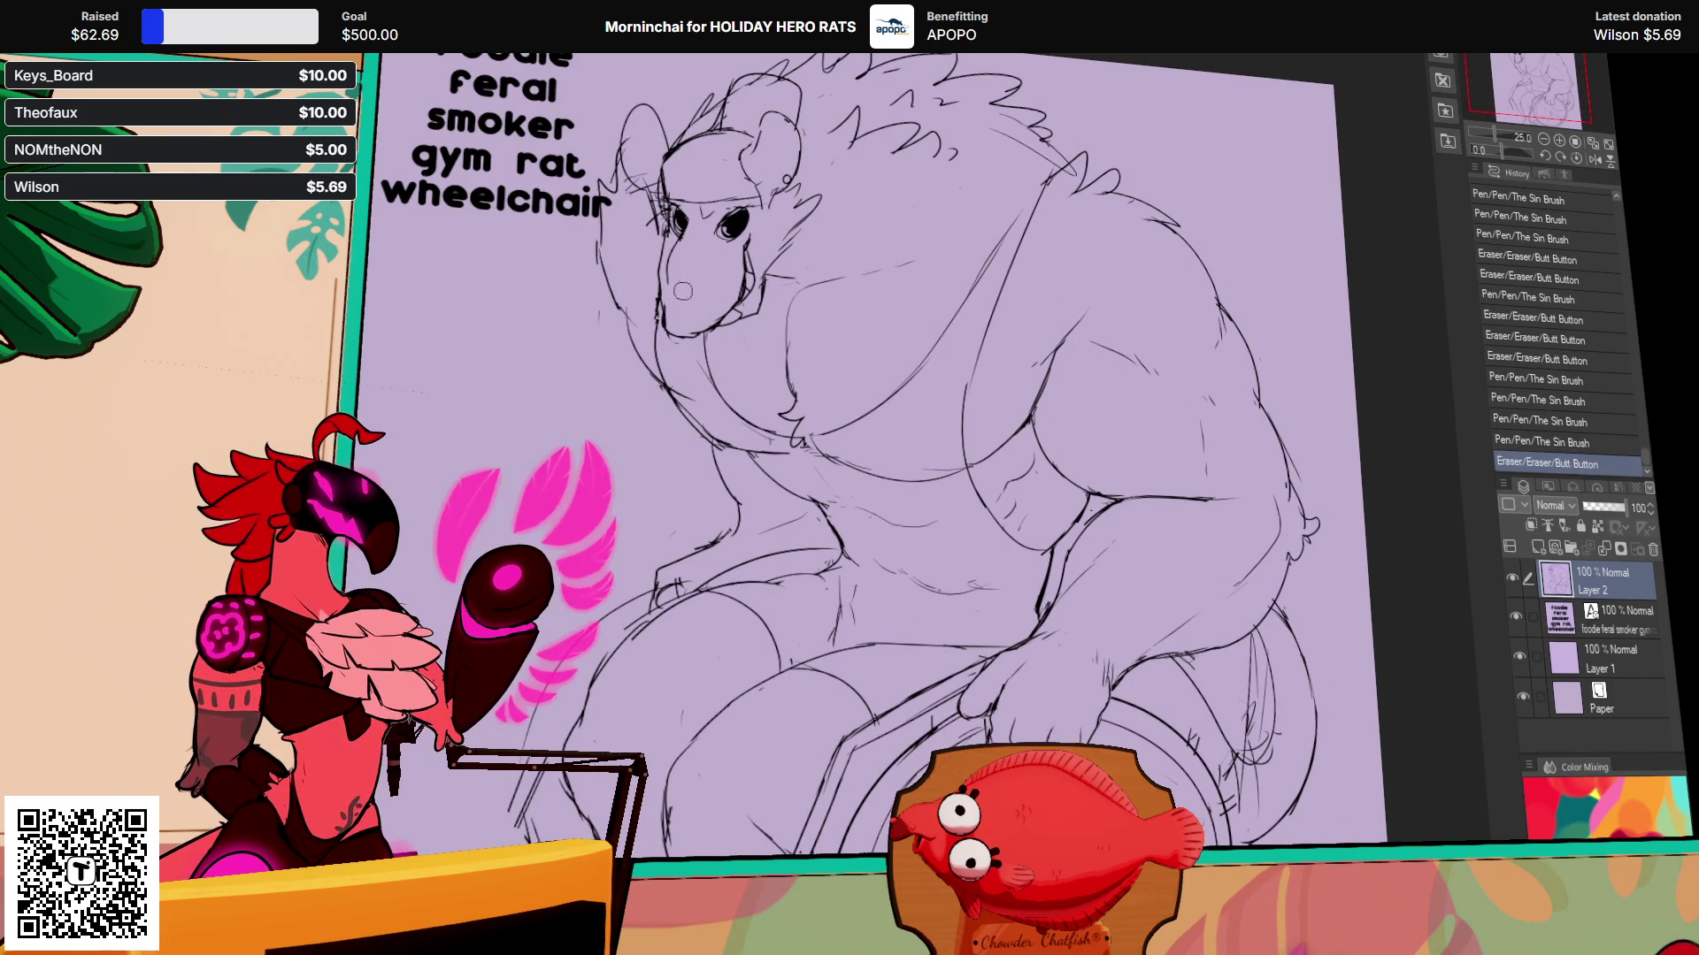
left_click_drag(1039, 425, 1052, 454)
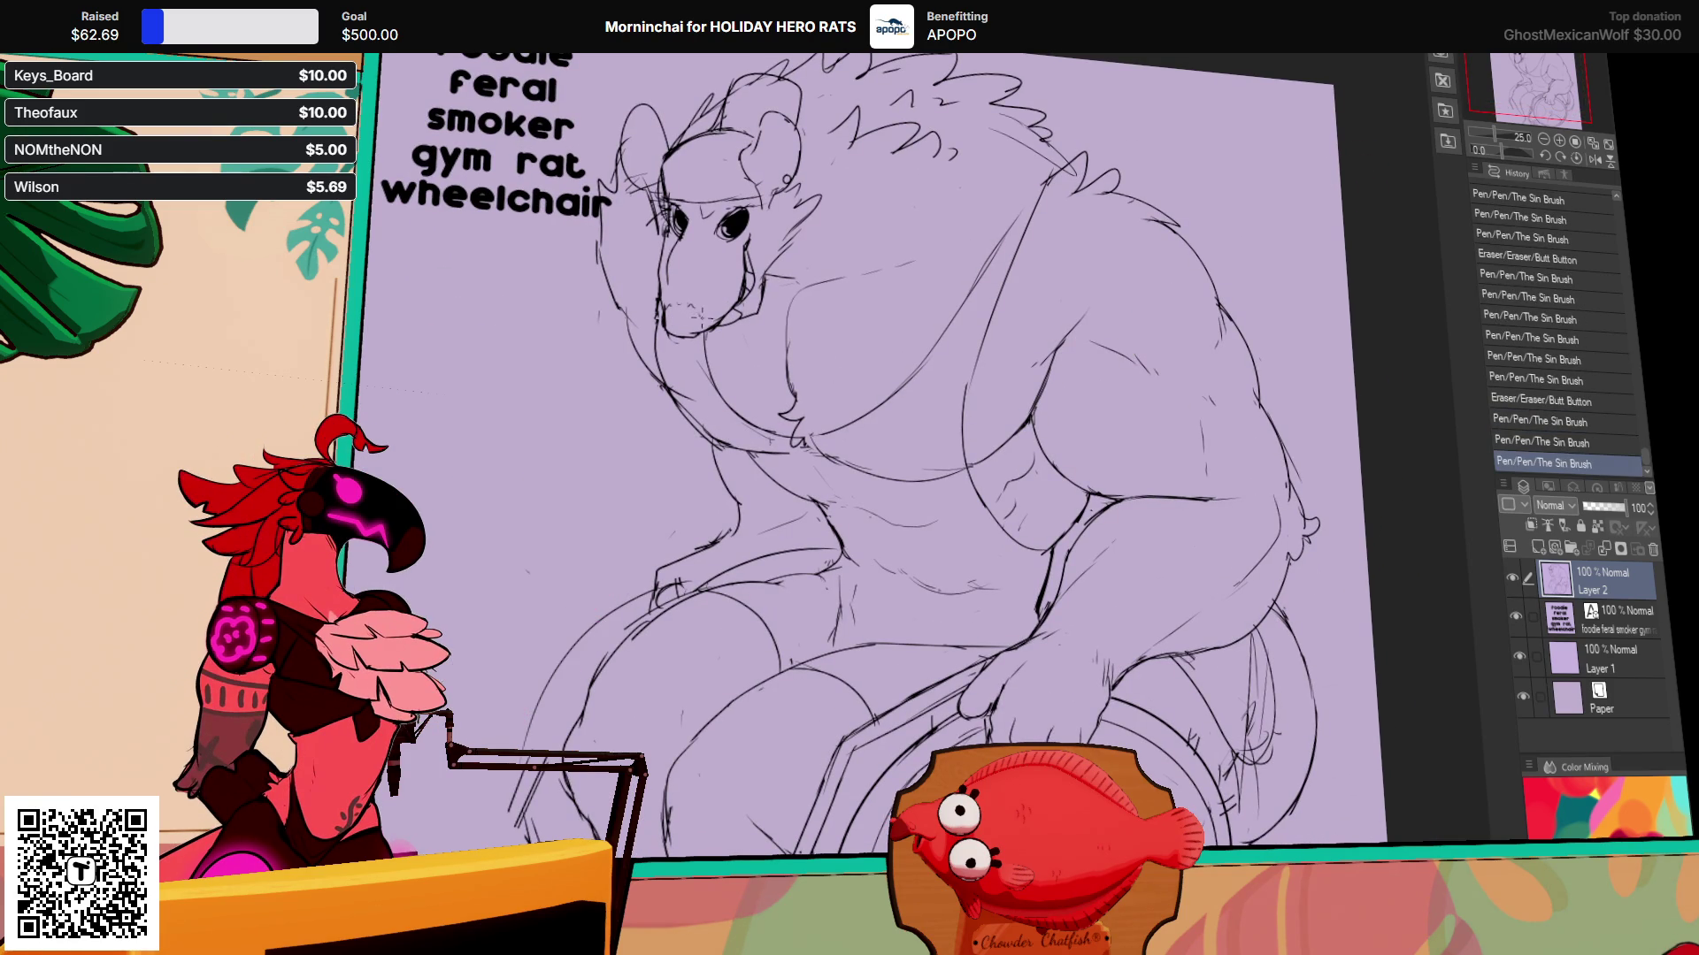
left_click_drag(1205, 440, 1196, 398)
mouse_move(1016, 506)
left_mouse_down()
mouse_move(1046, 524)
mouse_move(1039, 566)
mouse_move(1090, 577)
mouse_move(1085, 426)
left_mouse_up()
Step: Hide the 'foodie feral smoker gym rat wheelchair' text layer, then zoom out to the whole drawing
left_click_drag(1236, 369, 1234, 483)
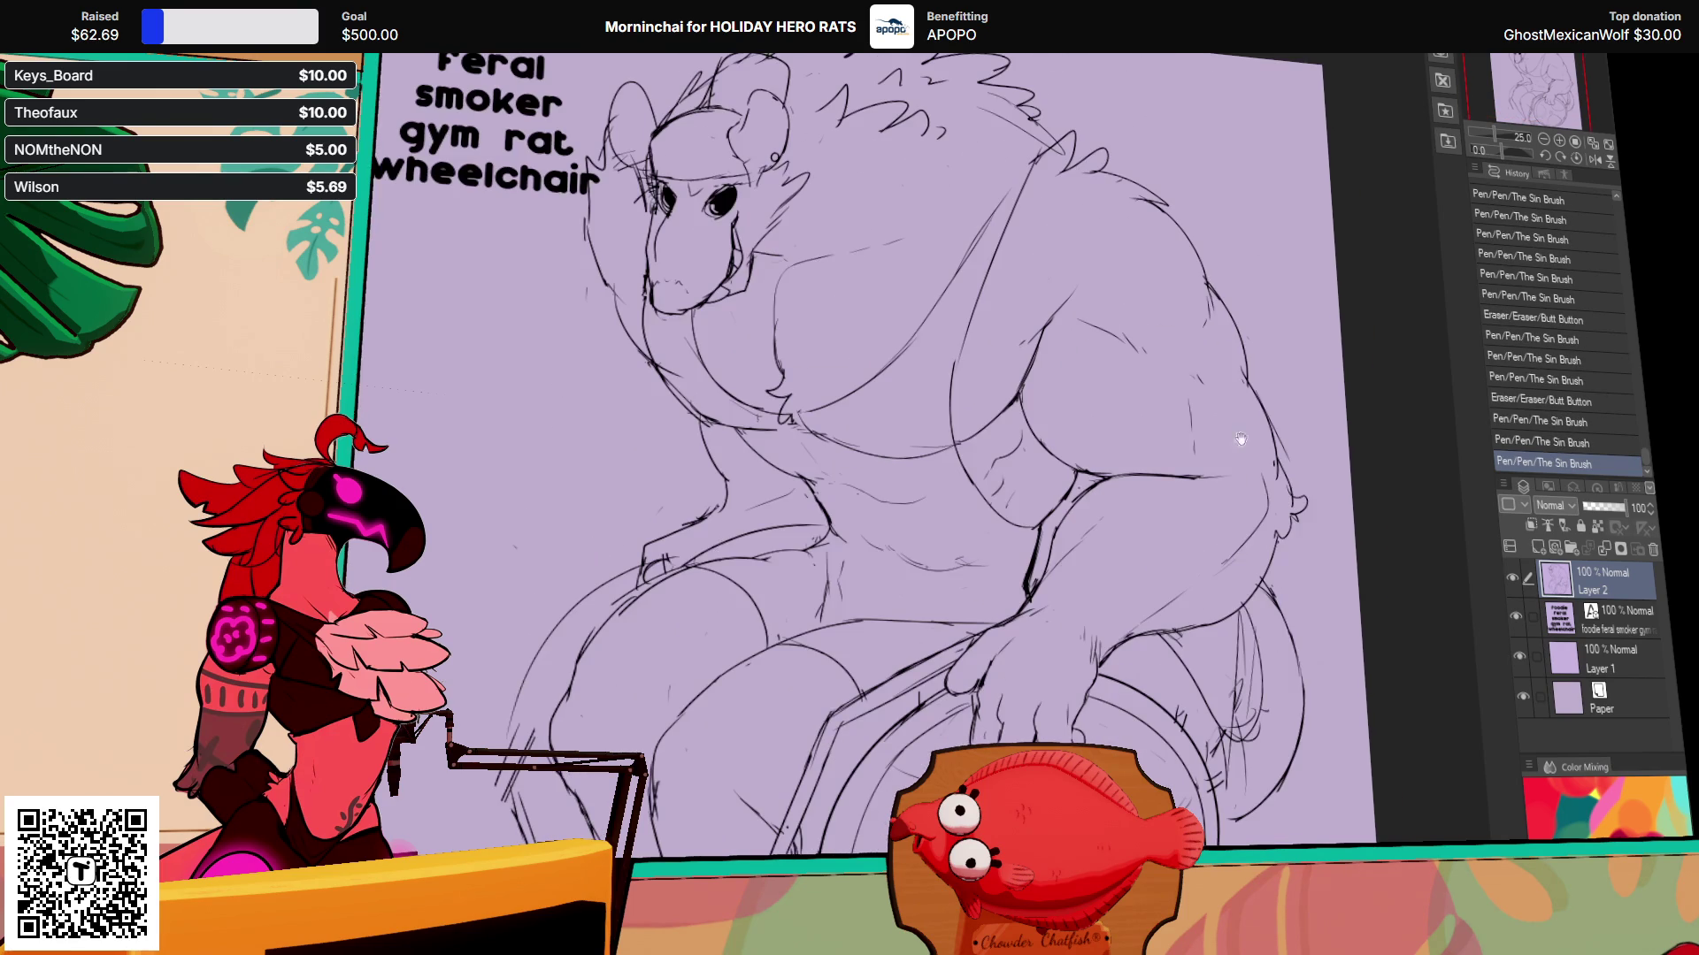
left_click_drag(1354, 352, 1354, 427)
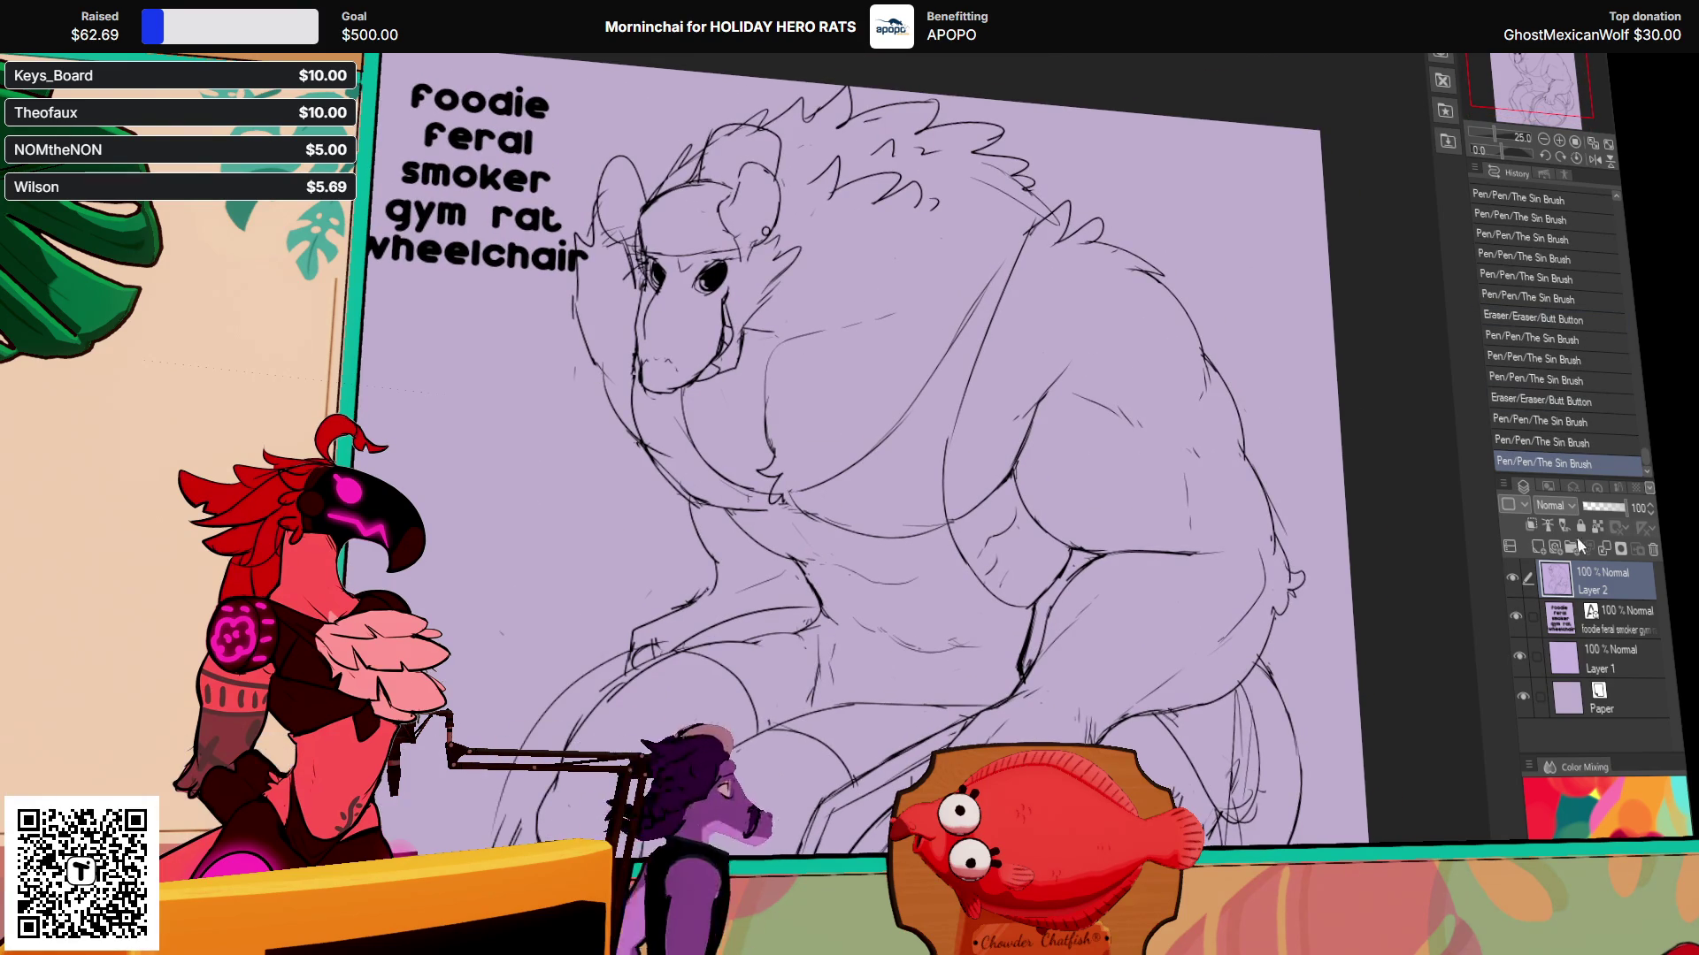
left_click(1516, 618)
mouse_move(1357, 870)
left_mouse_down()
mouse_move(1356, 667)
mouse_move(1346, 710)
left_mouse_up()
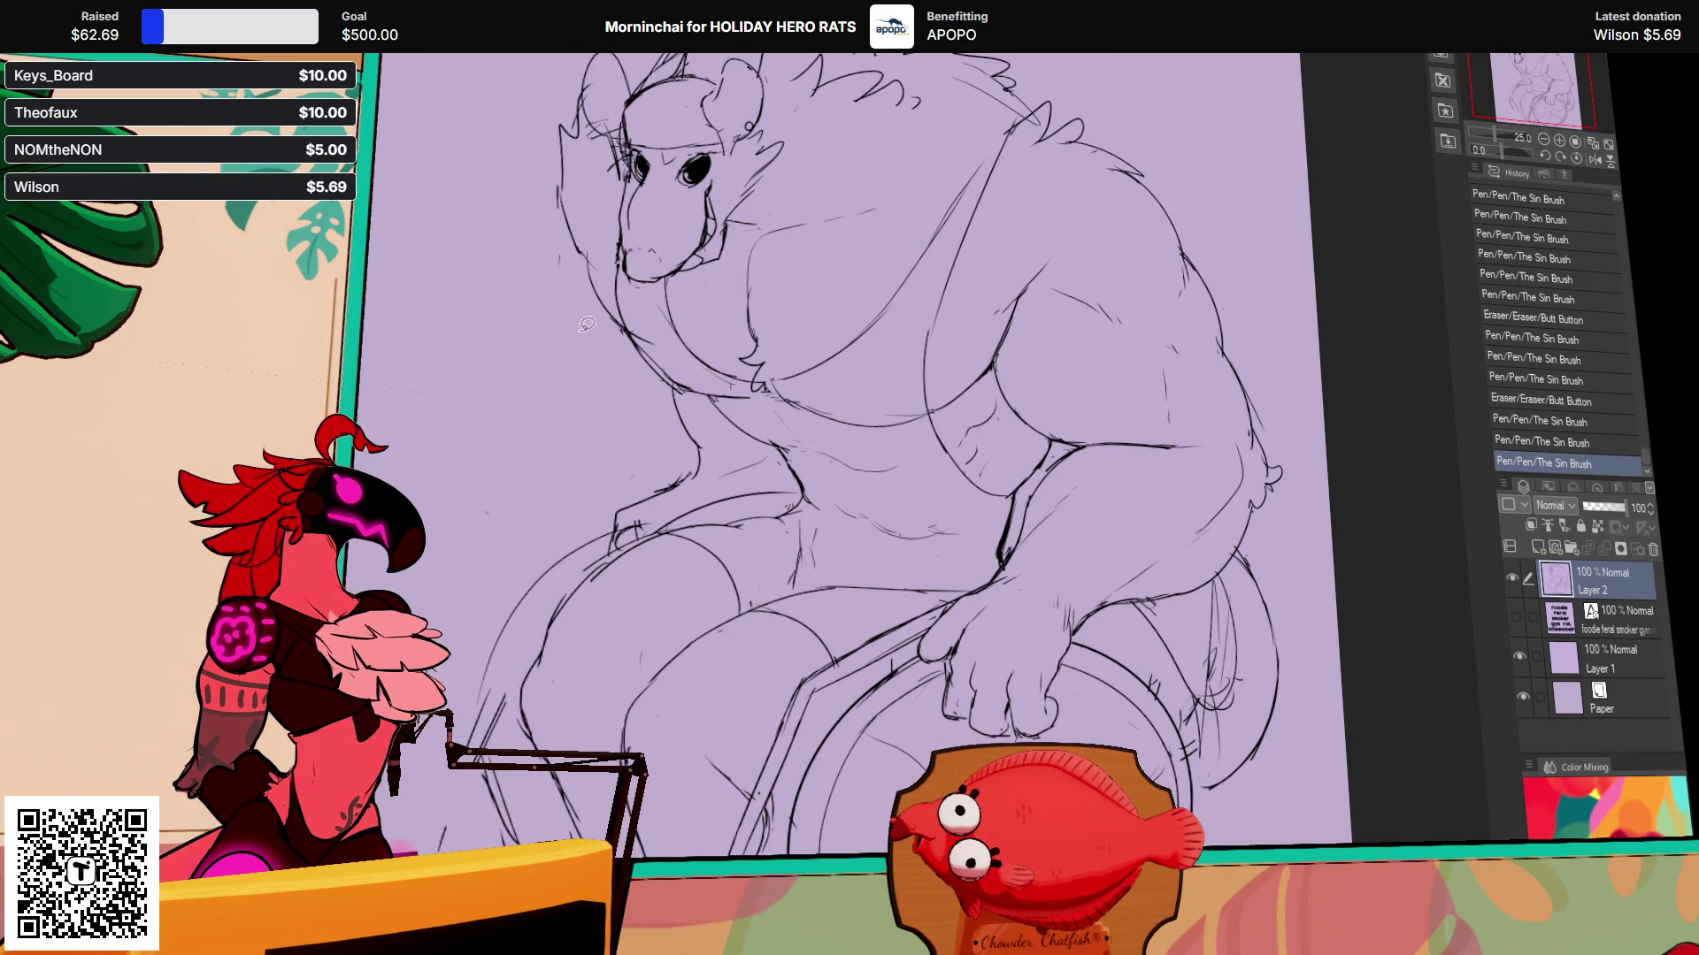
left_click(1543, 139)
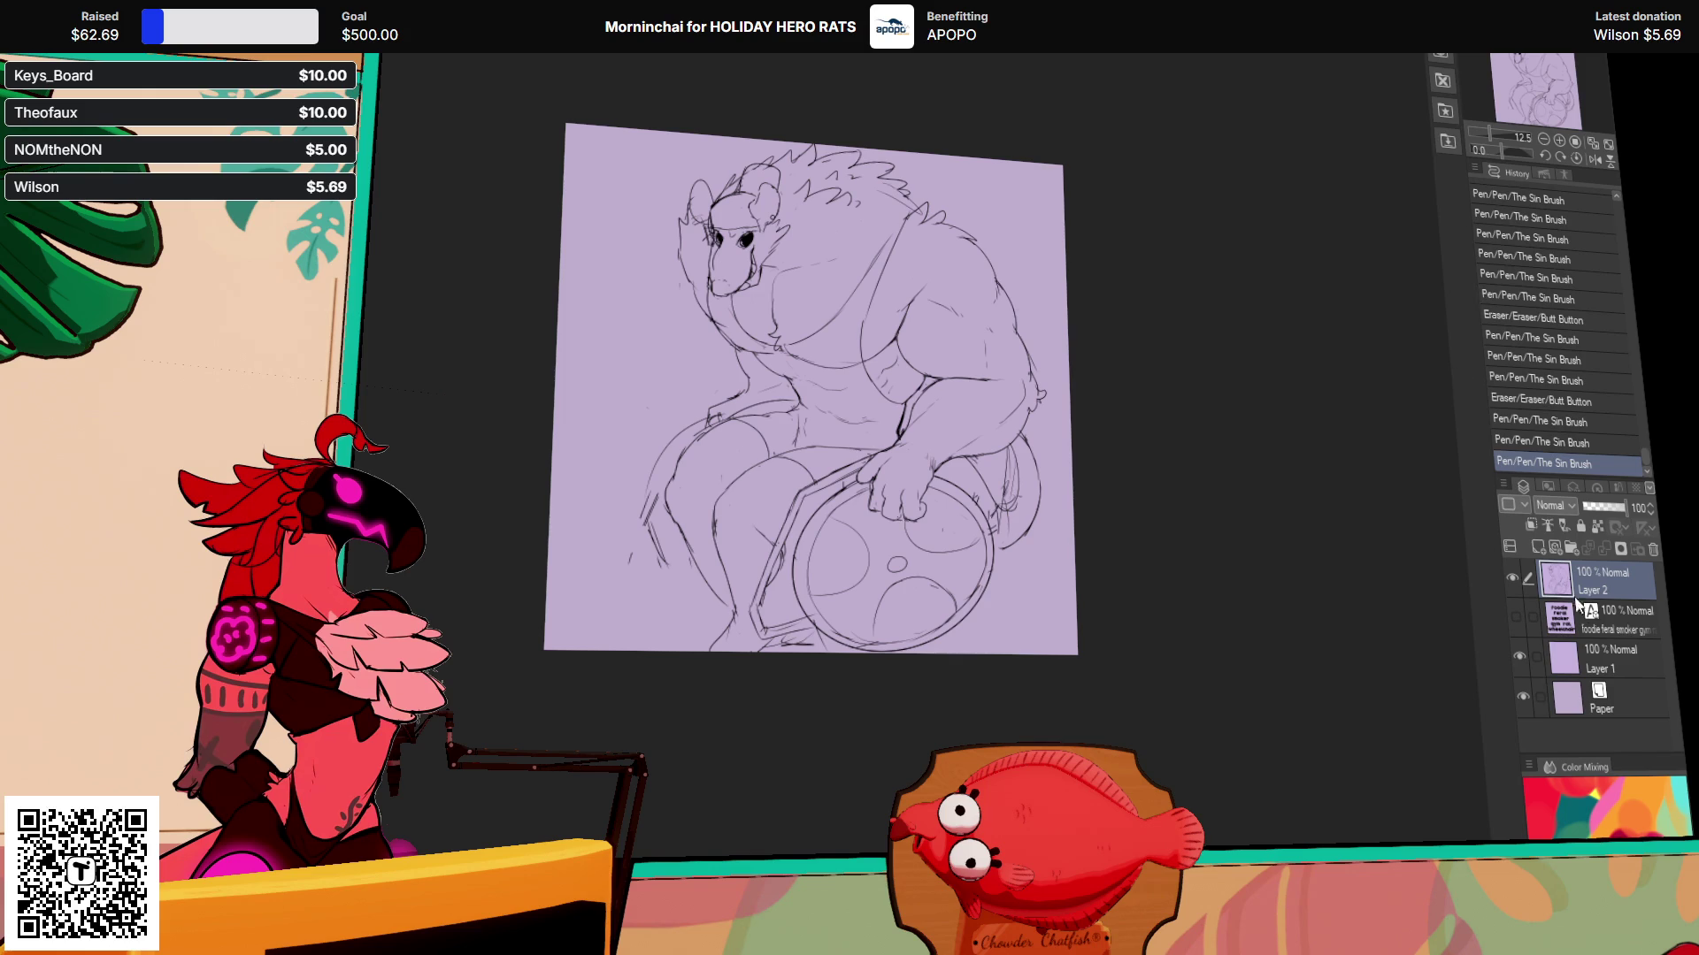
Step: Select Layer 1, zoom in, and draw long curved strokes, undoing one
left_click(1601, 659)
key("ctrl+plus")
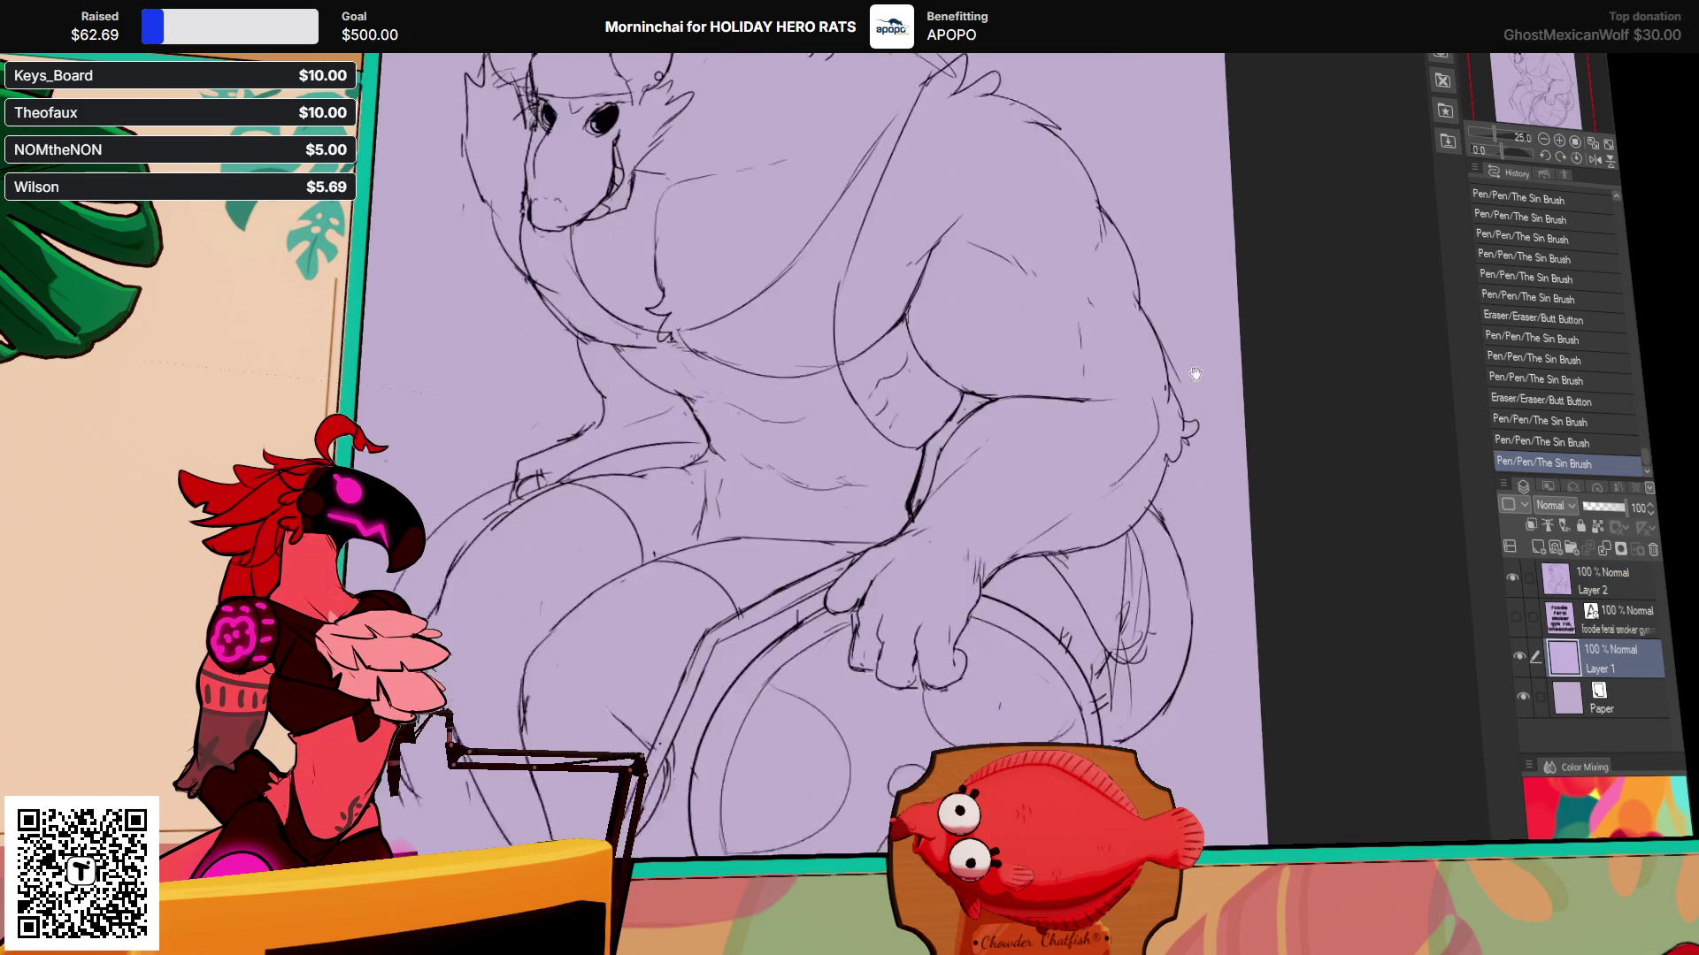
mouse_move(1232, 330)
left_mouse_down()
mouse_move(1088, 670)
mouse_move(695, 718)
left_mouse_up()
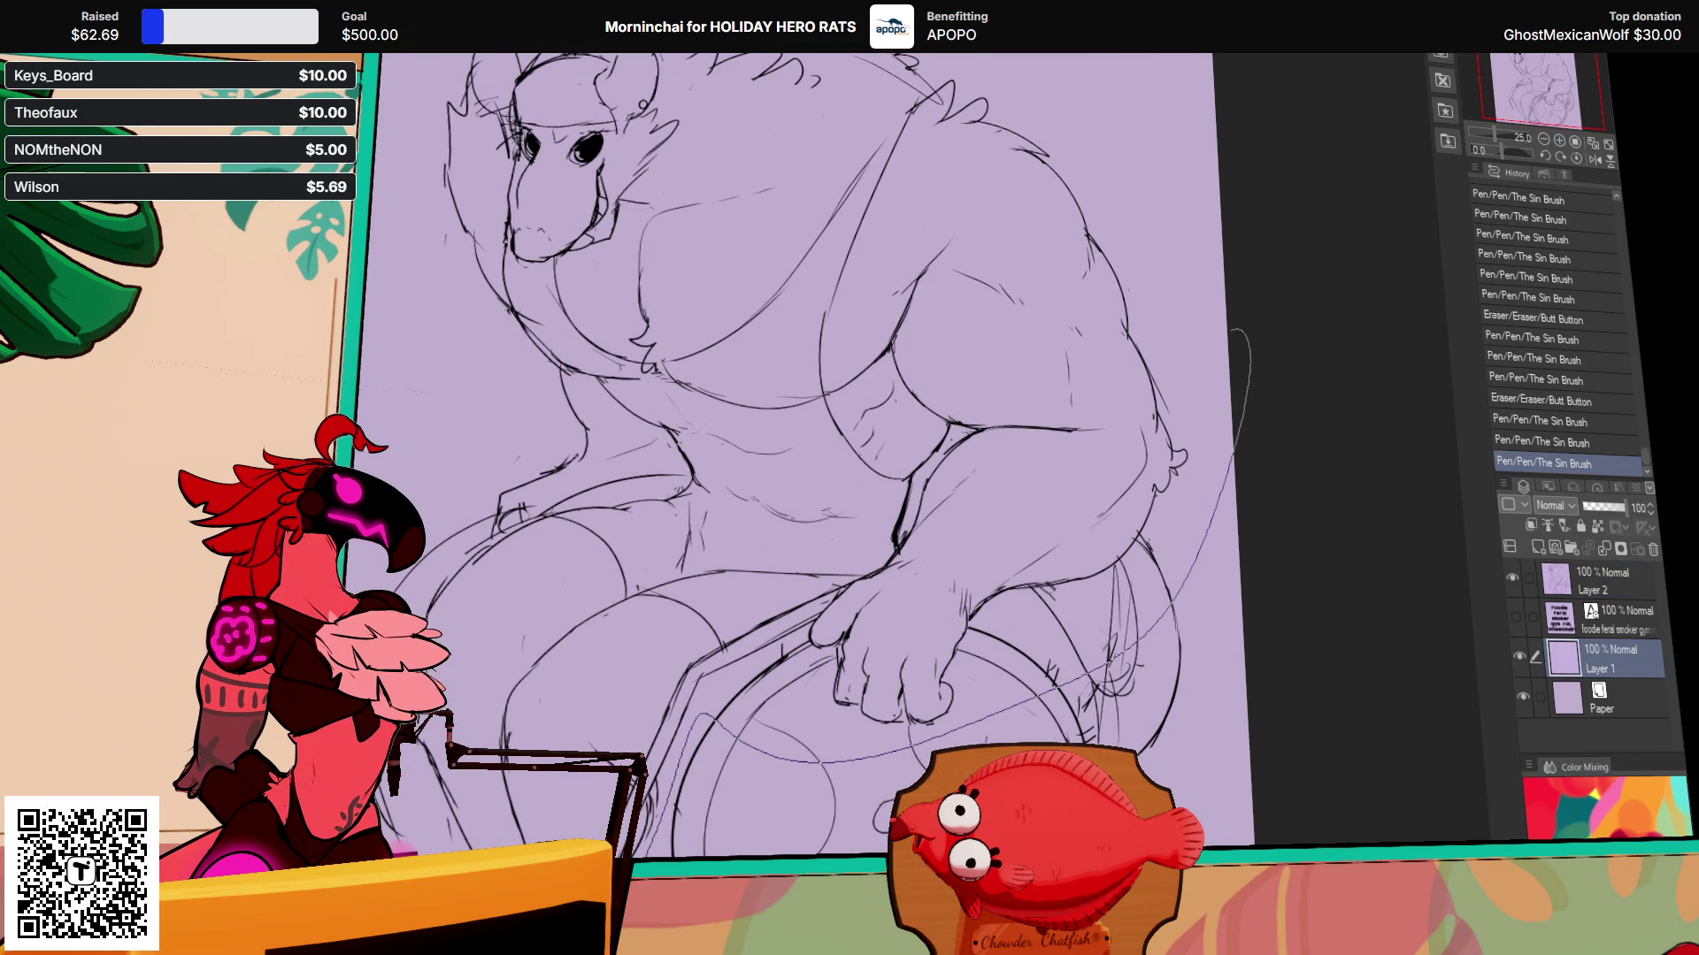
left_click_drag(383, 99, 1101, 88)
key("ctrl+z")
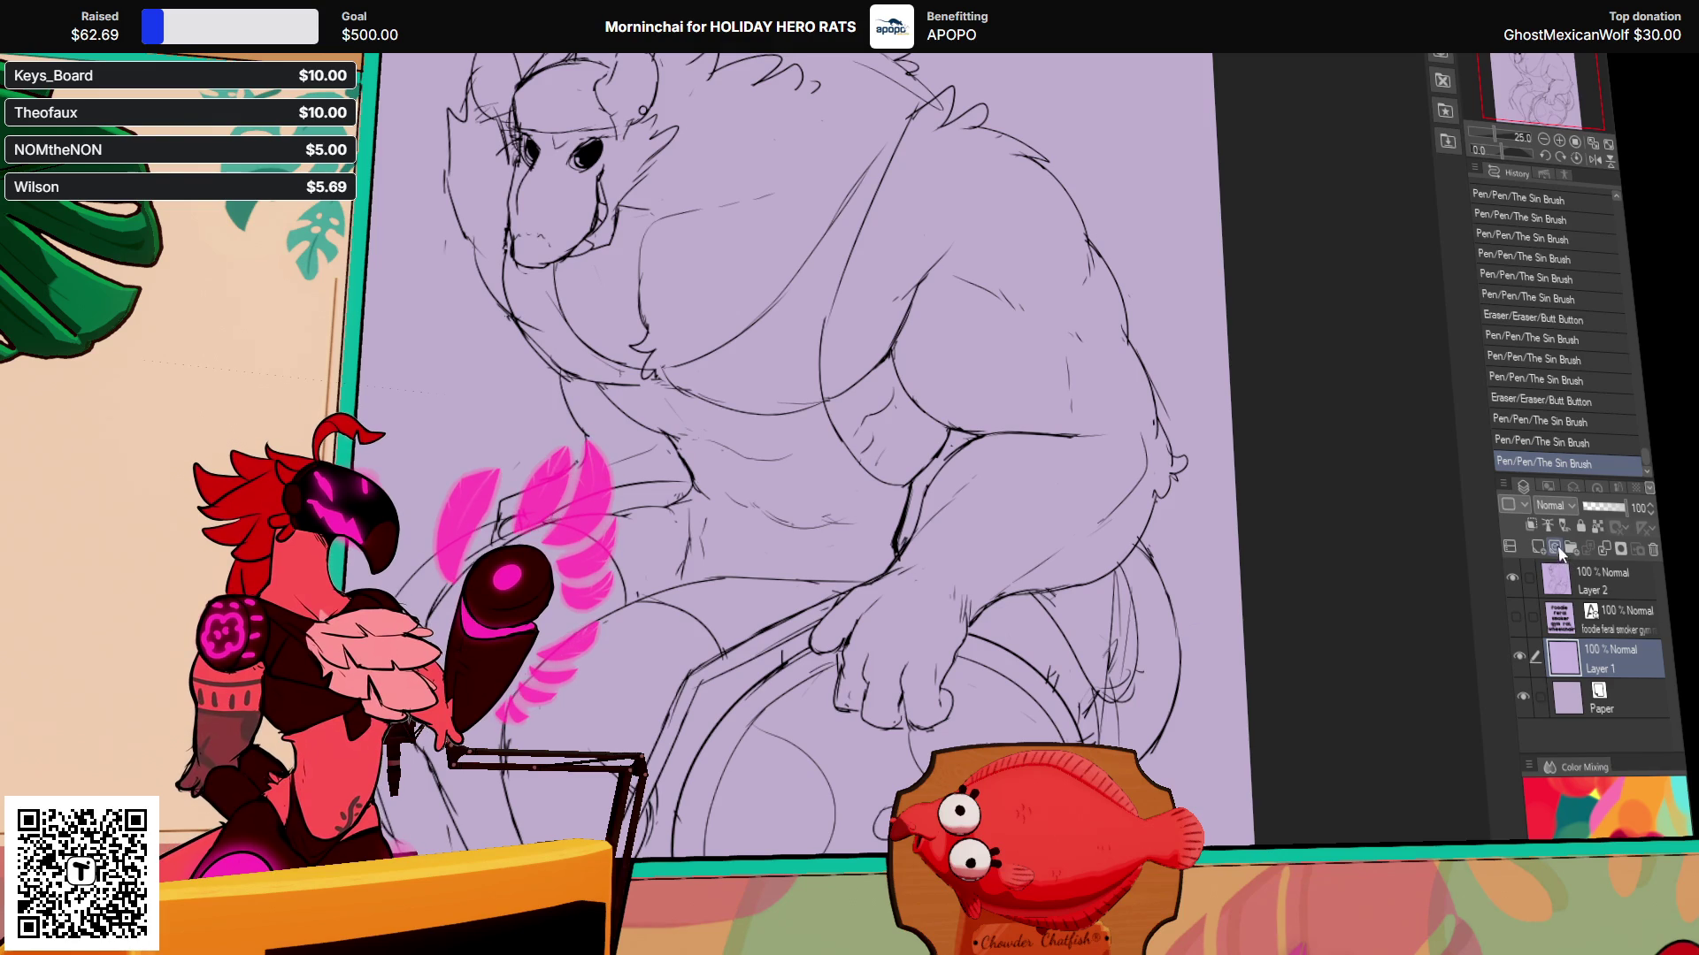
Step: Set Layer 2 as the reference layer and add a new raster layer above the text layer
left_click(1623, 580)
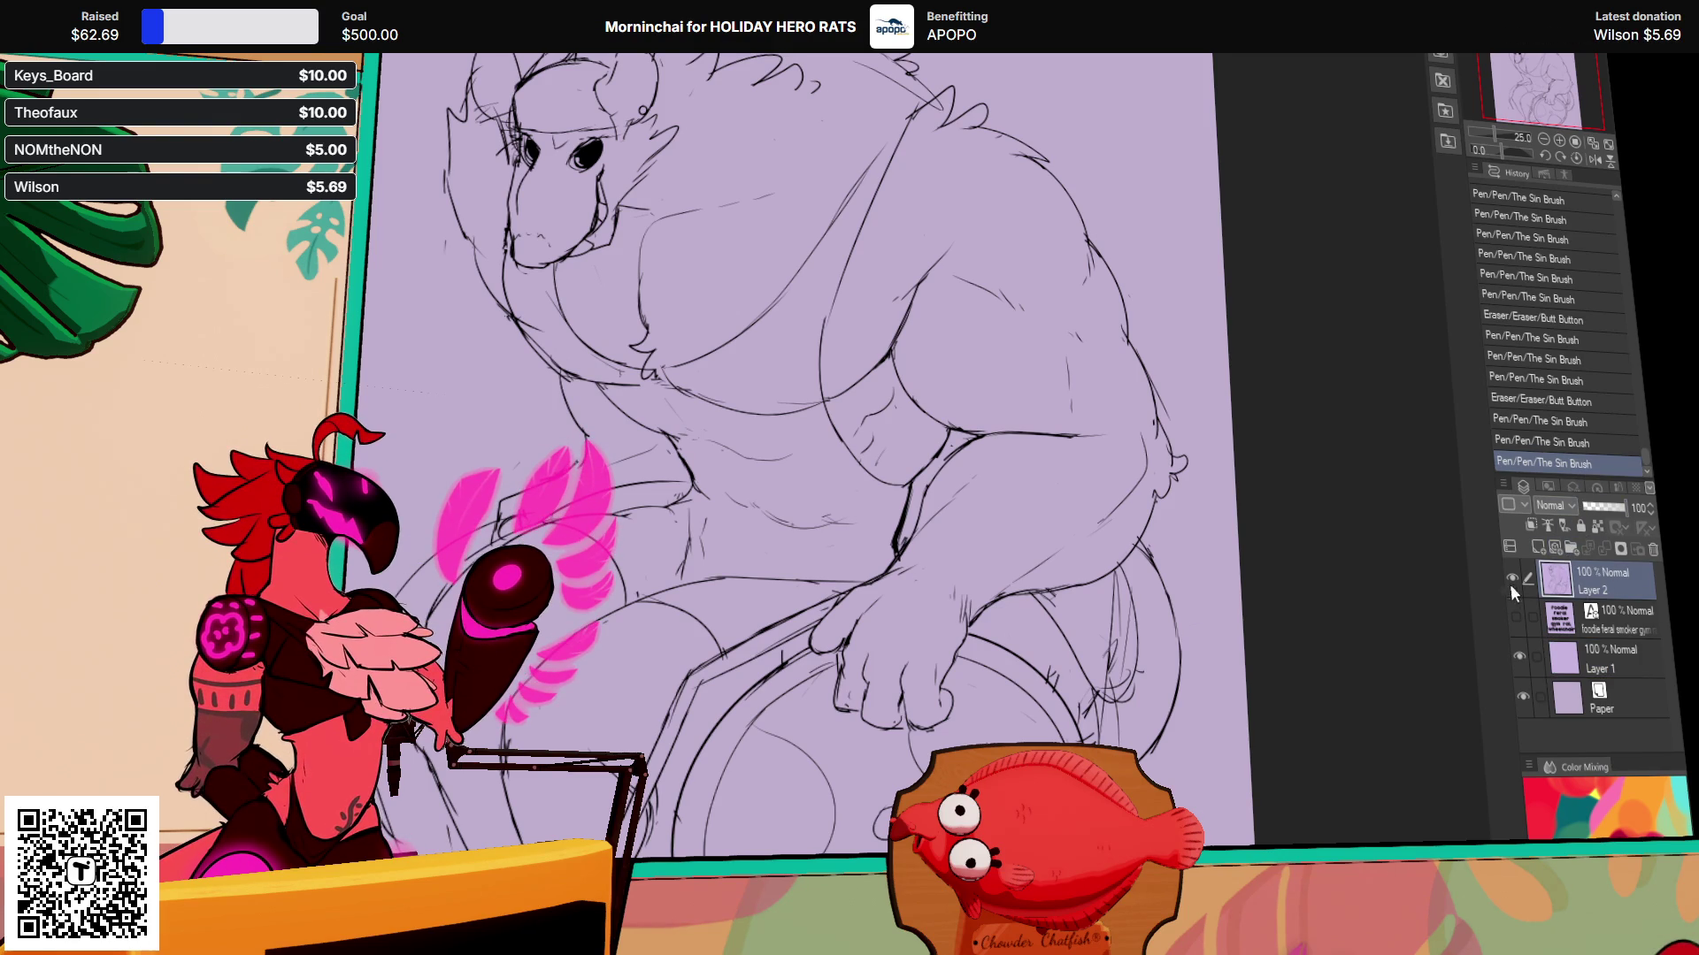
left_click(1540, 549)
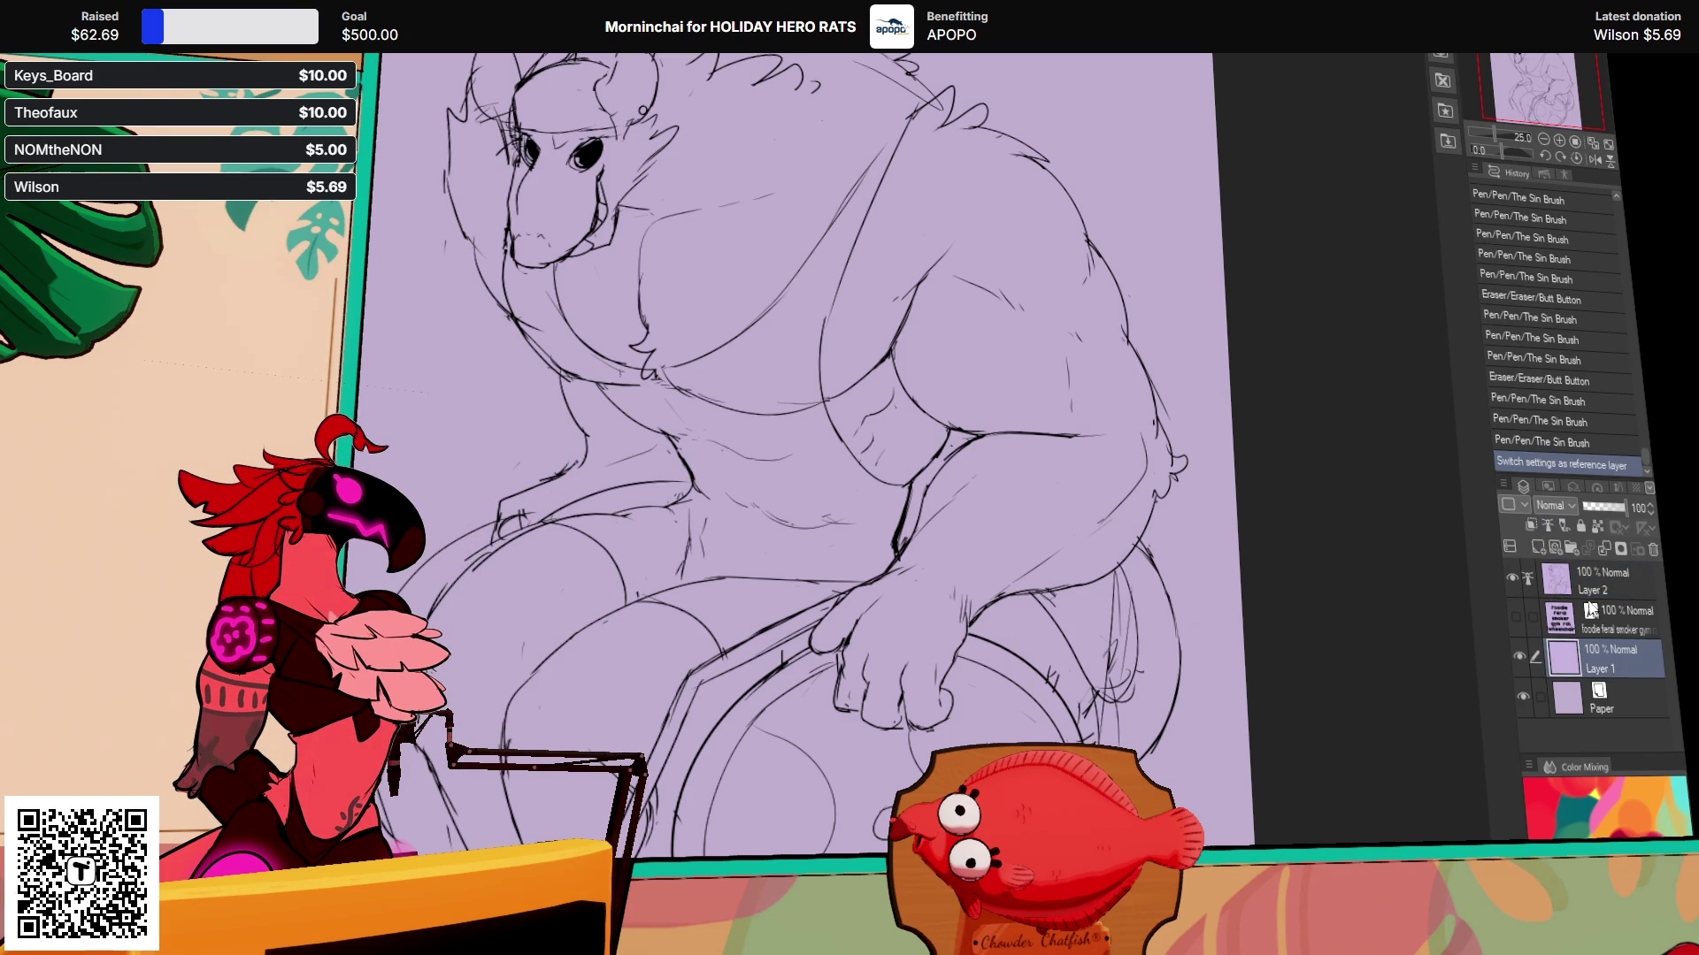
left_click(1592, 612)
left_click(1537, 550)
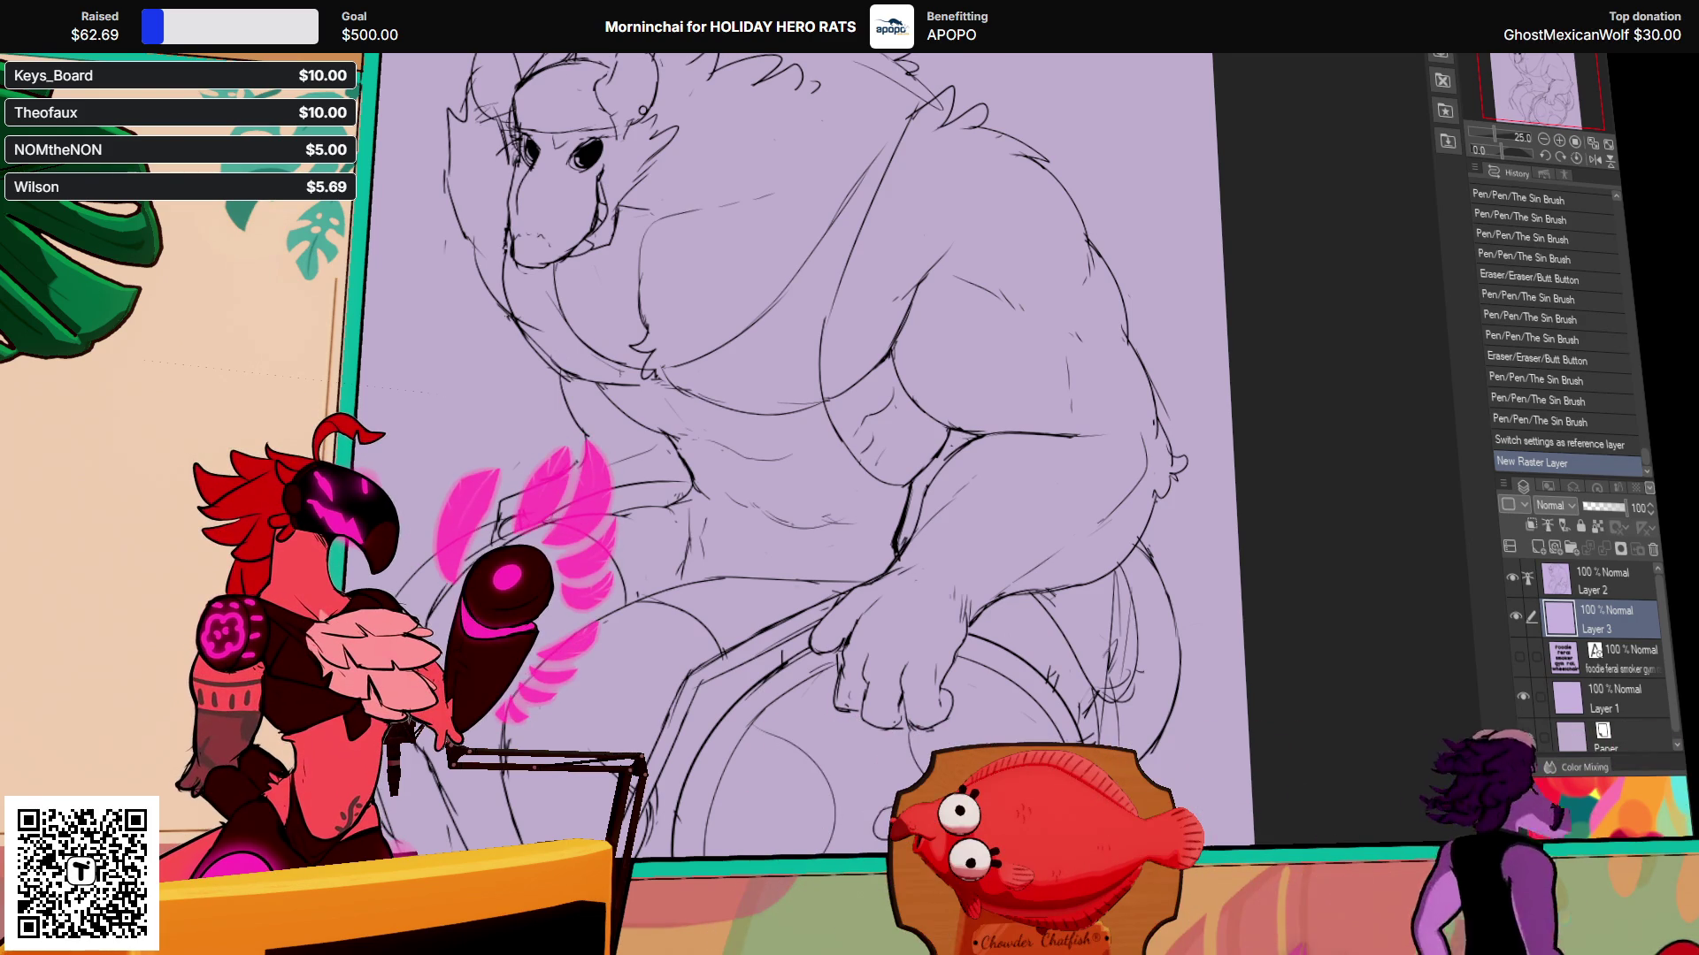
Step: Redraw and refine the rat's nose lines on Layer 2
scroll(1251, 353, "down", 3)
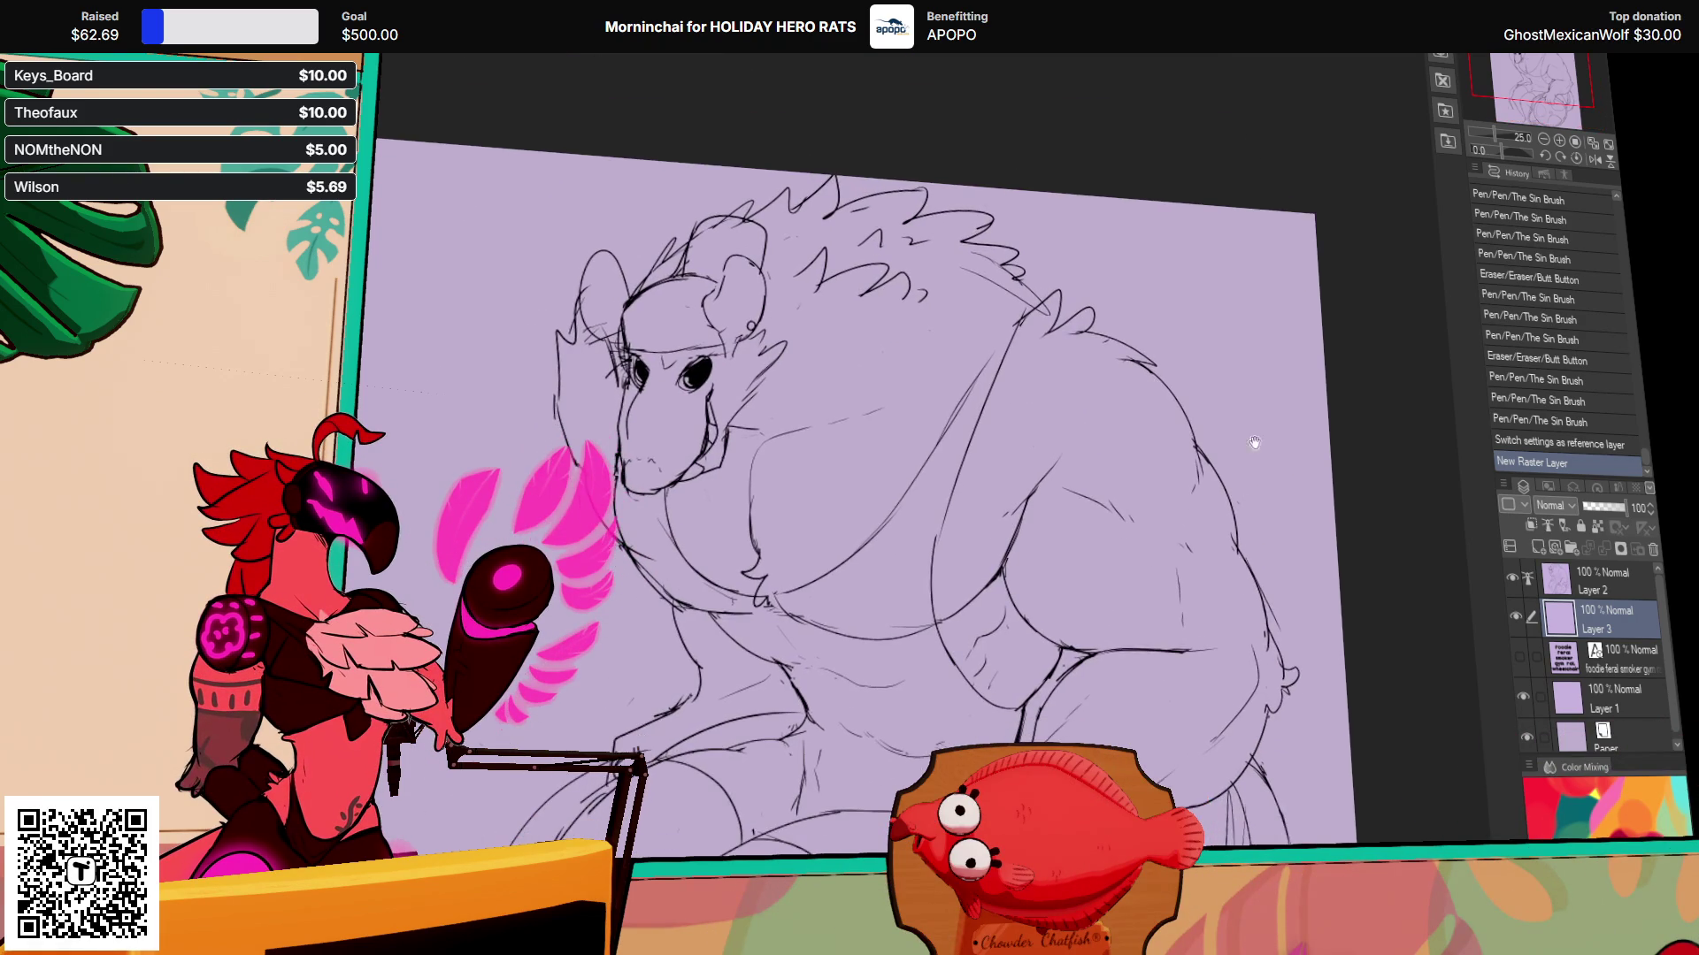
left_click_drag(637, 398, 643, 407)
key("ctrl+z")
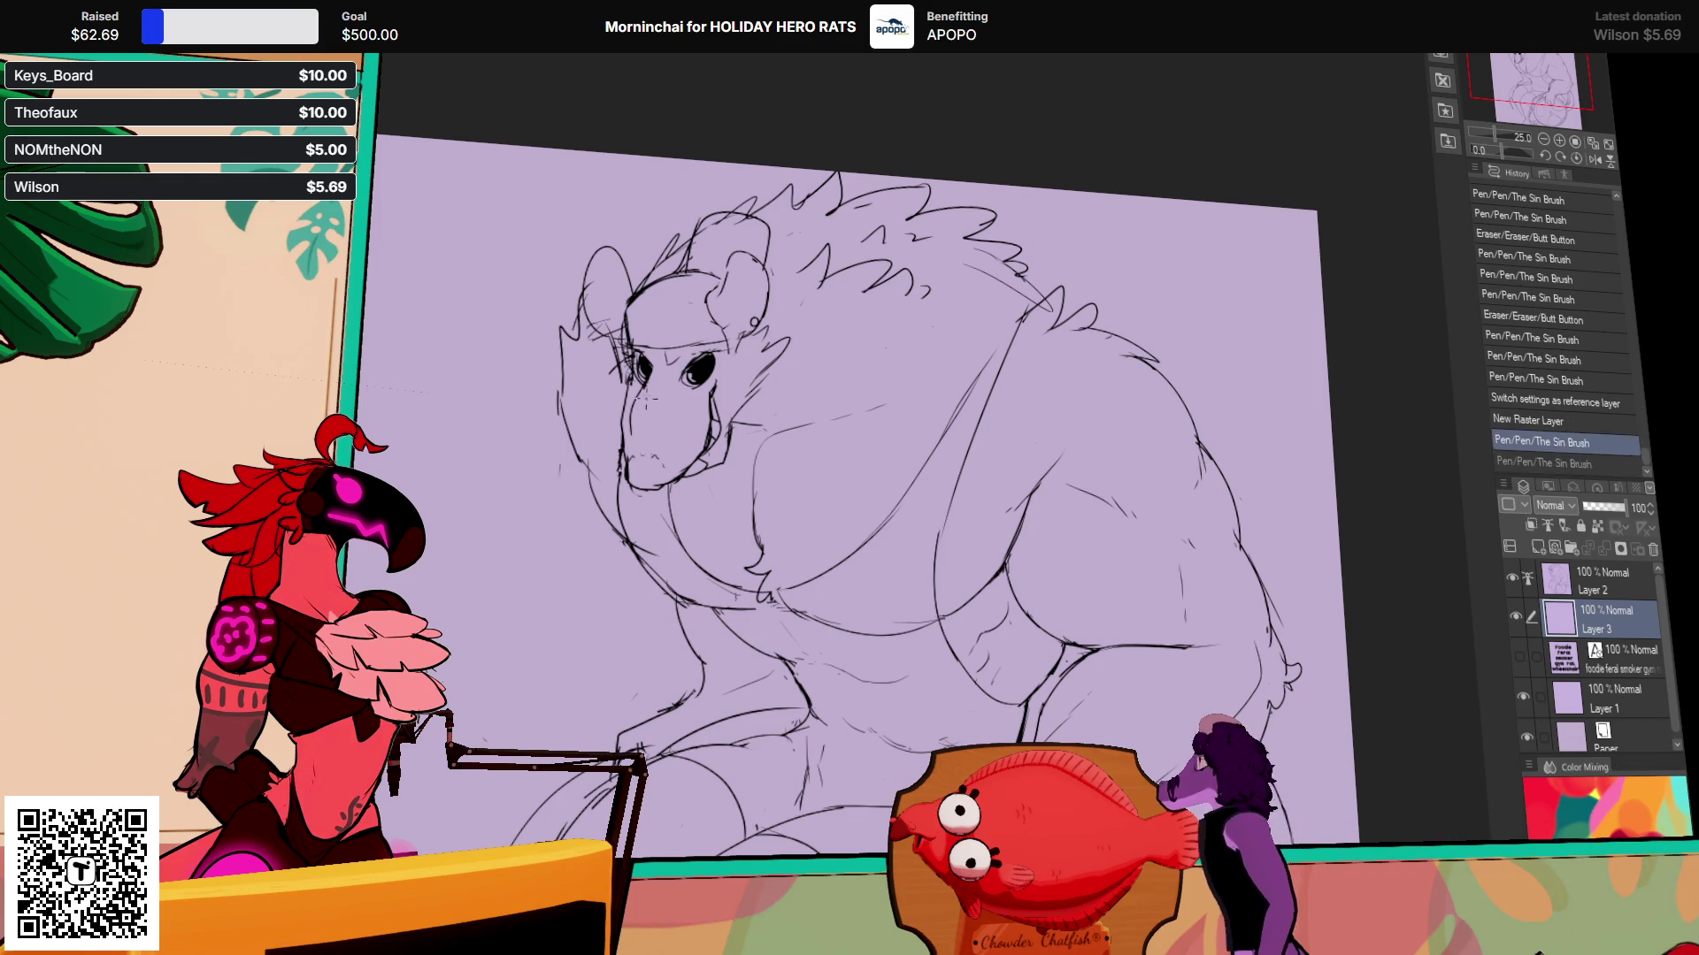
left_click(1604, 584)
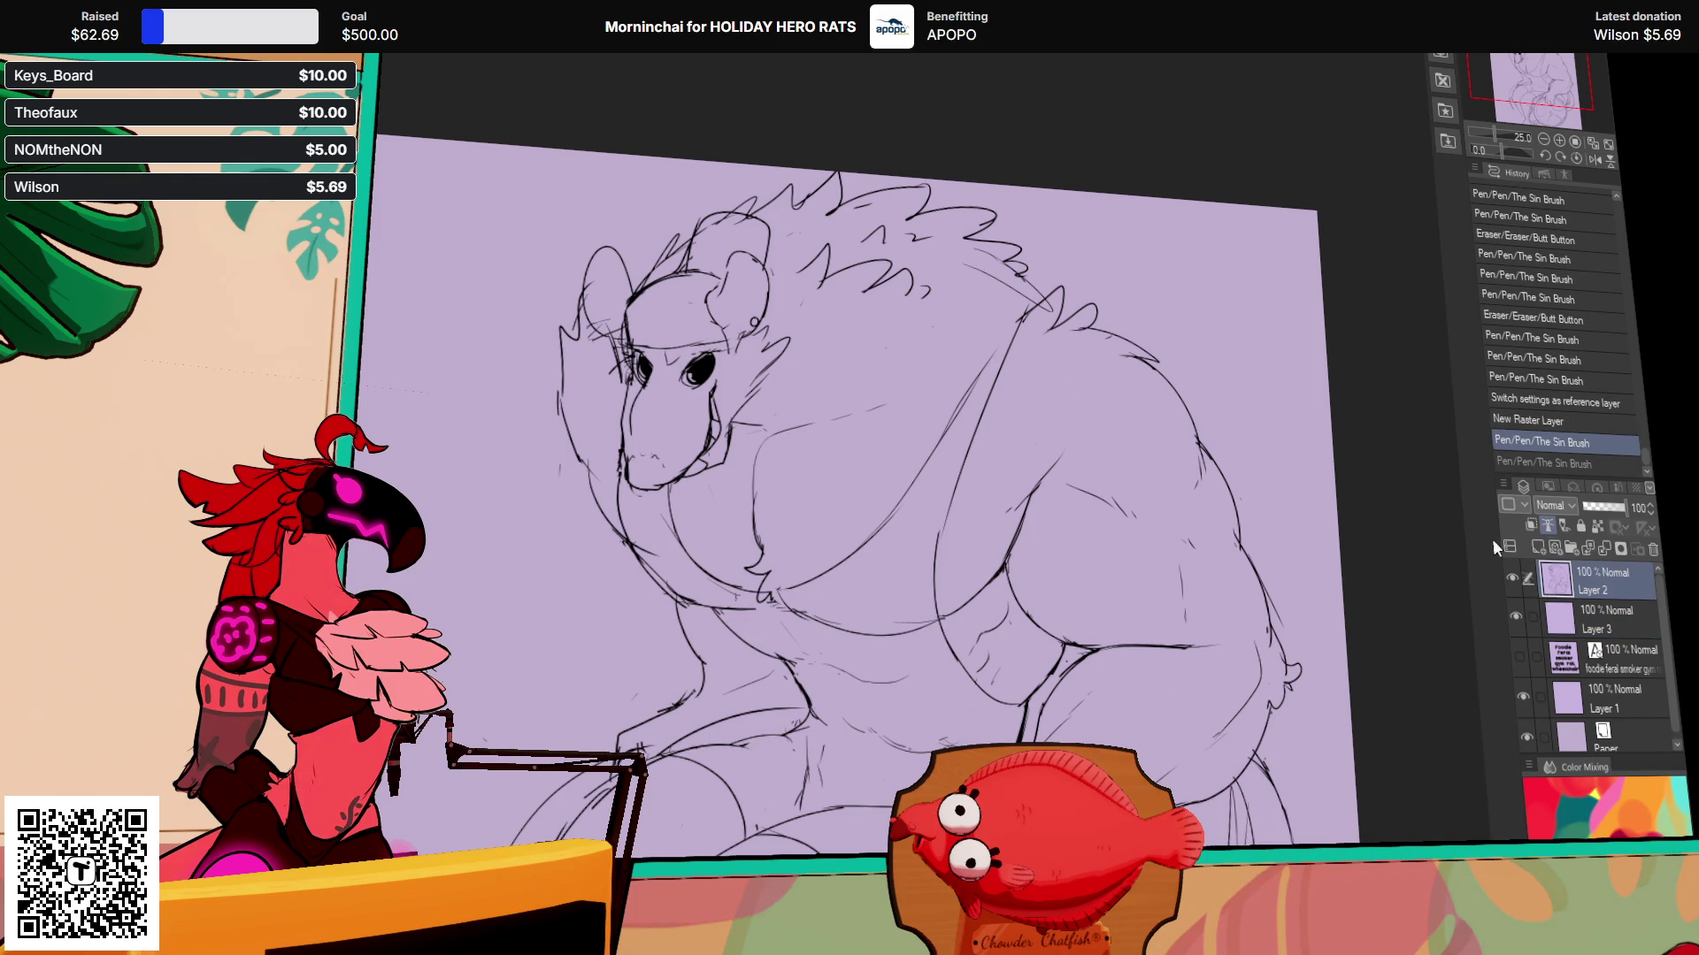
left_click_drag(653, 382, 692, 389)
left_click_drag(649, 386, 686, 389)
left_click_drag(657, 388, 688, 399)
mouse_move(1166, 463)
left_mouse_down()
mouse_move(1133, 434)
mouse_move(1151, 252)
left_mouse_up()
Step: Switch to Layer 3 and zoom out to see the whole sketch
left_click(1601, 620)
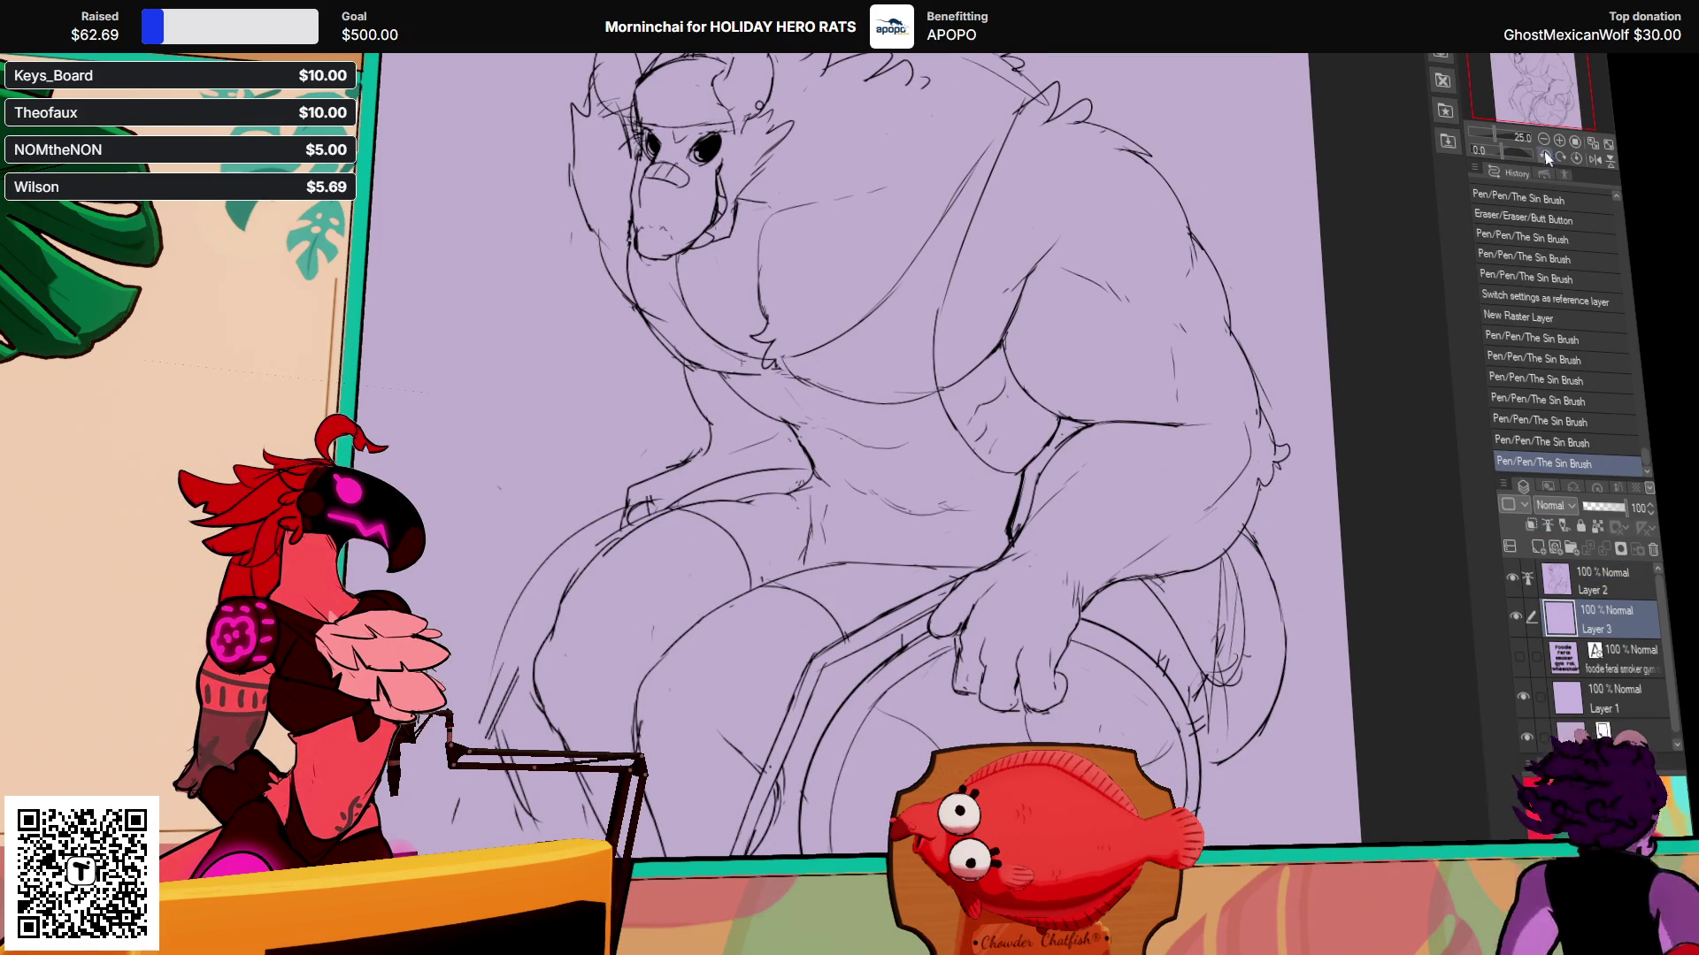
key("ctrl+minus")
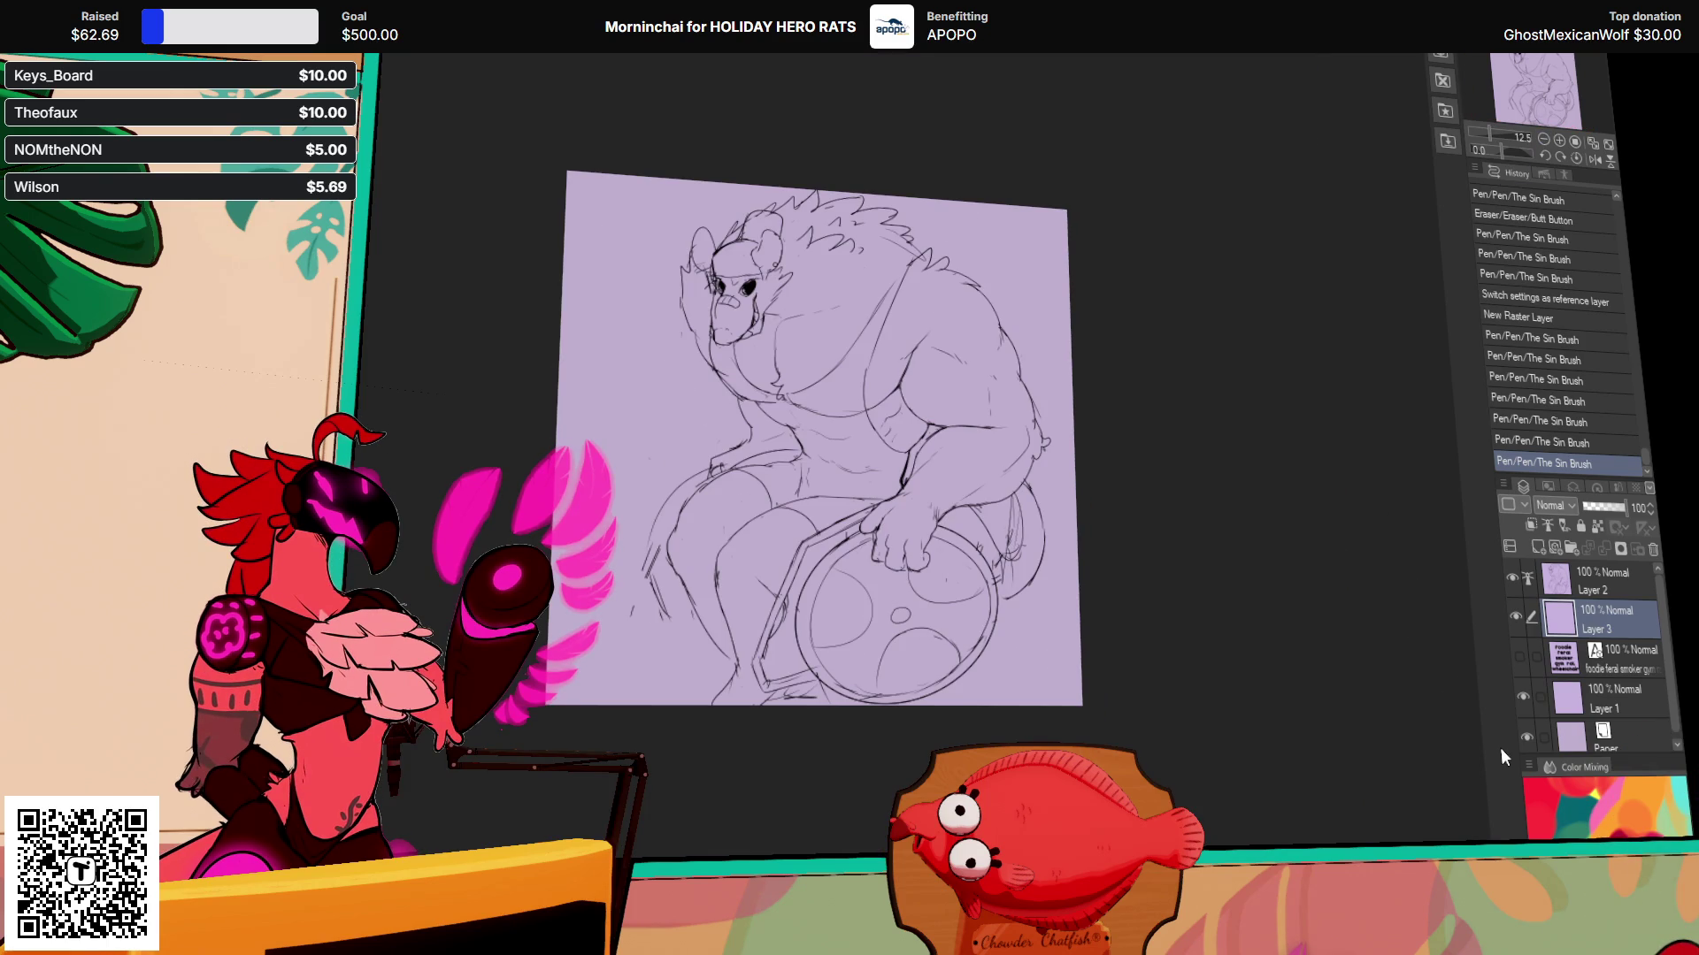
scroll(803, 687, "up", 2)
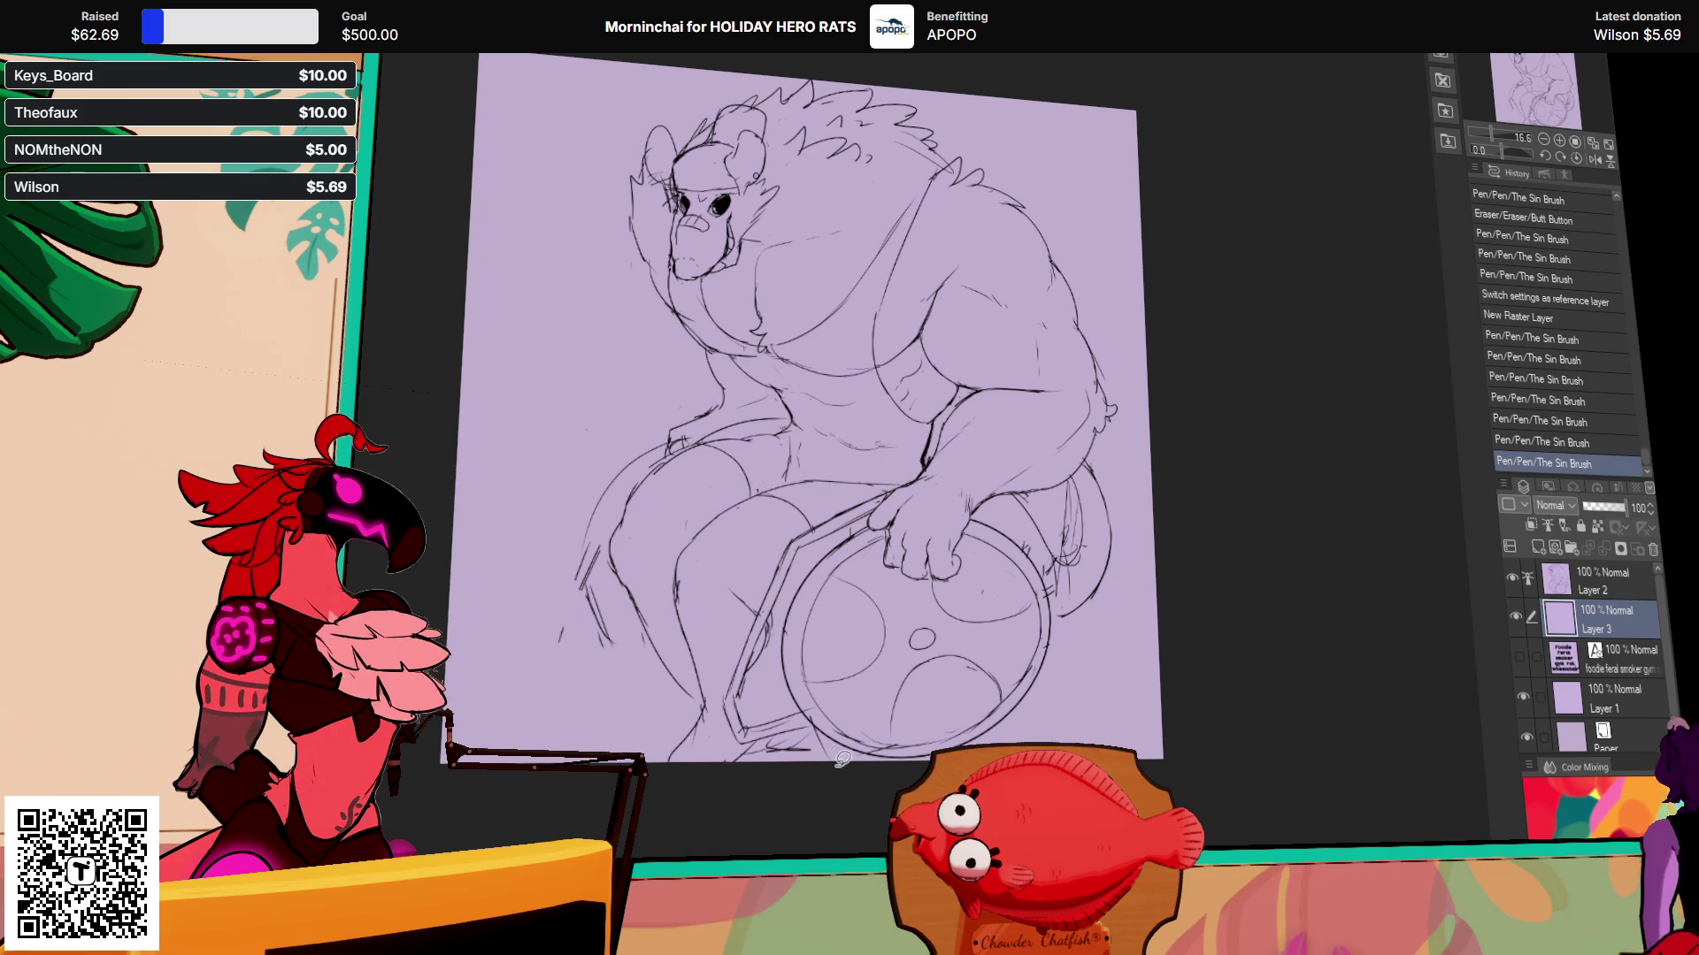
Step: Lasso-fill the rat figure brown, then close the leg and wheel gaps and bucket-fill those areas brown
mouse_move(1059, 740)
left_mouse_down()
mouse_move(1134, 343)
mouse_move(487, 312)
mouse_move(805, 759)
mouse_move(885, 779)
mouse_move(1053, 743)
left_mouse_up()
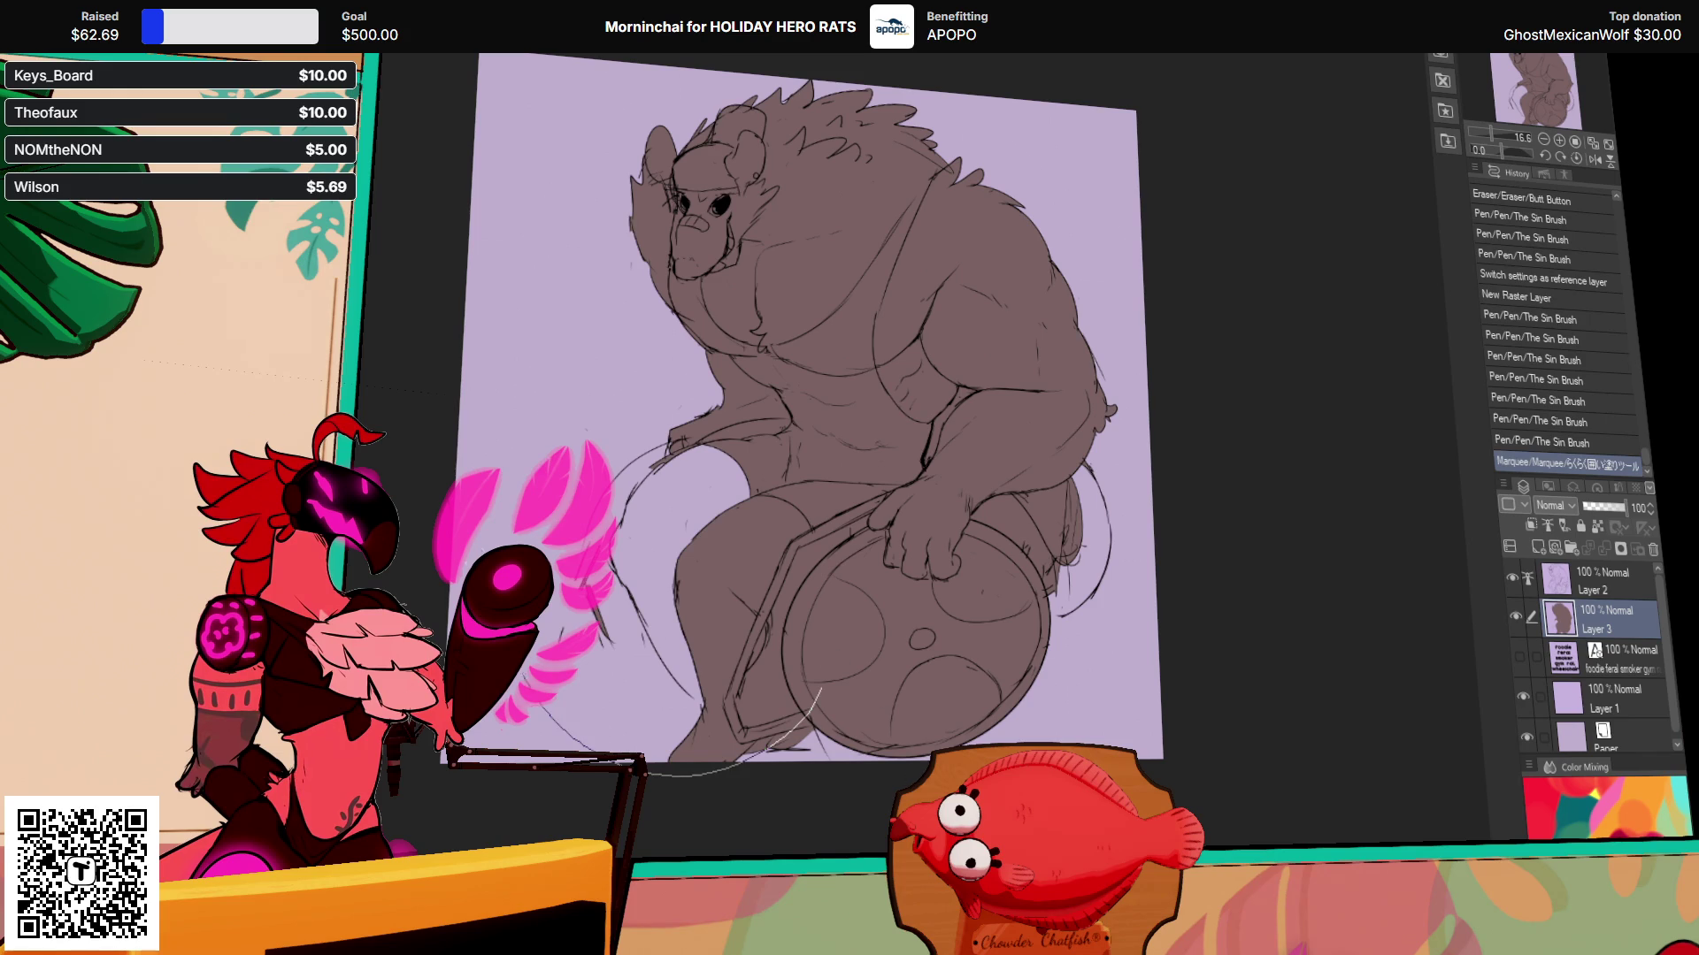
left_click_drag(473, 555, 709, 573)
left_click_drag(679, 685, 690, 657)
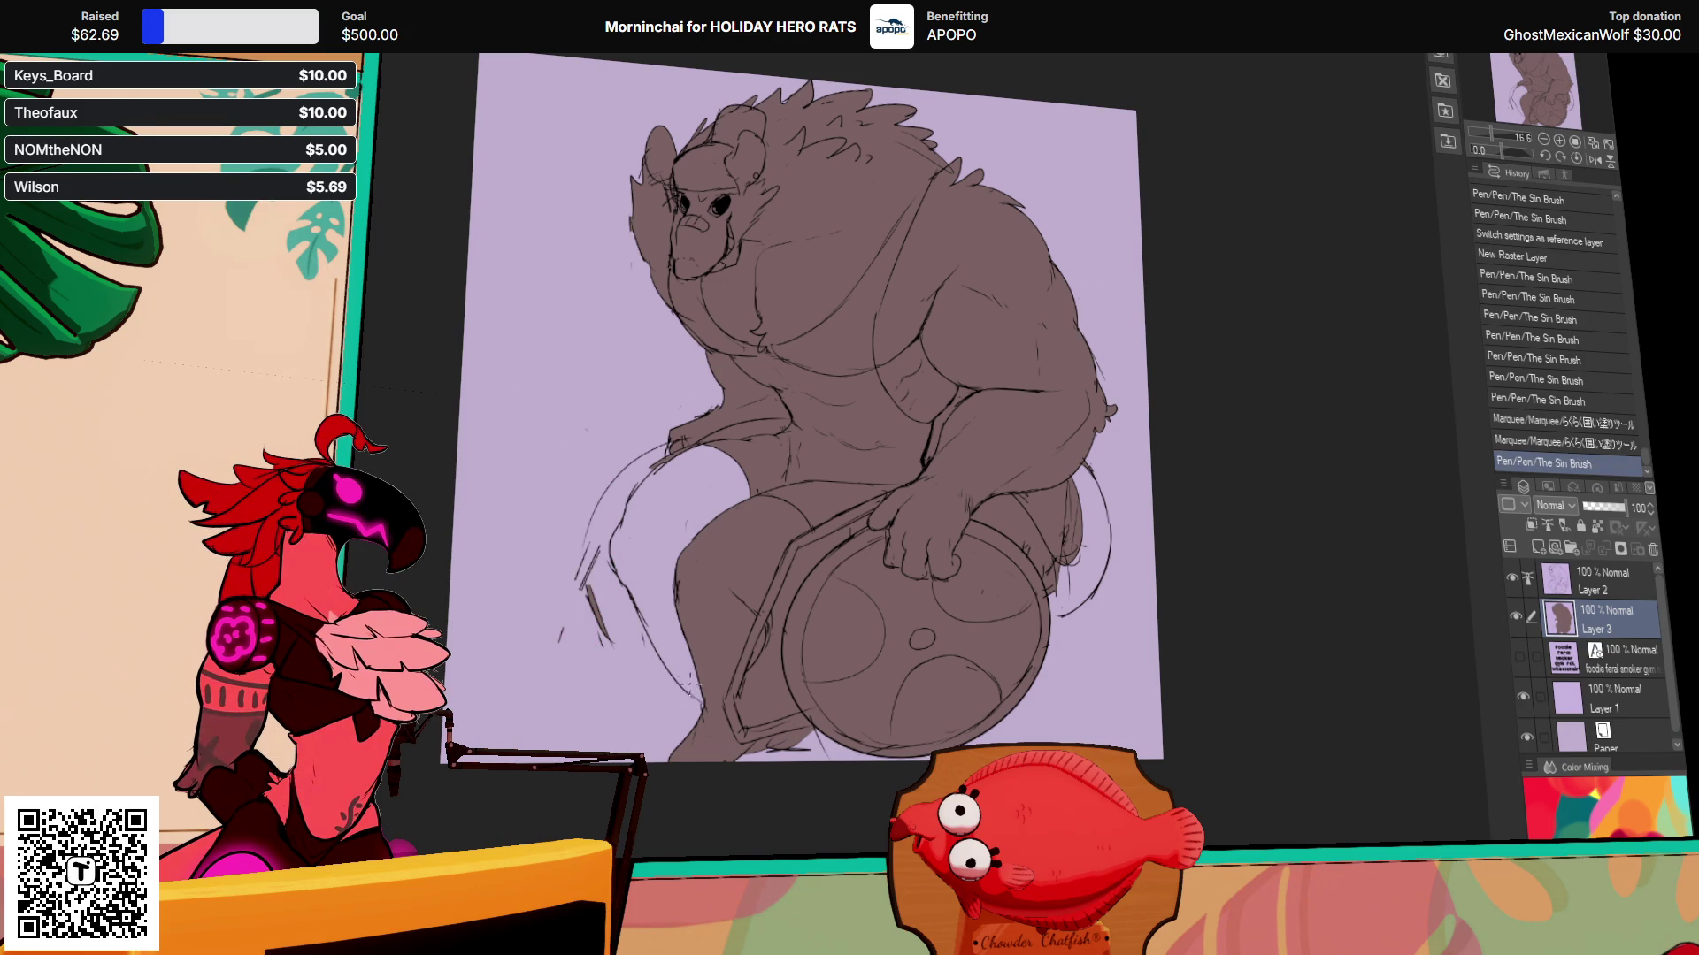
left_click(775, 511)
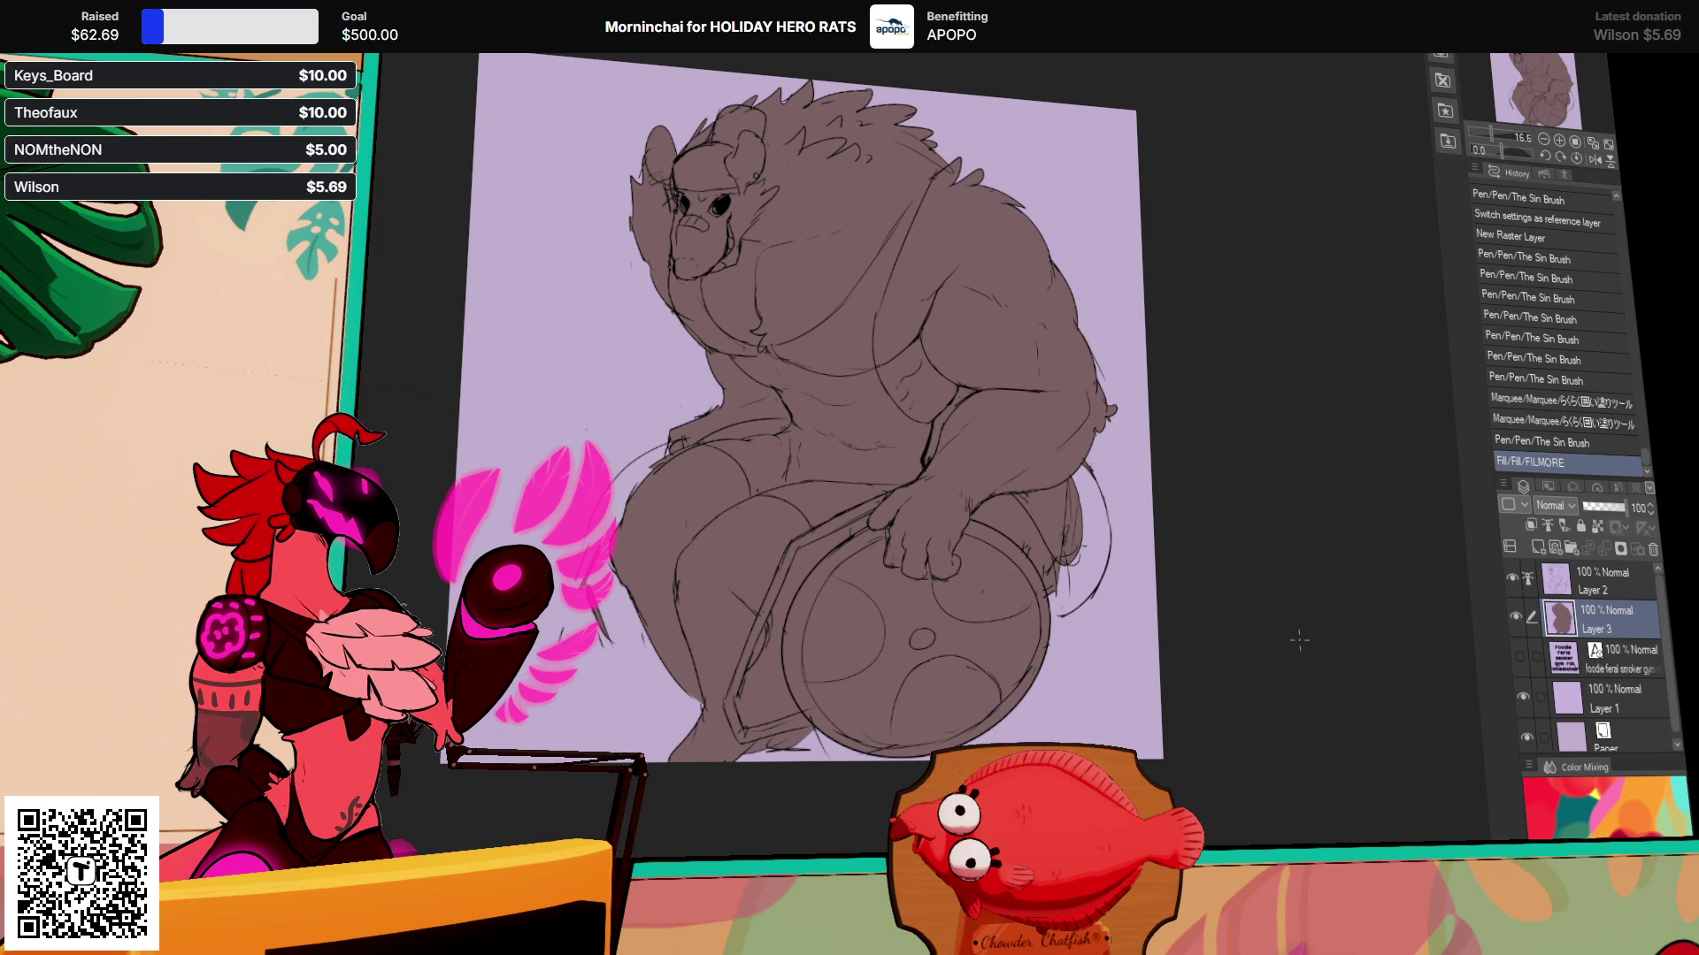
left_click_drag(1062, 619, 1068, 606)
left_click(1068, 600)
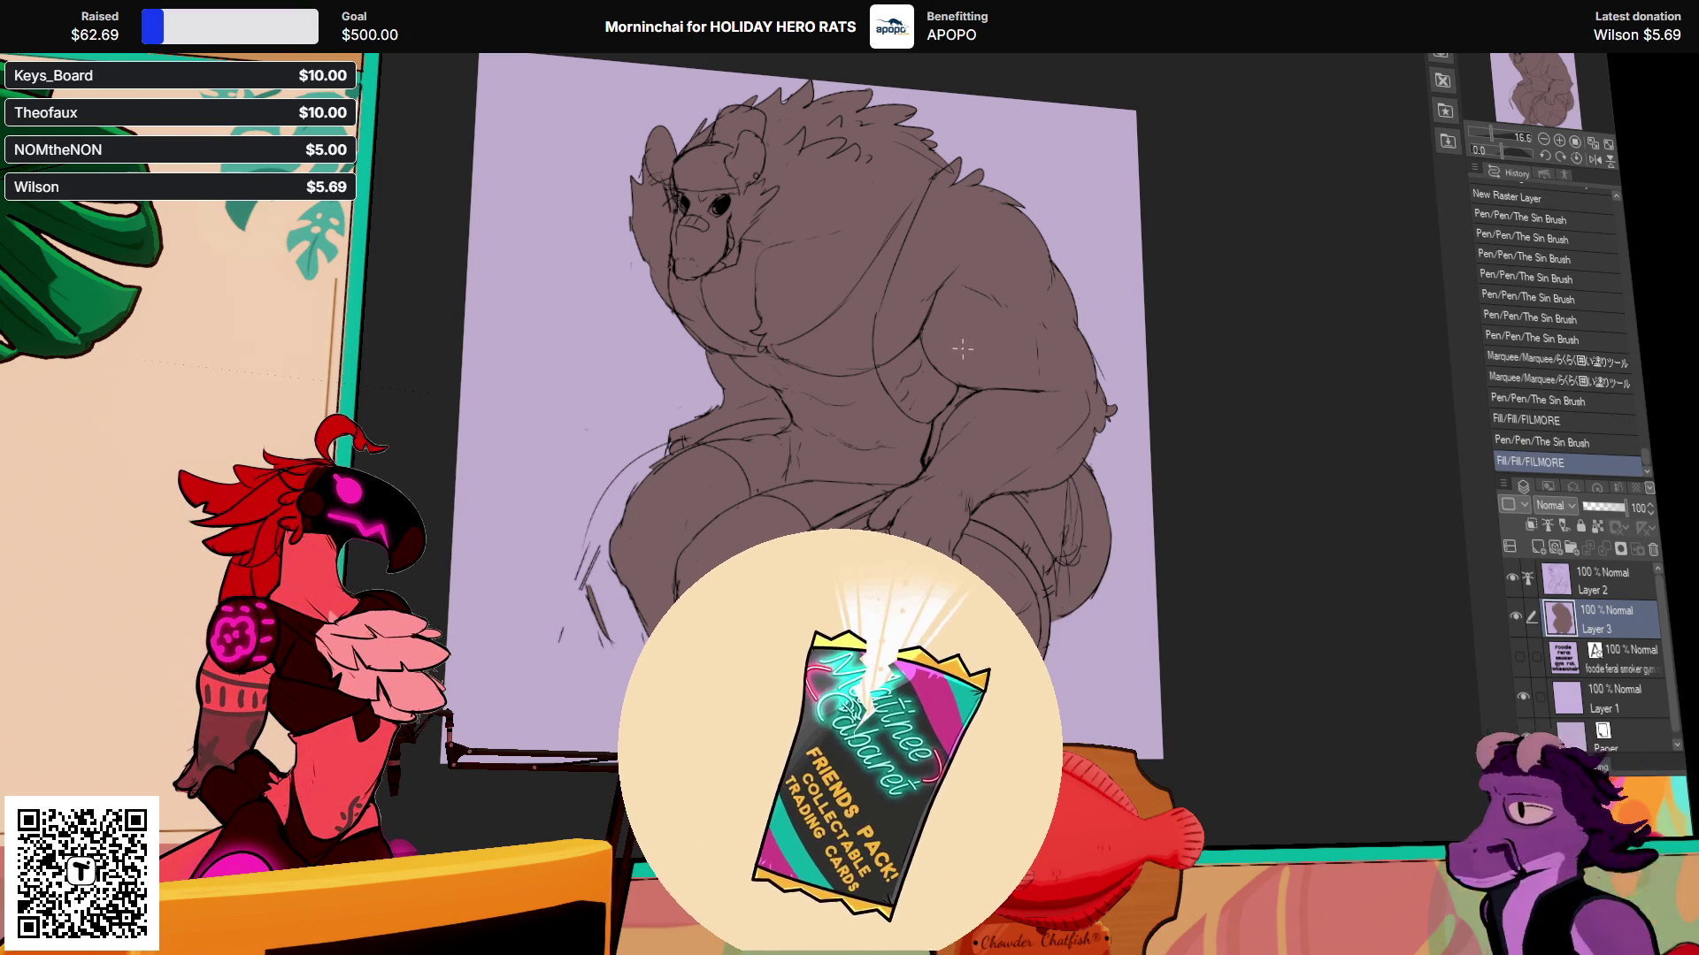
Step: Paint extra brown strokes into the fill along the wheel's left edge
left_click_drag(913, 395, 920, 398)
key("ctrl+z")
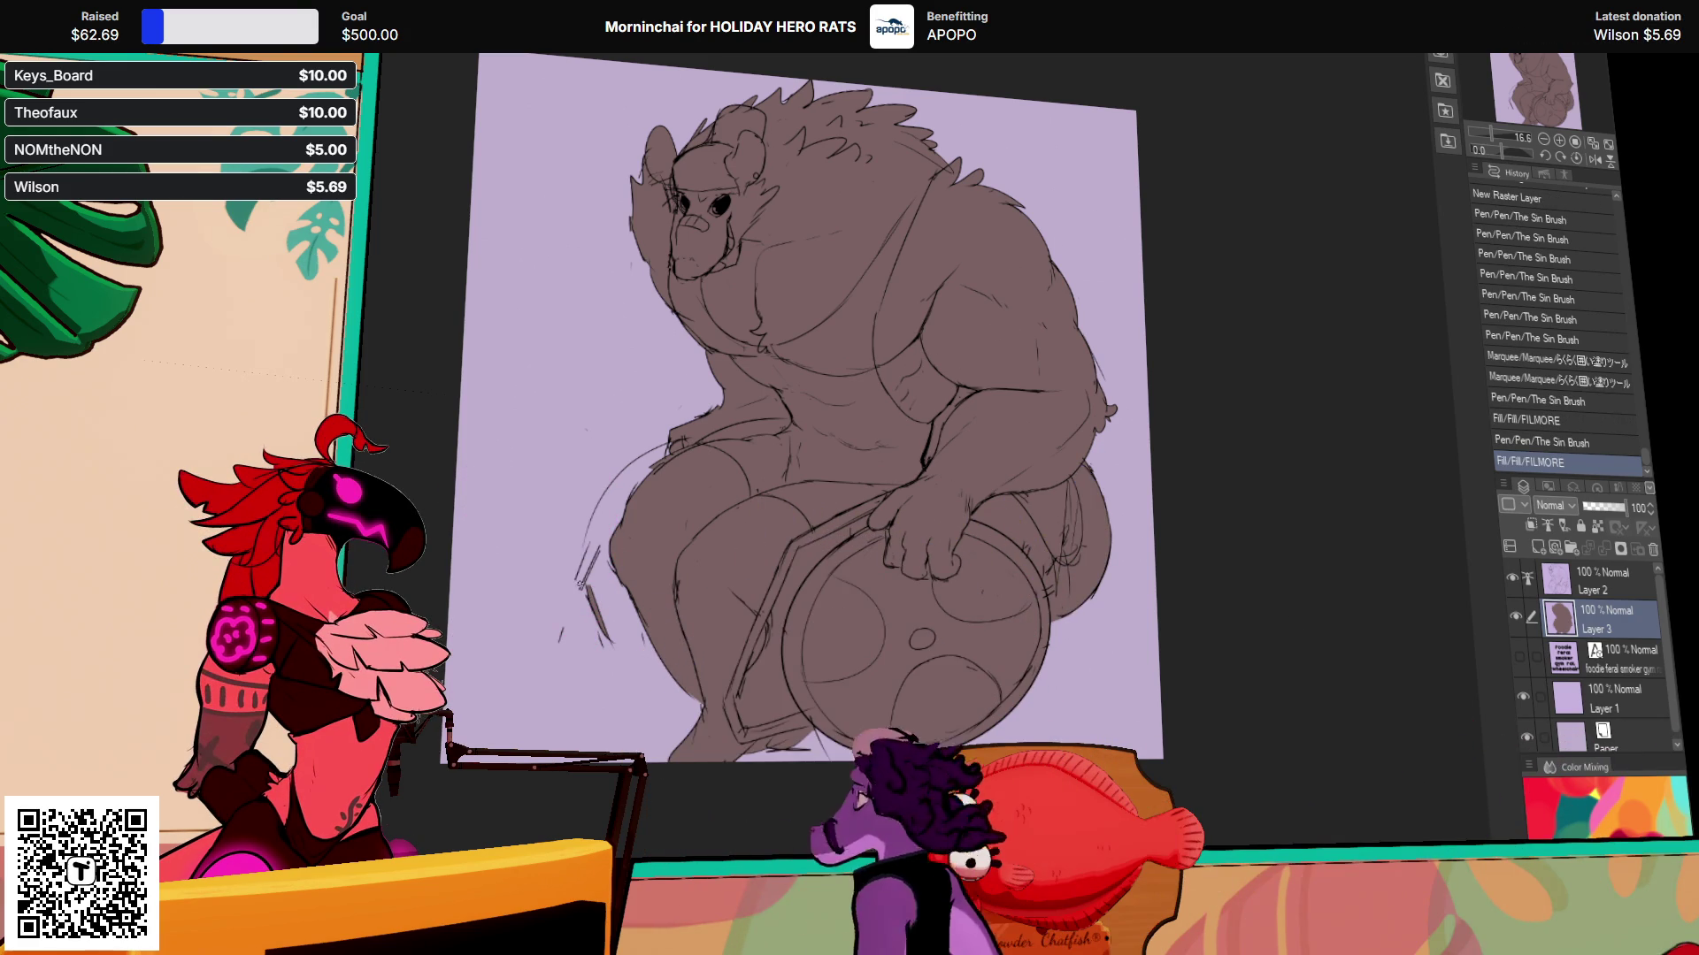
key("ctrl+y")
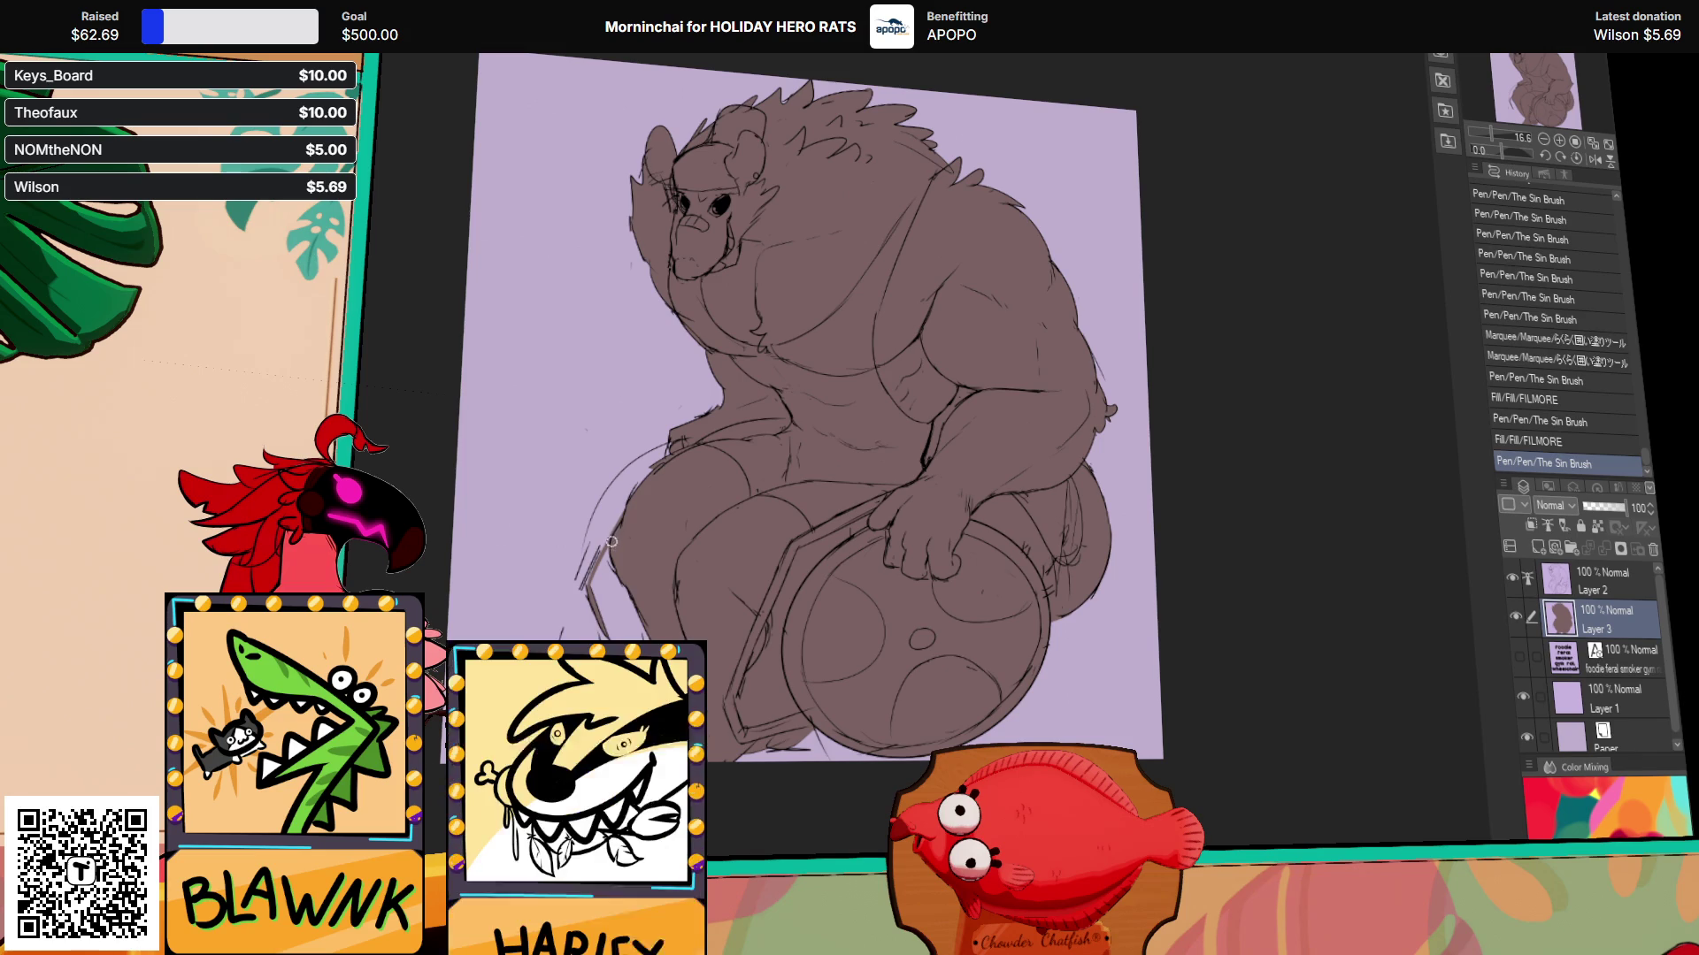
left_click_drag(664, 495, 672, 513)
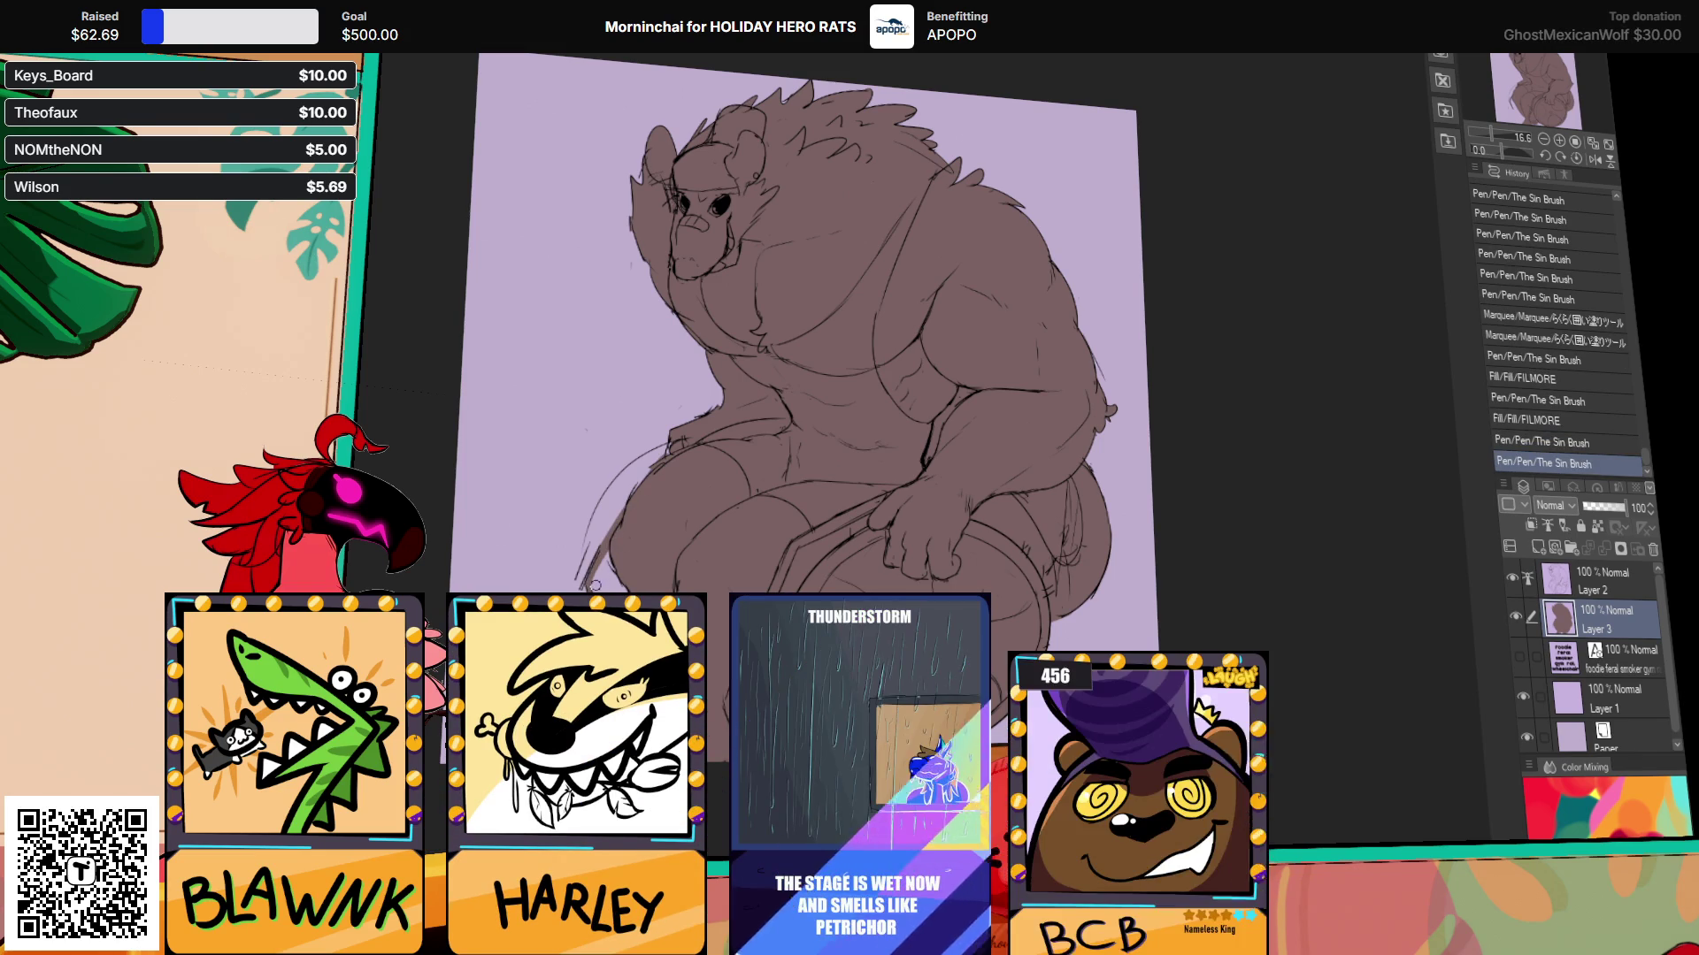
left_click_drag(912, 395, 920, 399)
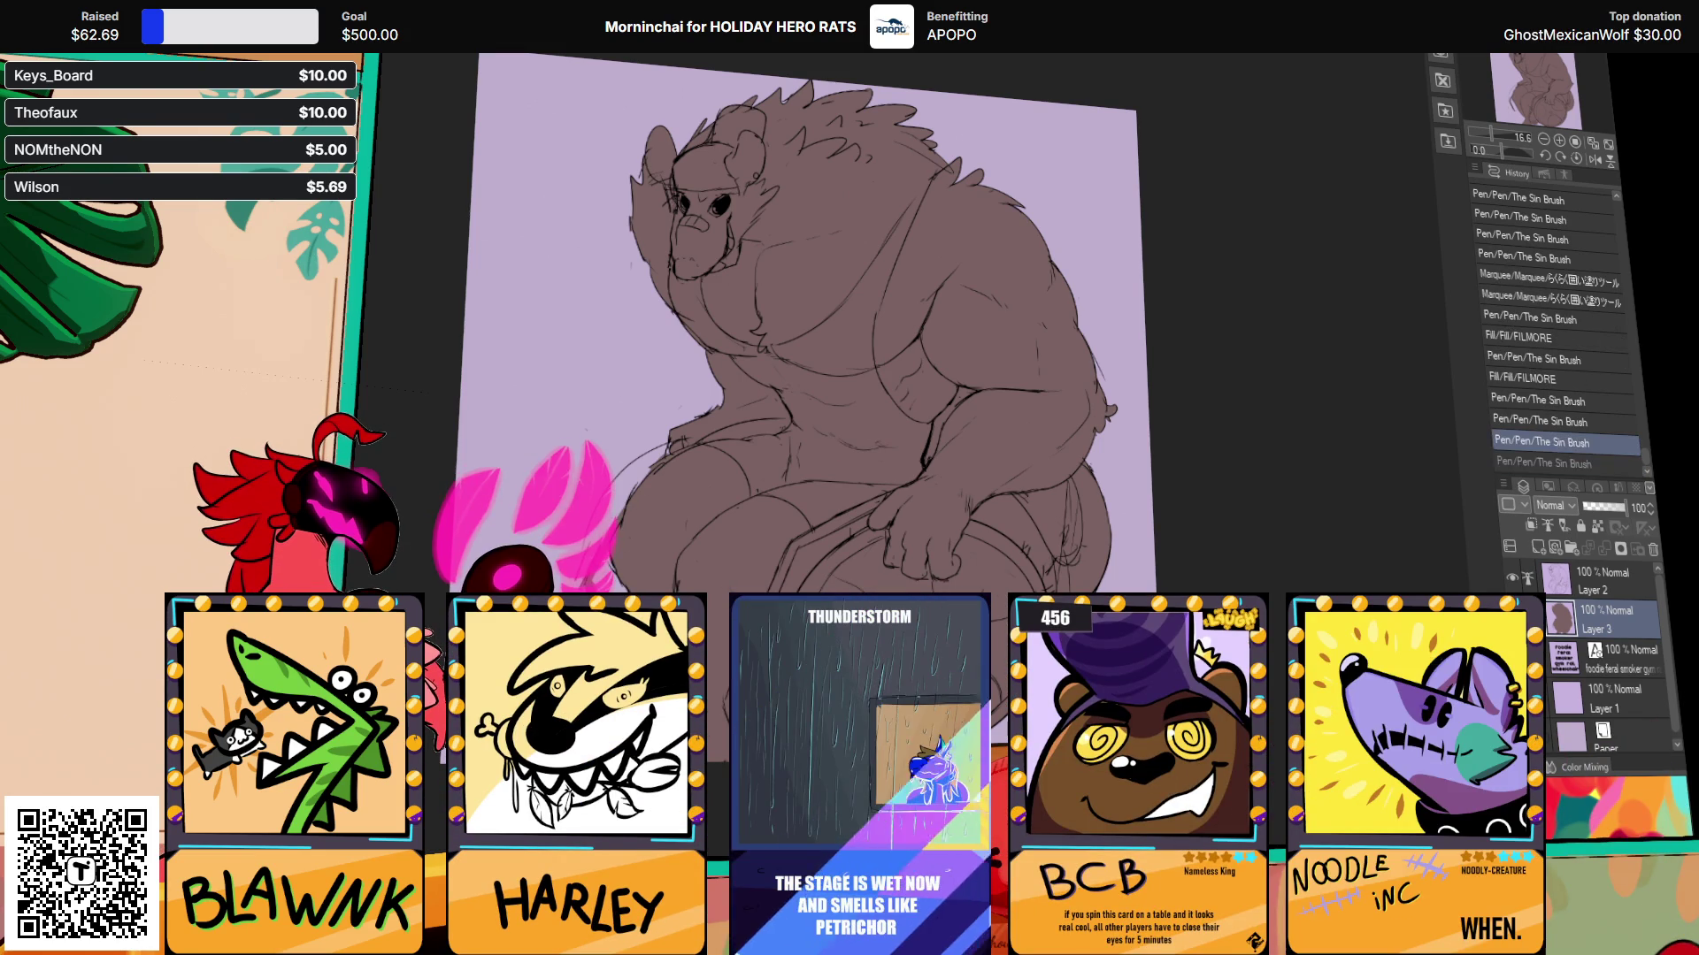
mouse_move(654, 545)
left_mouse_down()
mouse_move(659, 584)
mouse_move(630, 605)
left_mouse_up()
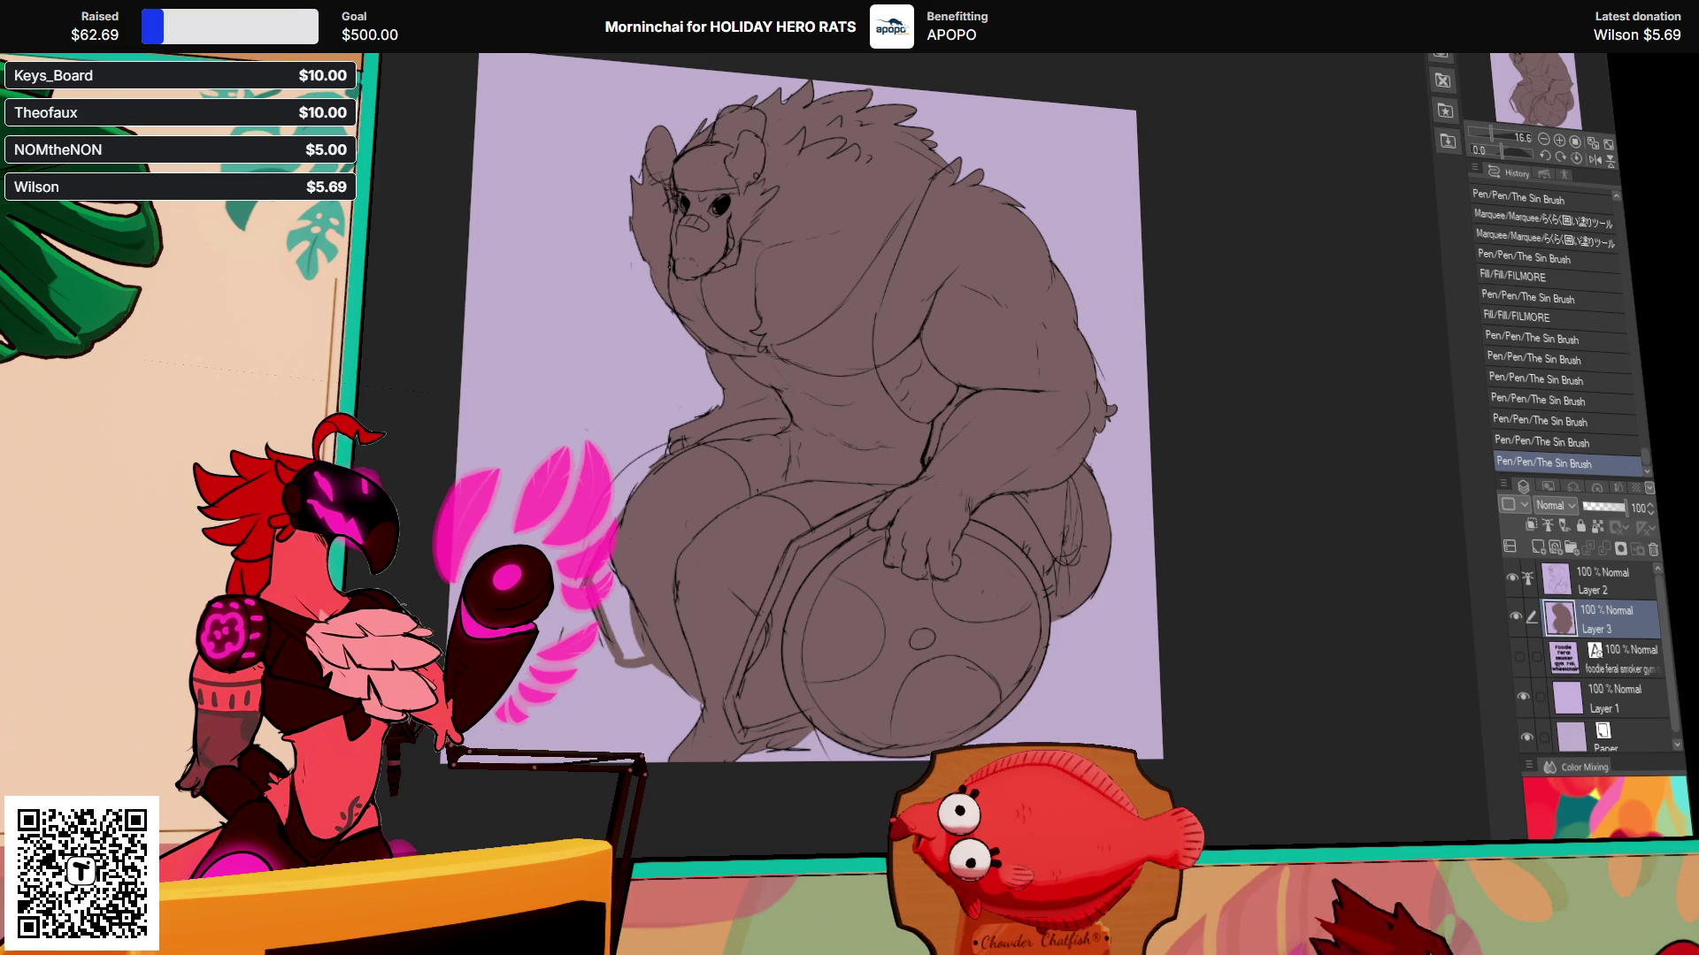
Step: Scroll the view over the brown-filled rat and wheelchair sketch
scroll(1049, 646, "up", 3)
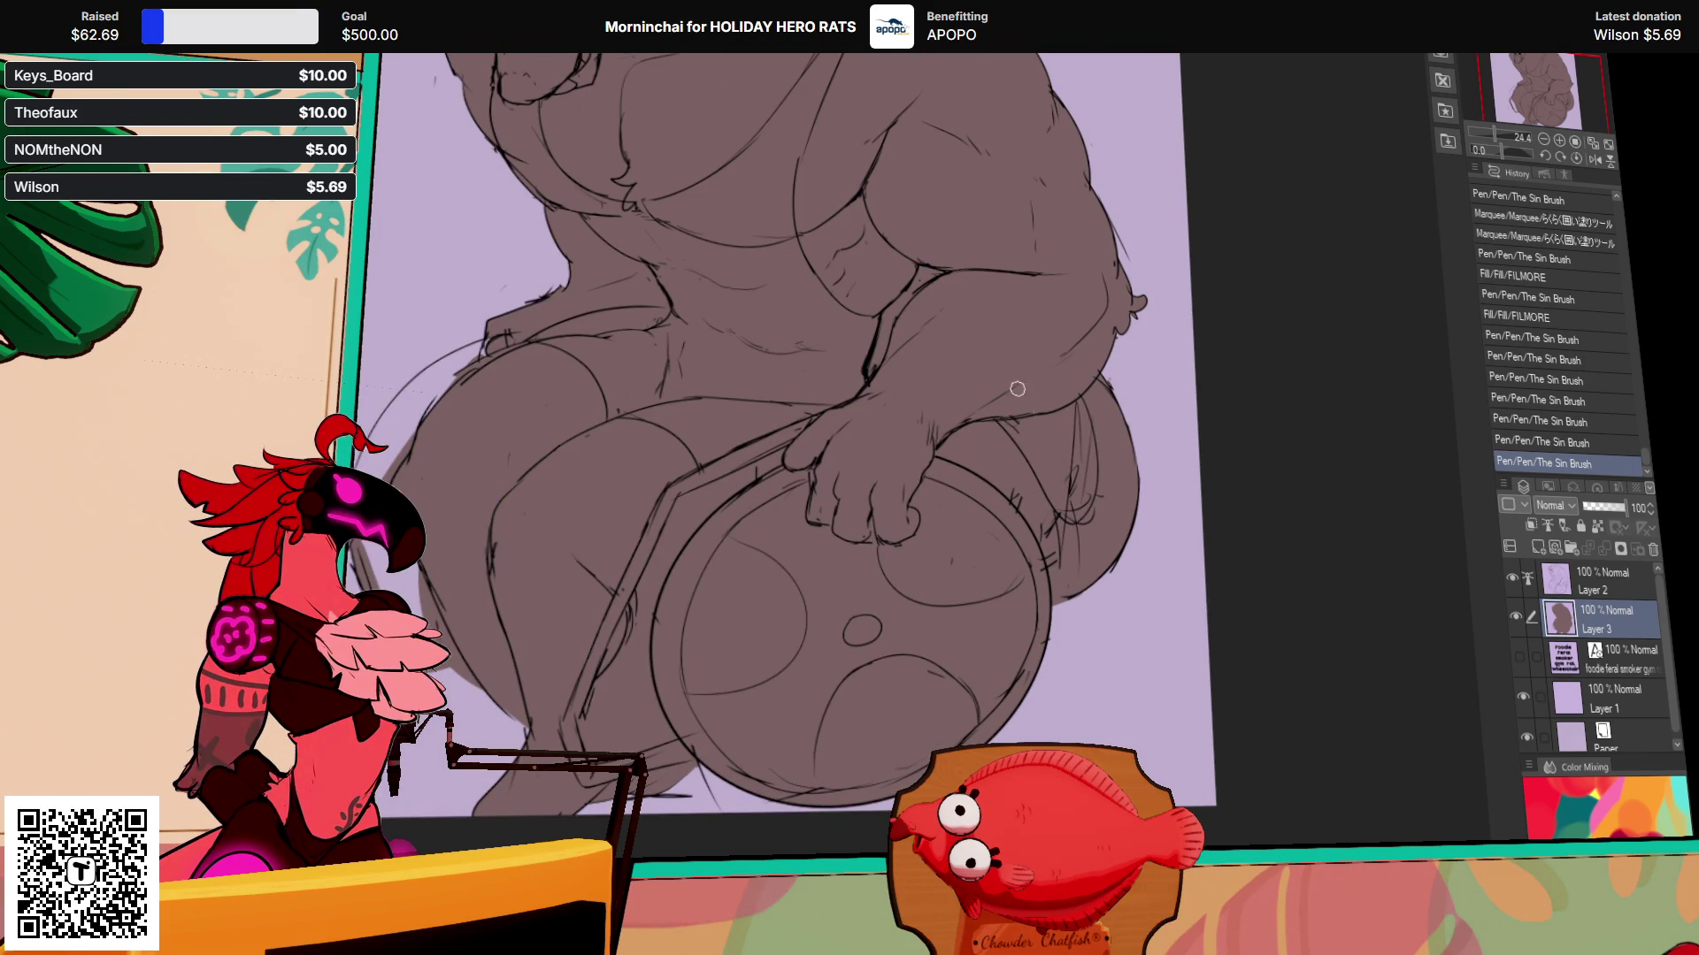
Step: Centre the rat figure and make the 'feral smoker gym rat wheelchair' text visible
left_click_drag(1227, 437, 1238, 526)
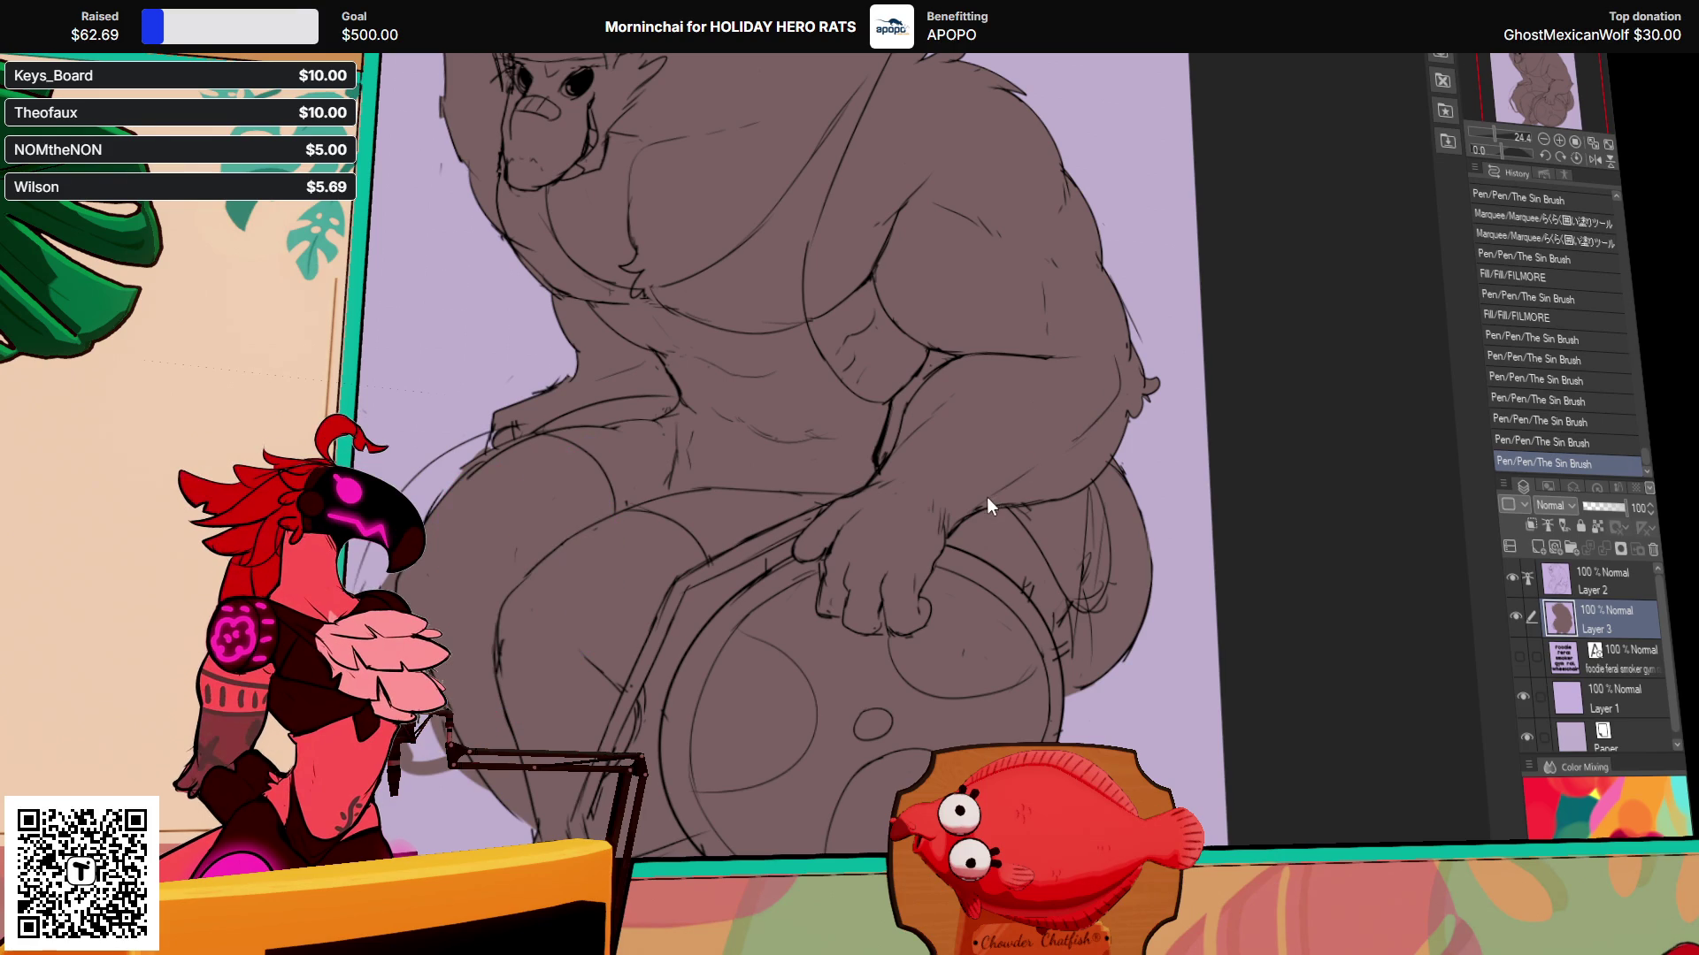
left_click_drag(959, 84, 1164, 171)
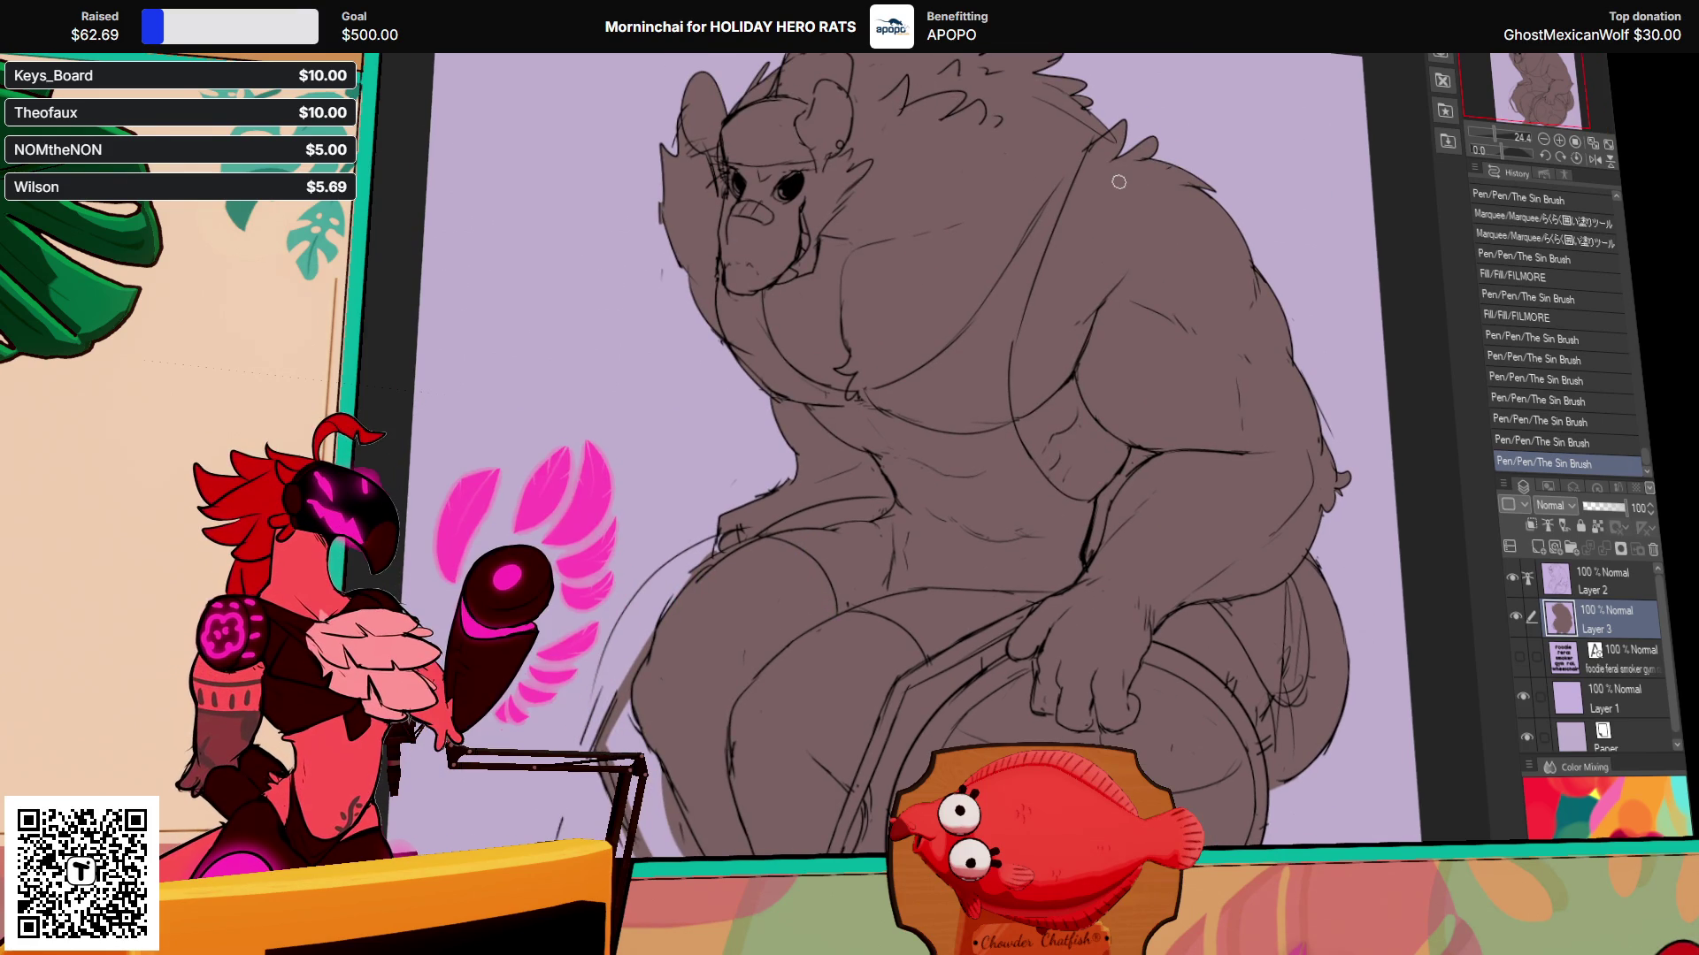
left_click(1518, 655)
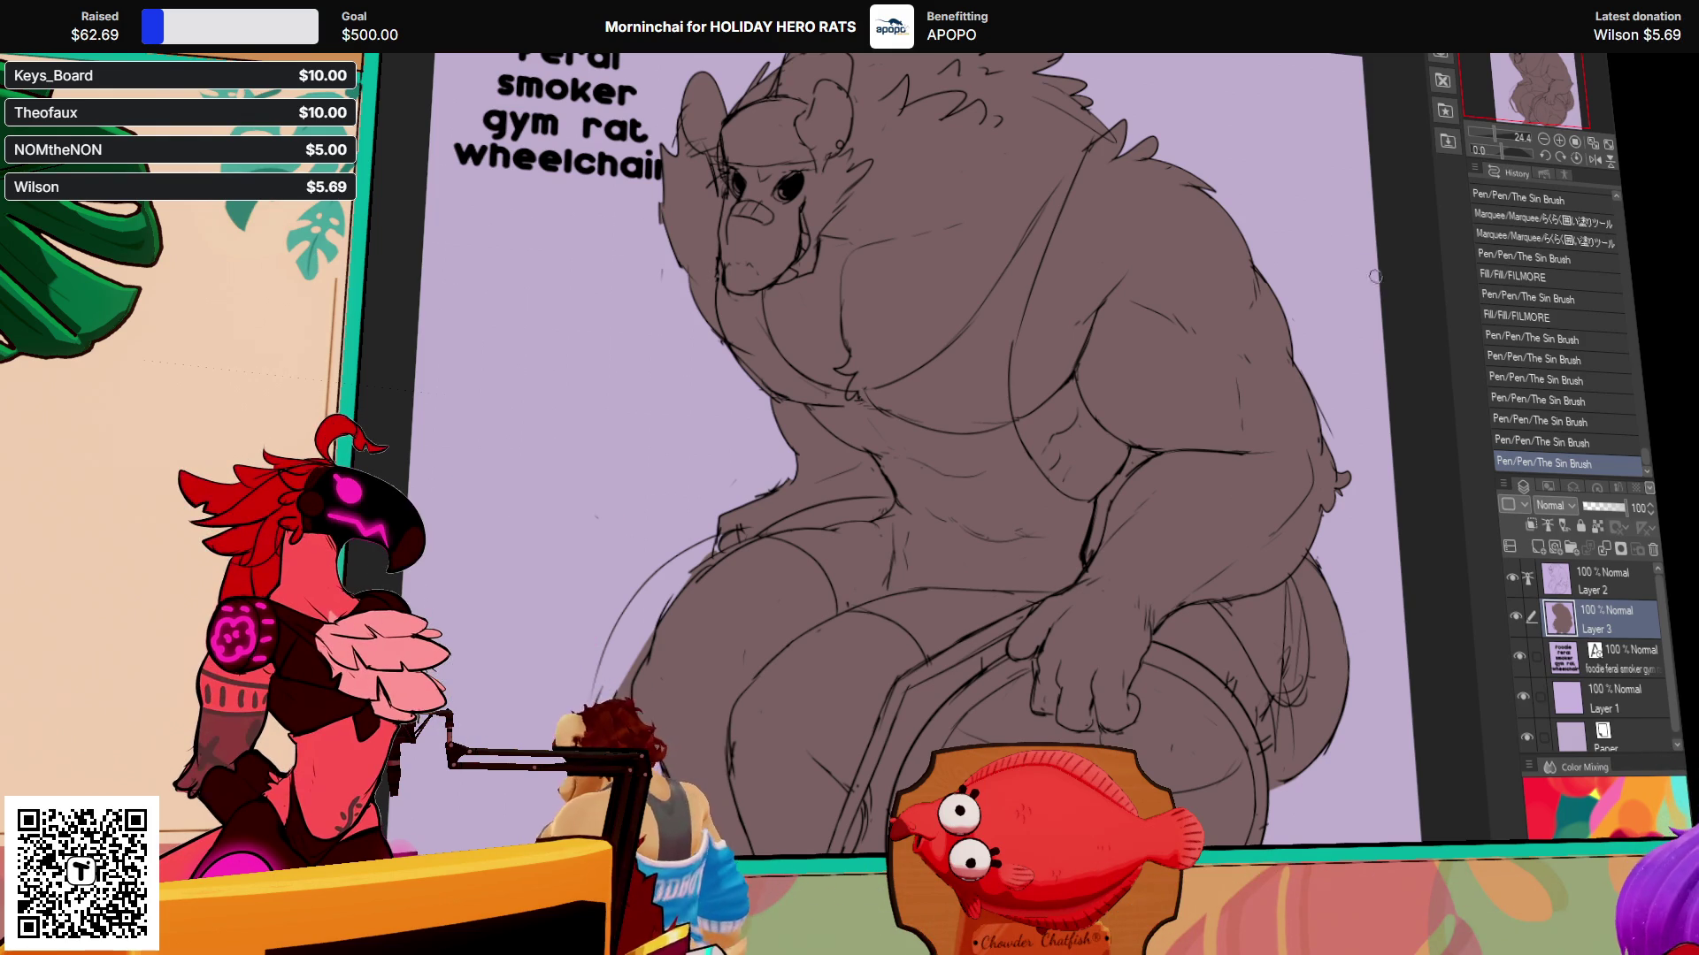
Step: Erase part of the linework near the hip and undo a stray stroke on the arm
mouse_move(1093, 531)
left_mouse_down()
mouse_move(1089, 555)
mouse_move(1147, 443)
mouse_move(1099, 483)
left_mouse_up()
scroll(1198, 353, "down", 1)
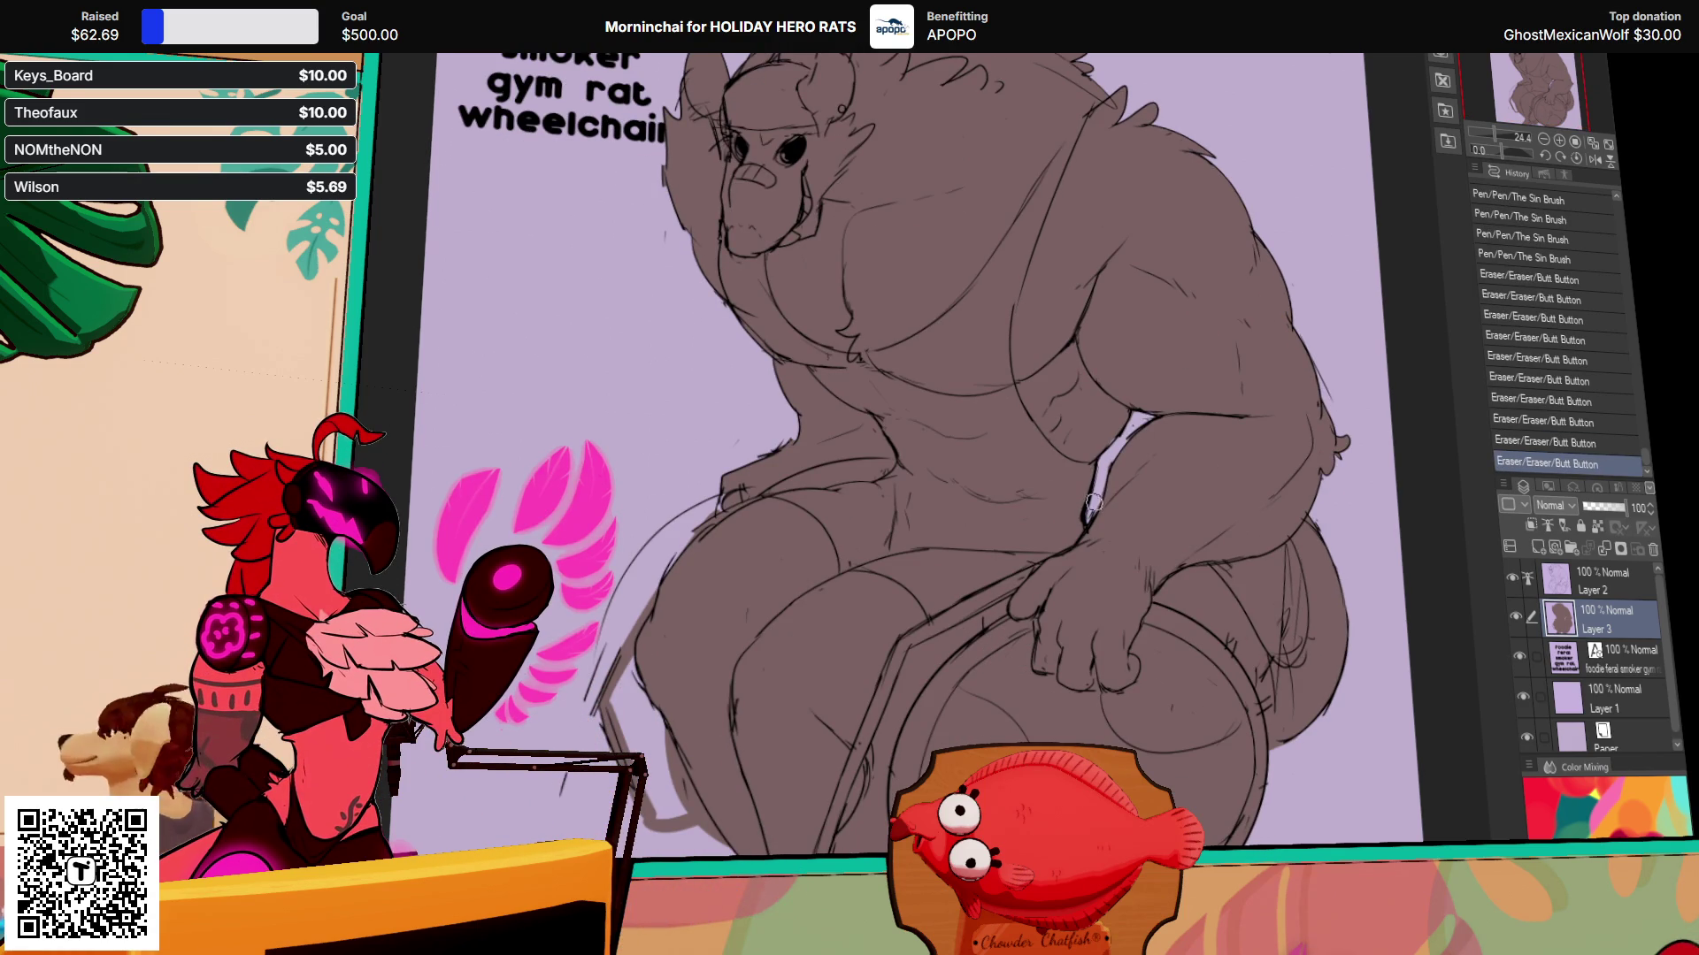
left_click_drag(1268, 436, 1274, 385)
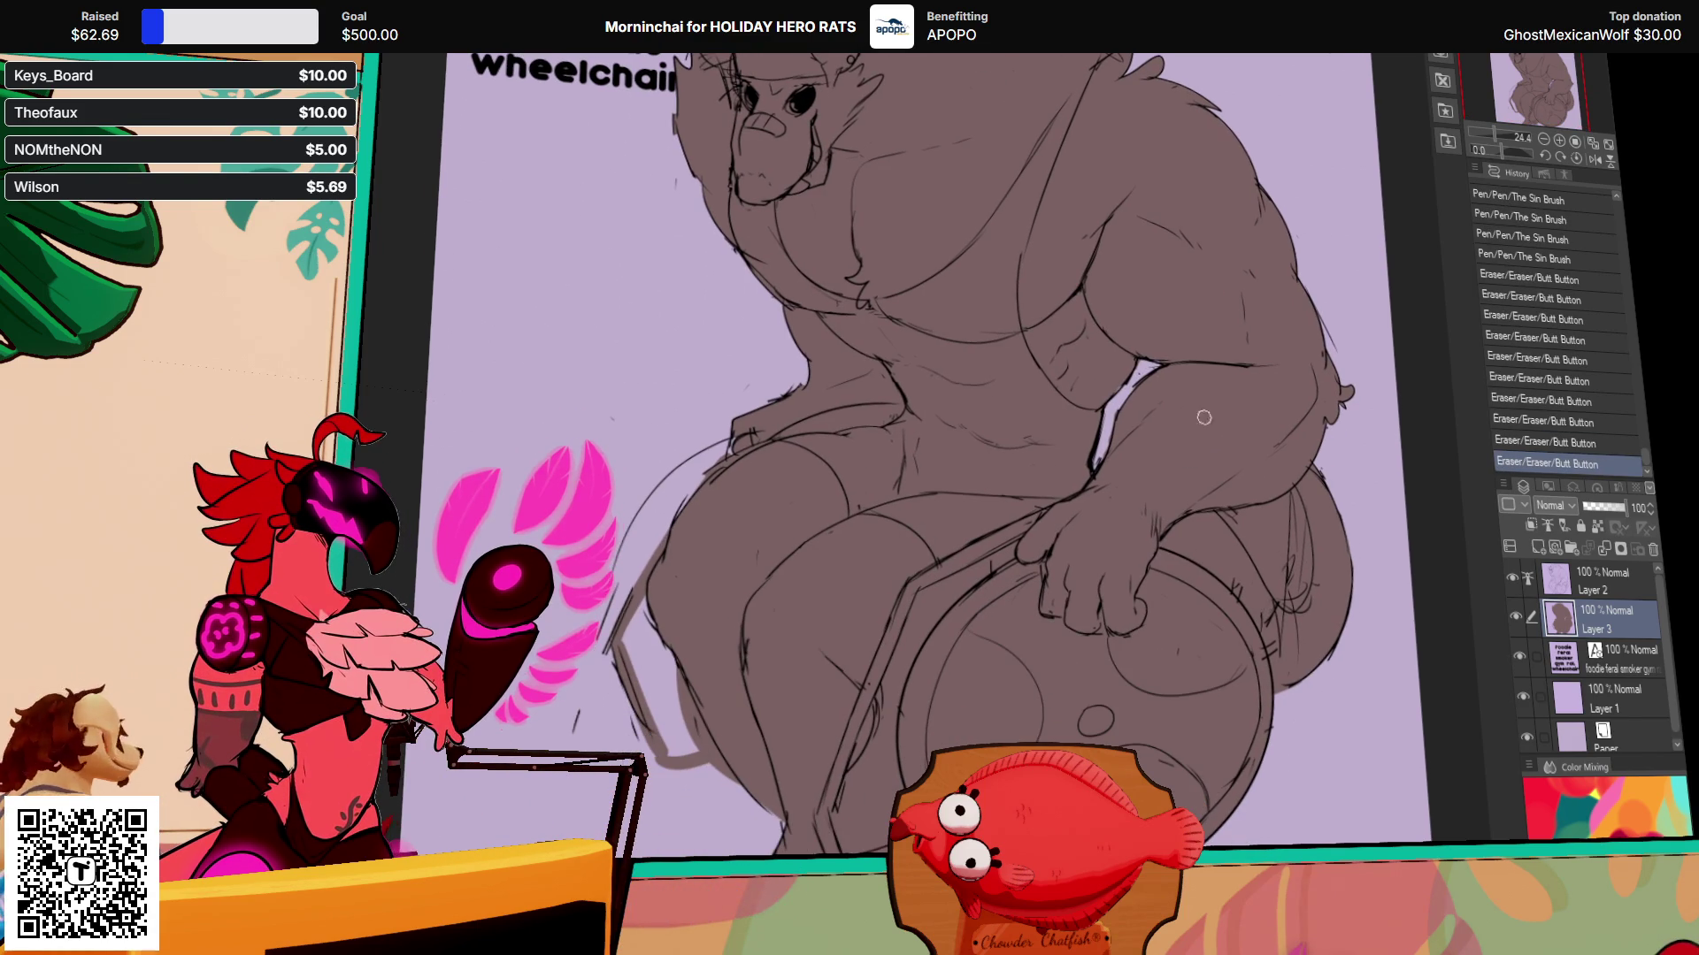
left_click(1131, 359)
key("ctrl+z")
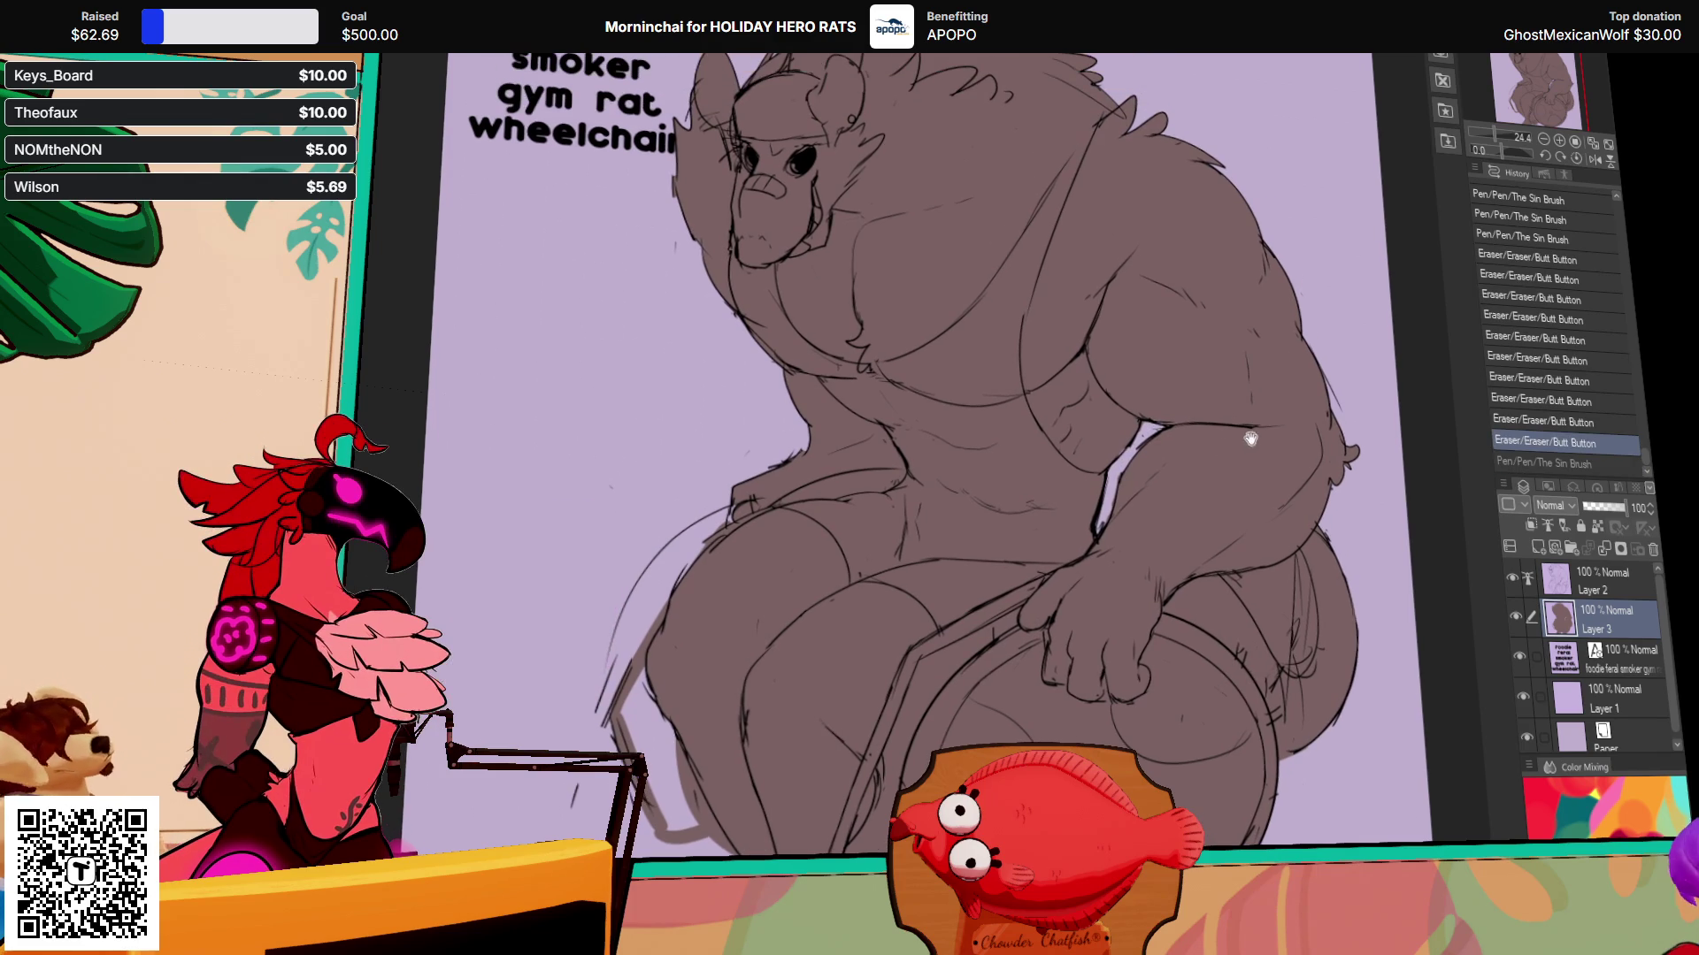
Step: Dab a column of small touch-up strokes near the armpit
scroll(1239, 354, "up", 2)
left_click(1144, 433)
left_click(1143, 431)
left_click(1143, 424)
left_click(1143, 418)
left_click(1142, 410)
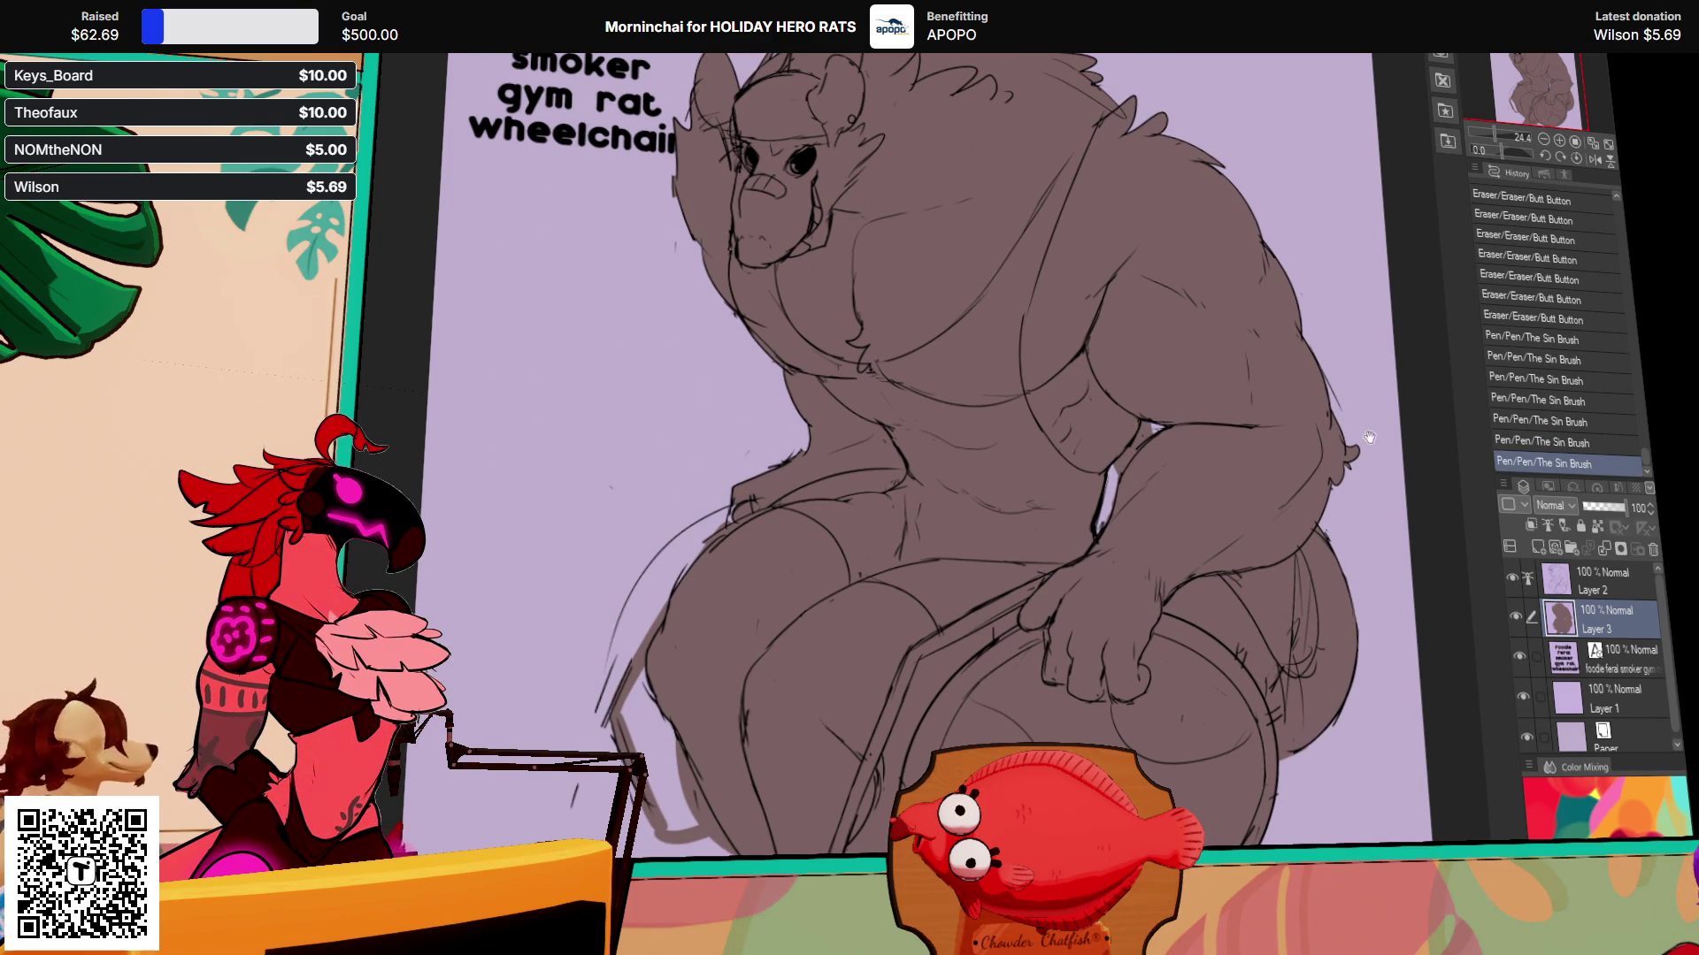
scroll(1363, 431, "up", 2)
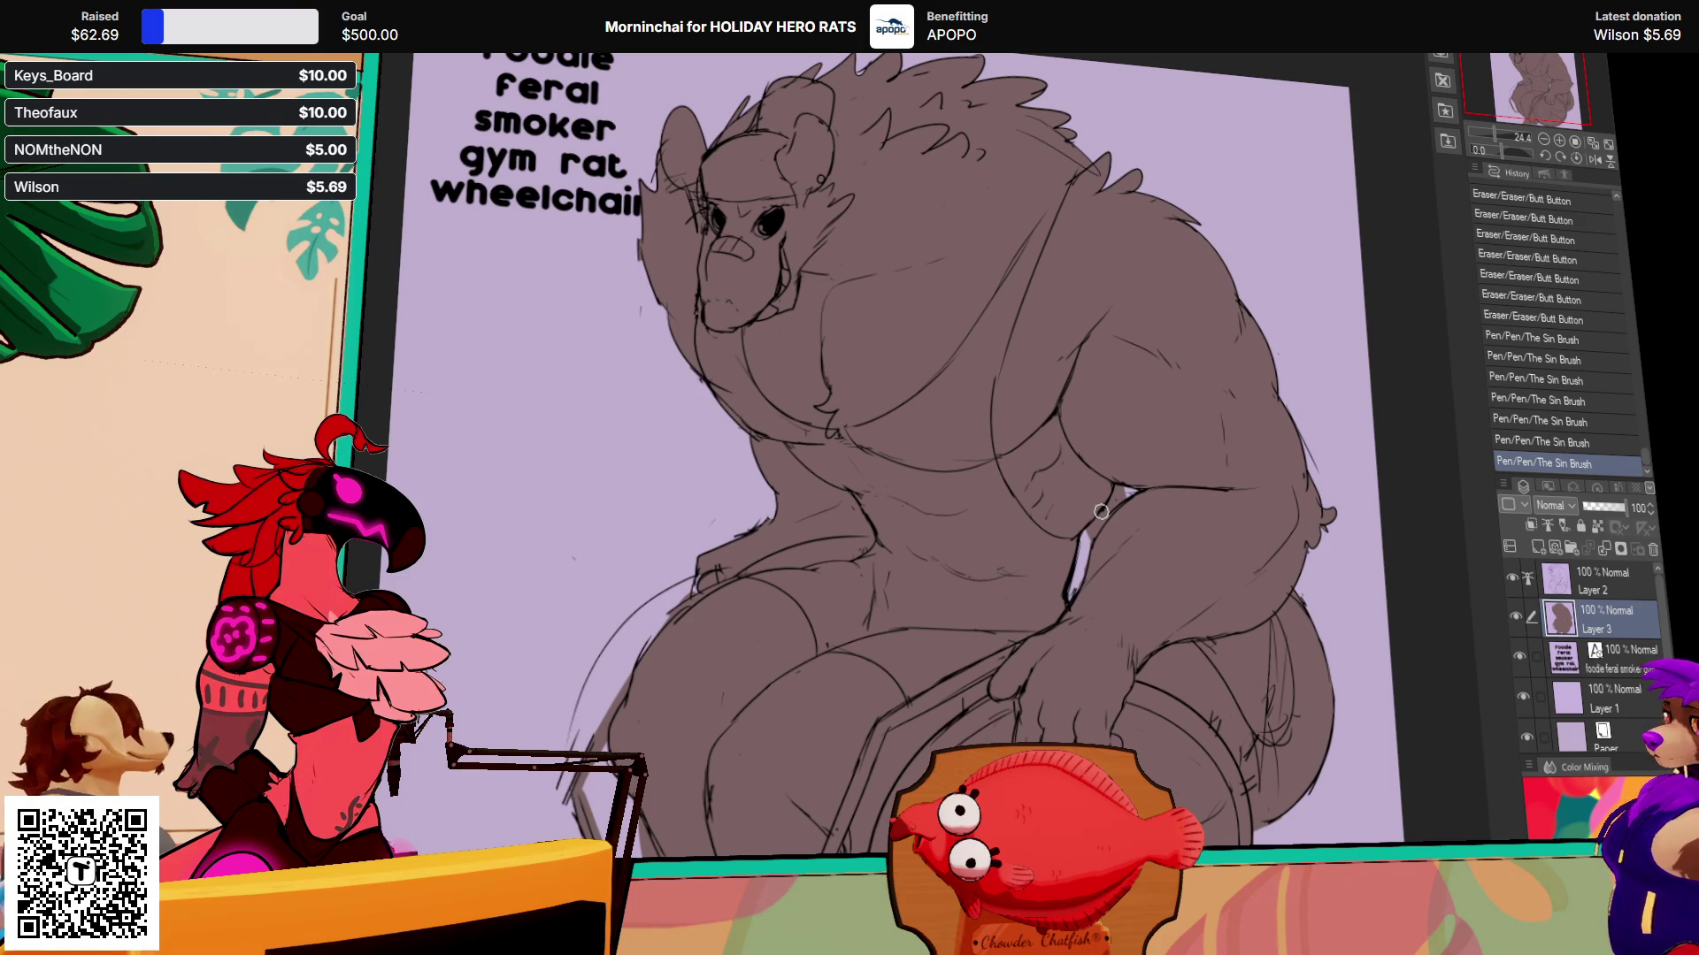
left_click_drag(1101, 510, 1122, 524)
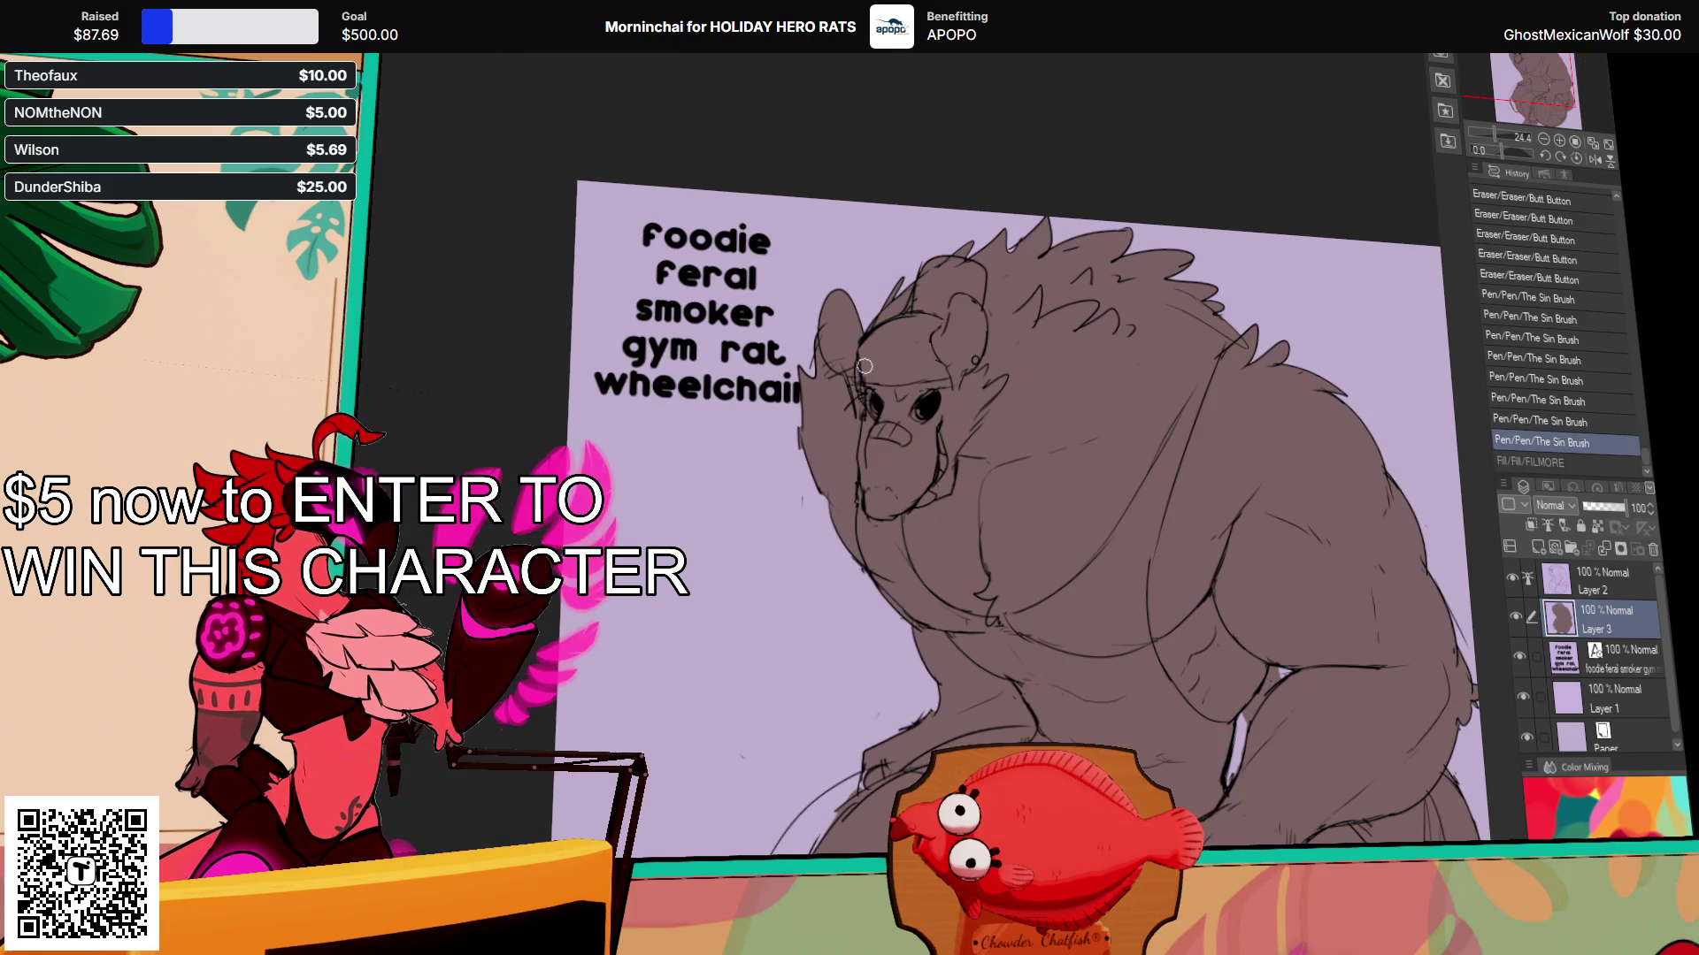
mouse_move(859, 369)
left_mouse_down()
mouse_move(936, 374)
mouse_move(922, 350)
mouse_move(940, 299)
left_mouse_up()
Step: Fill the cap outline on the rat's forehead with solid cyan and recenter the view on the head
key("g")
left_click(932, 301)
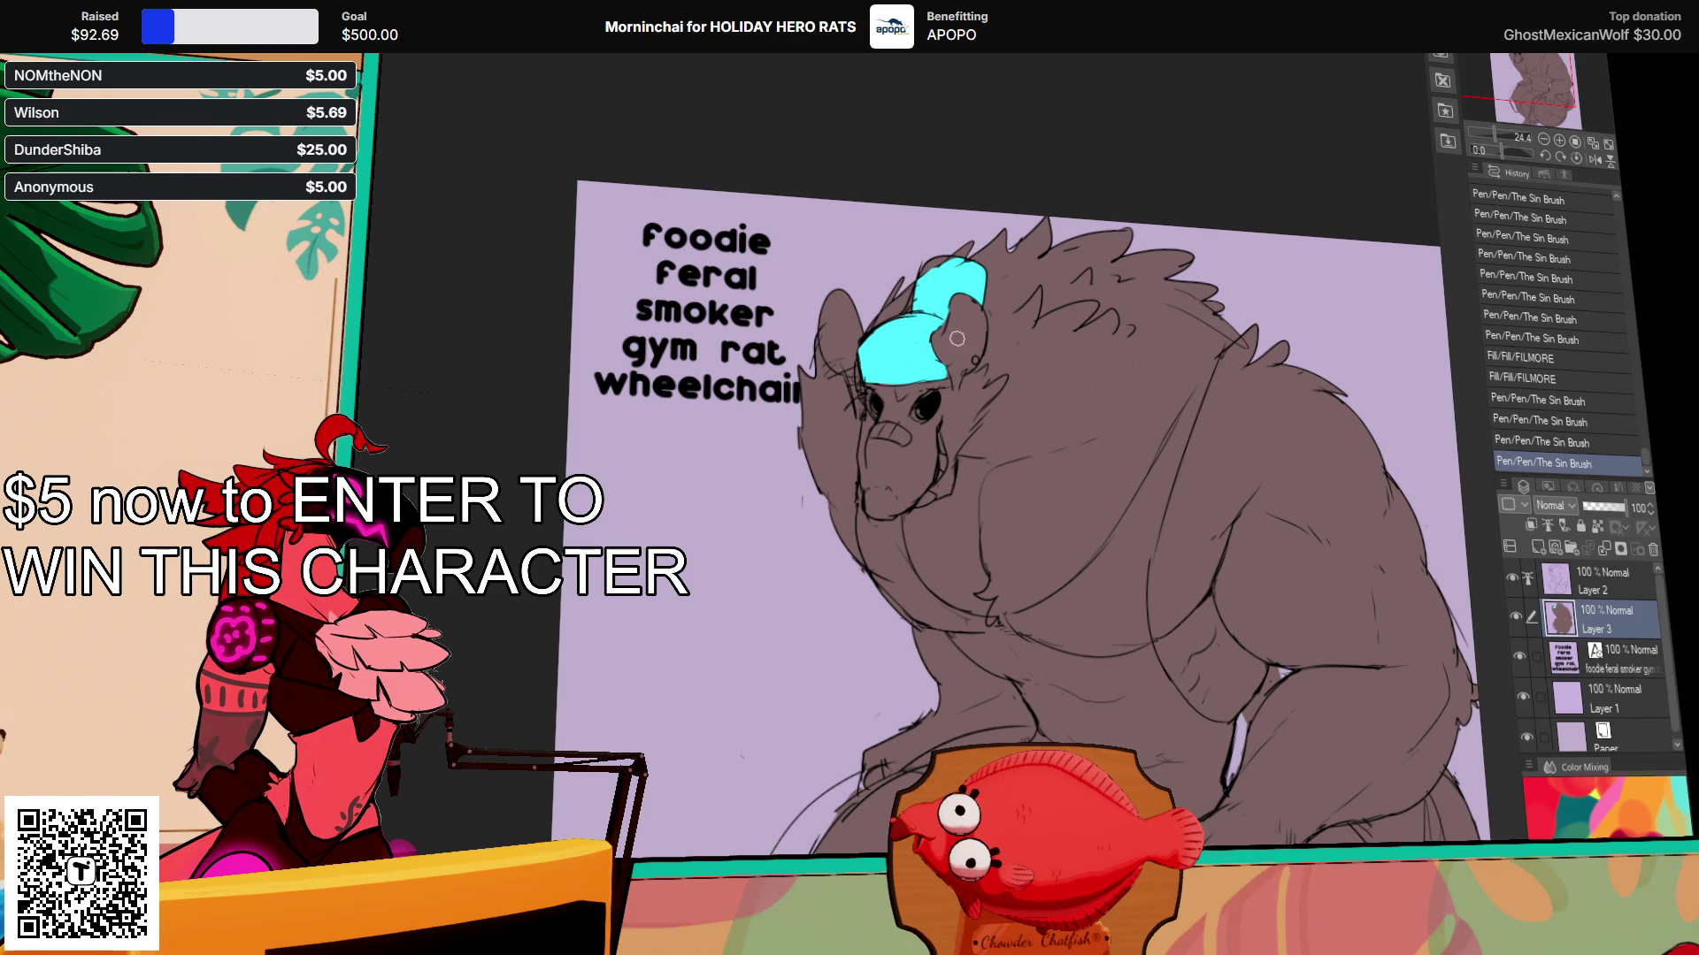
scroll(1044, 318, "down", 1)
left_click_drag(1129, 344, 1097, 333)
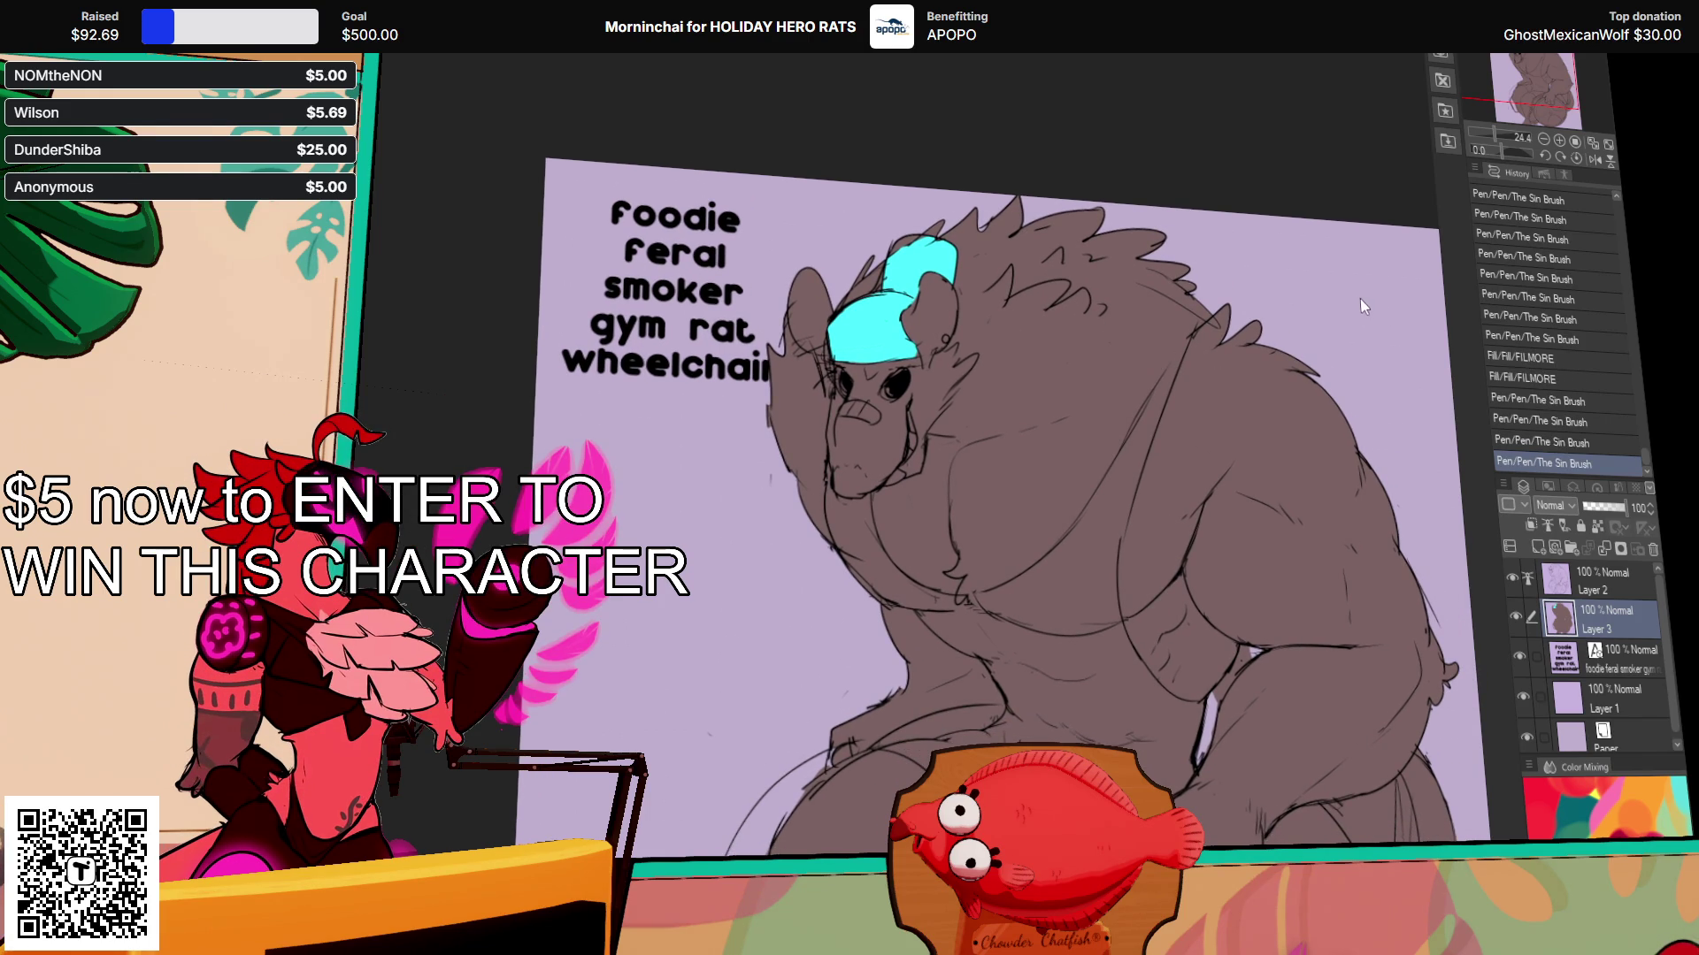
left_click_drag(1136, 351, 1142, 345)
left_click_drag(861, 338, 871, 340)
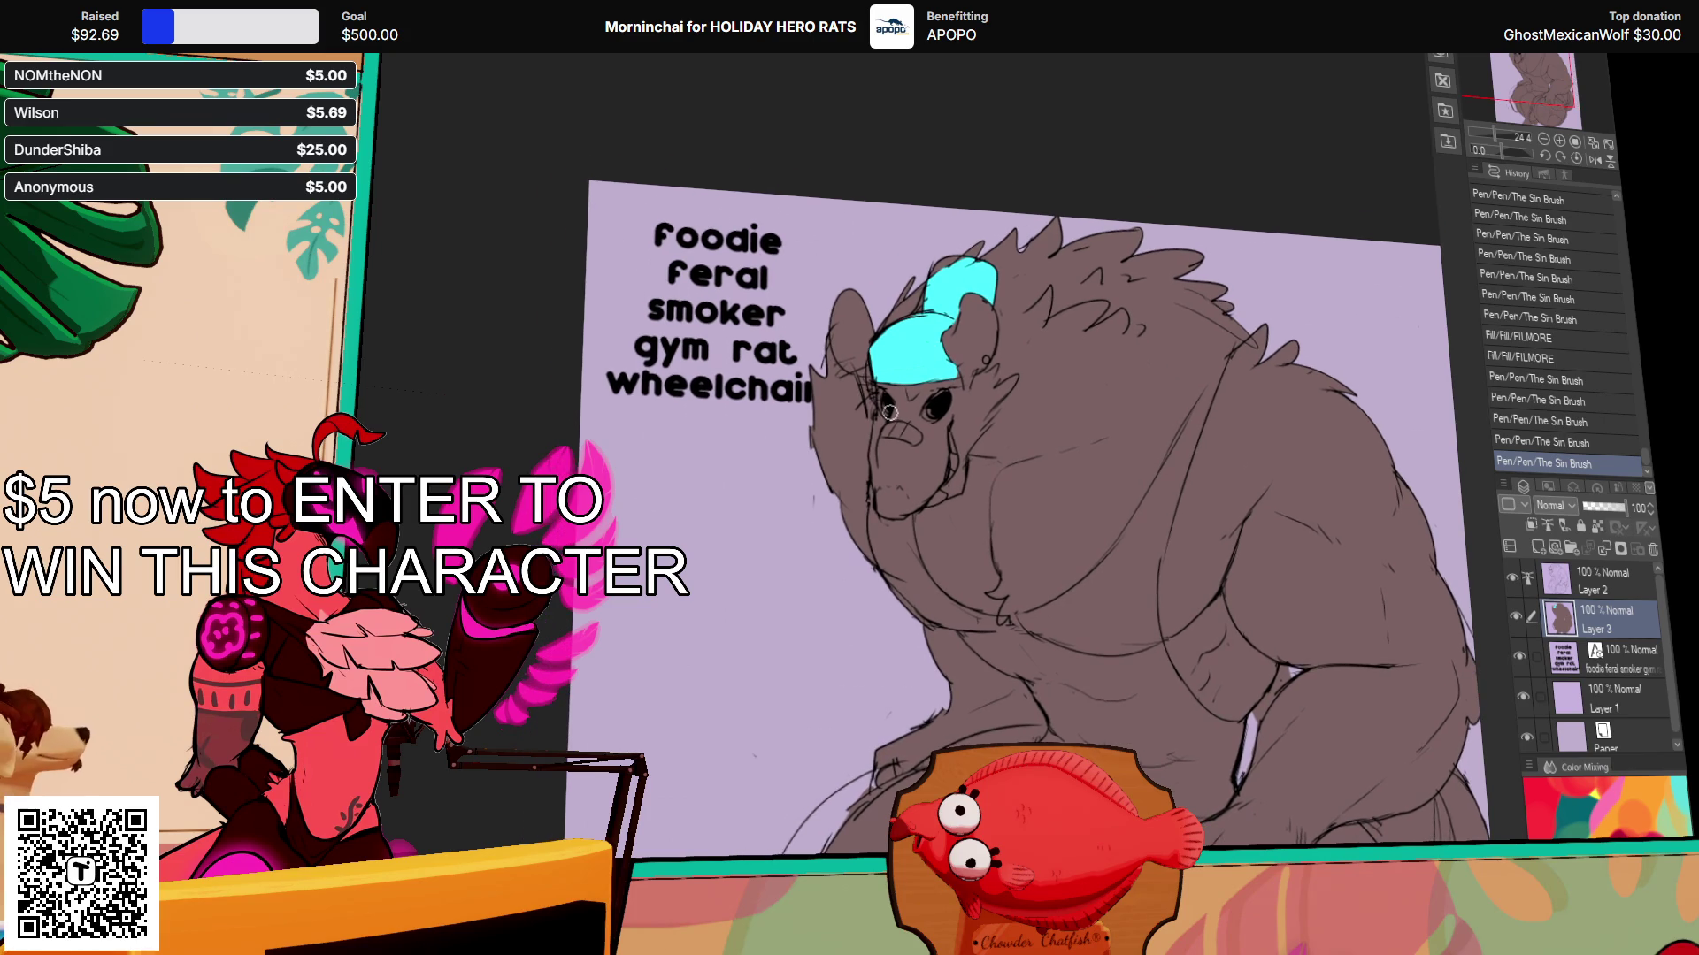
left_click_drag(1089, 314, 1148, 368)
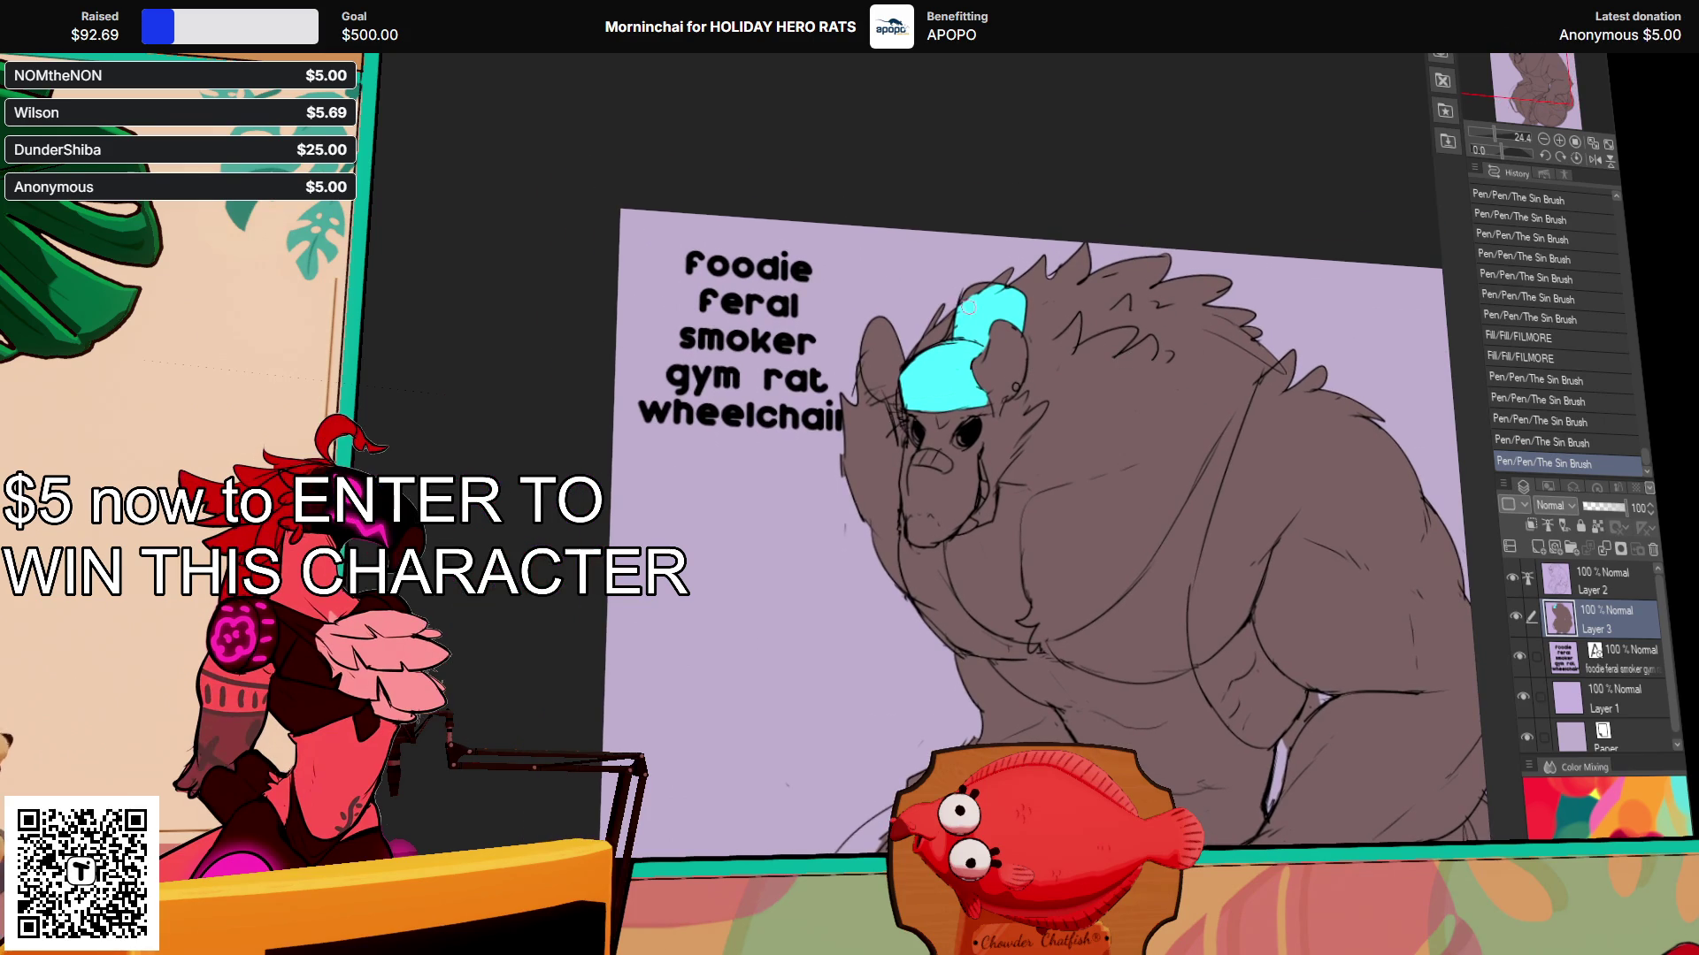
left_click_drag(968, 294, 974, 305)
key("ctrl+z")
key("ctrl+z")
key("ctrl+y")
key("ctrl+y")
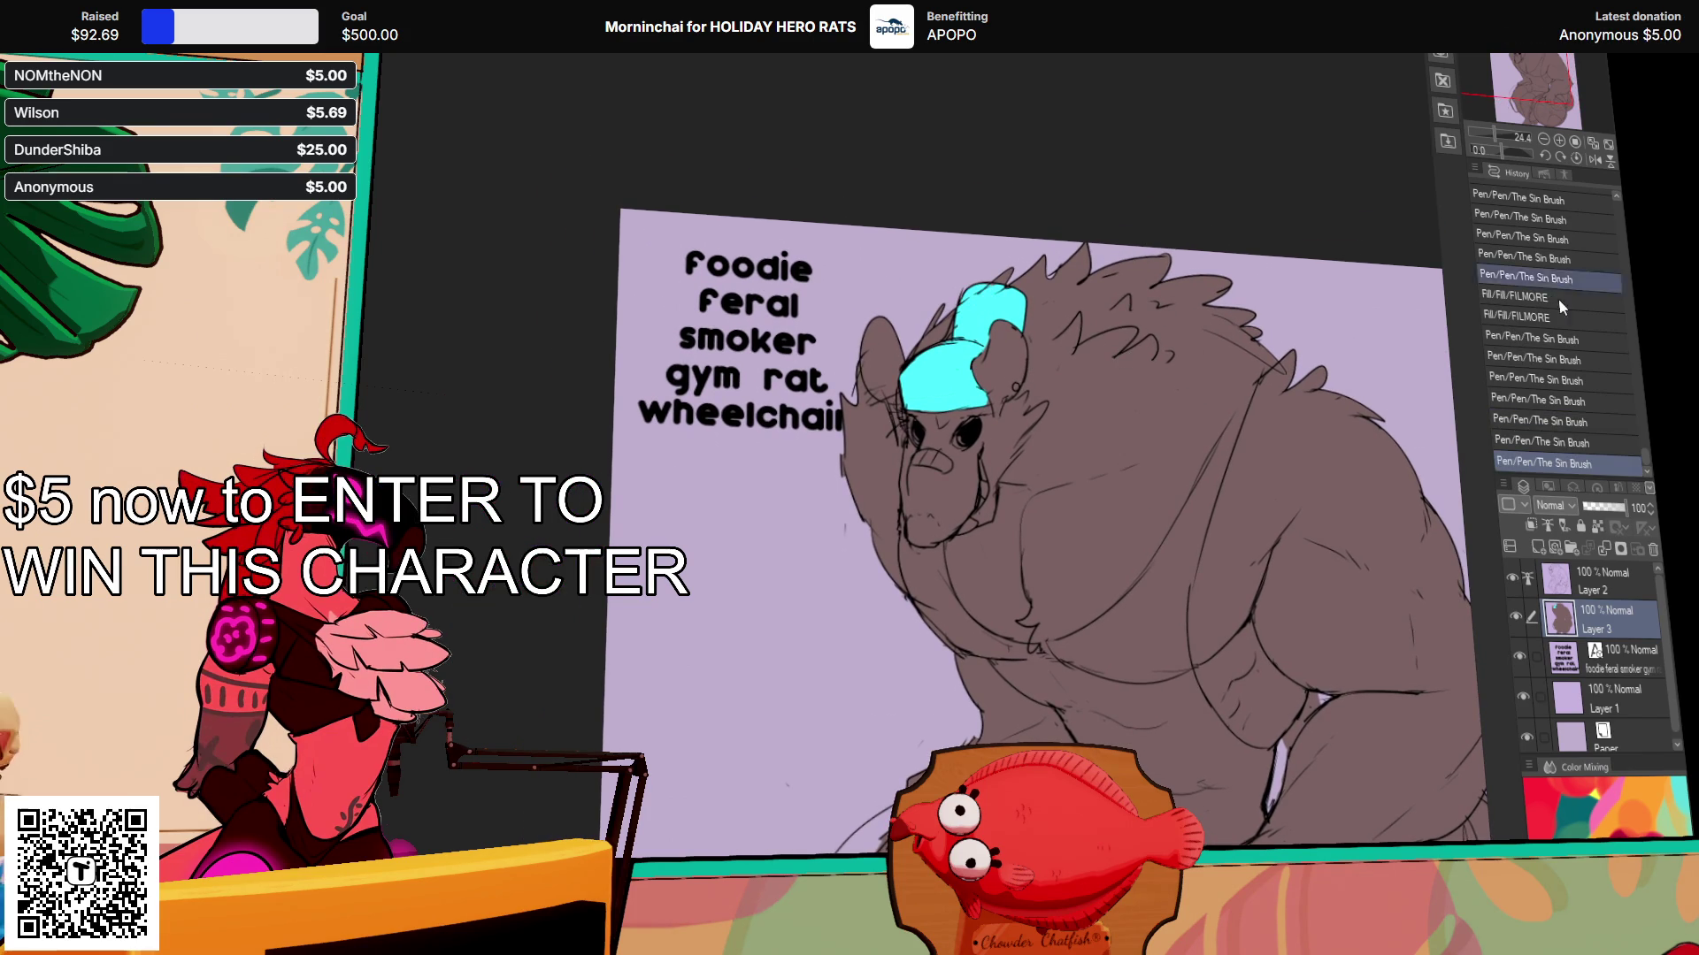
left_click_drag(1016, 554, 956, 426)
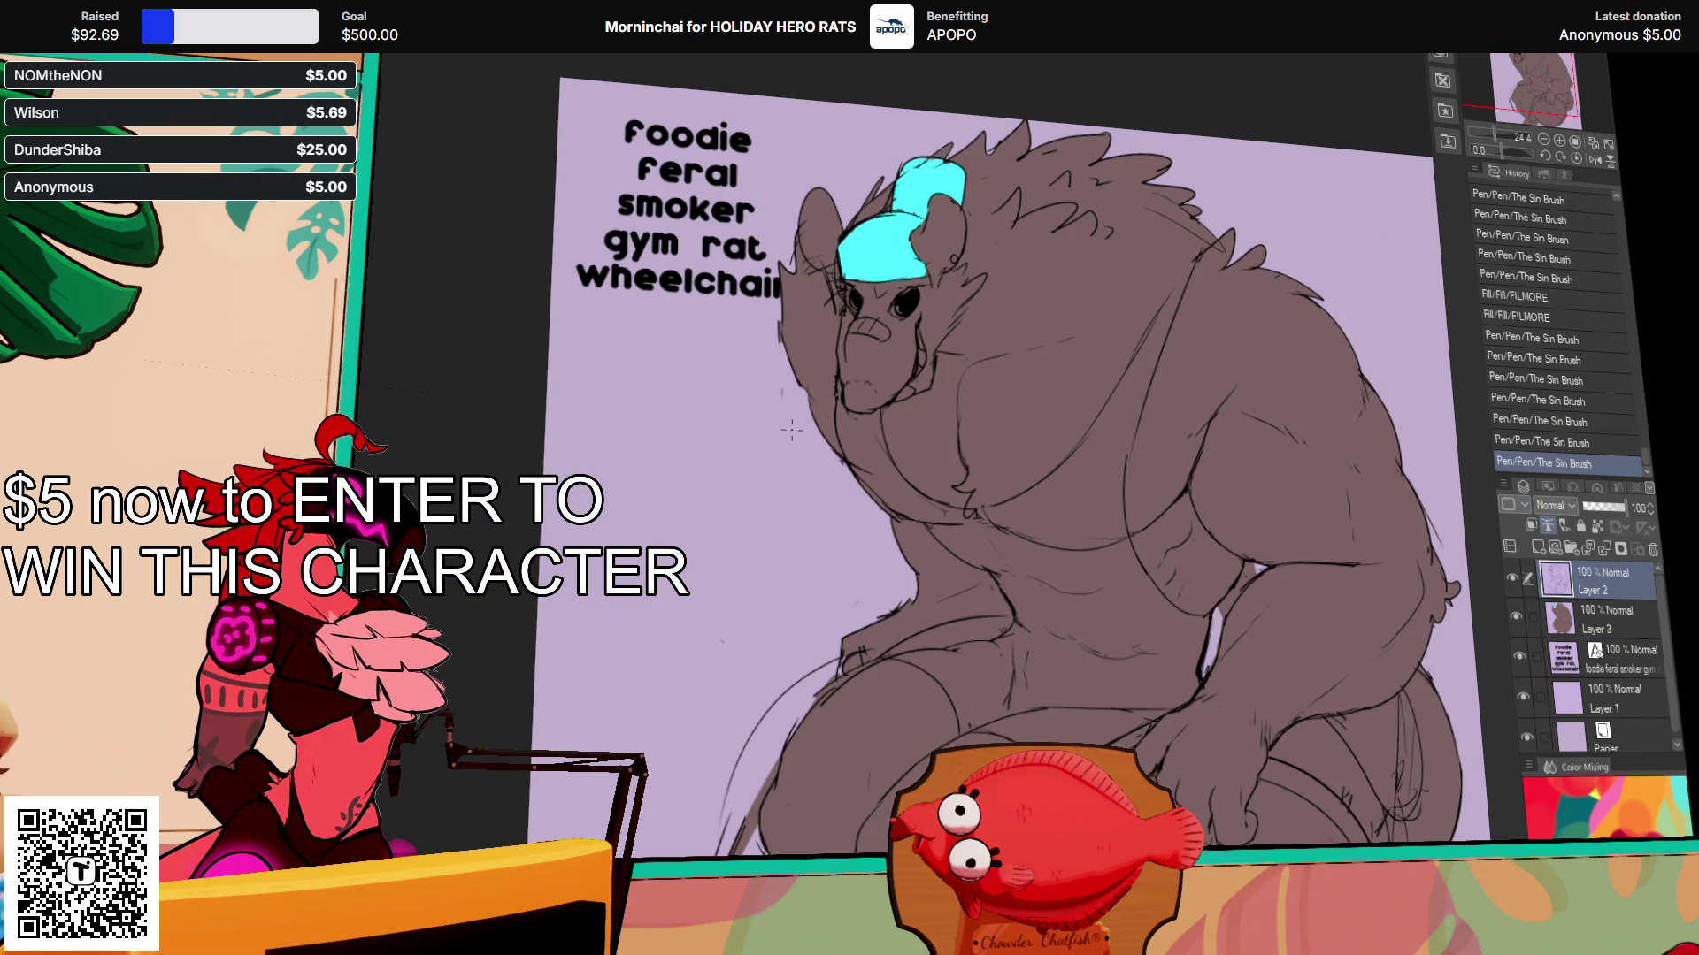
Step: Erase the stray sketch lines on the rat's torso
left_click_drag(1106, 461, 1182, 420)
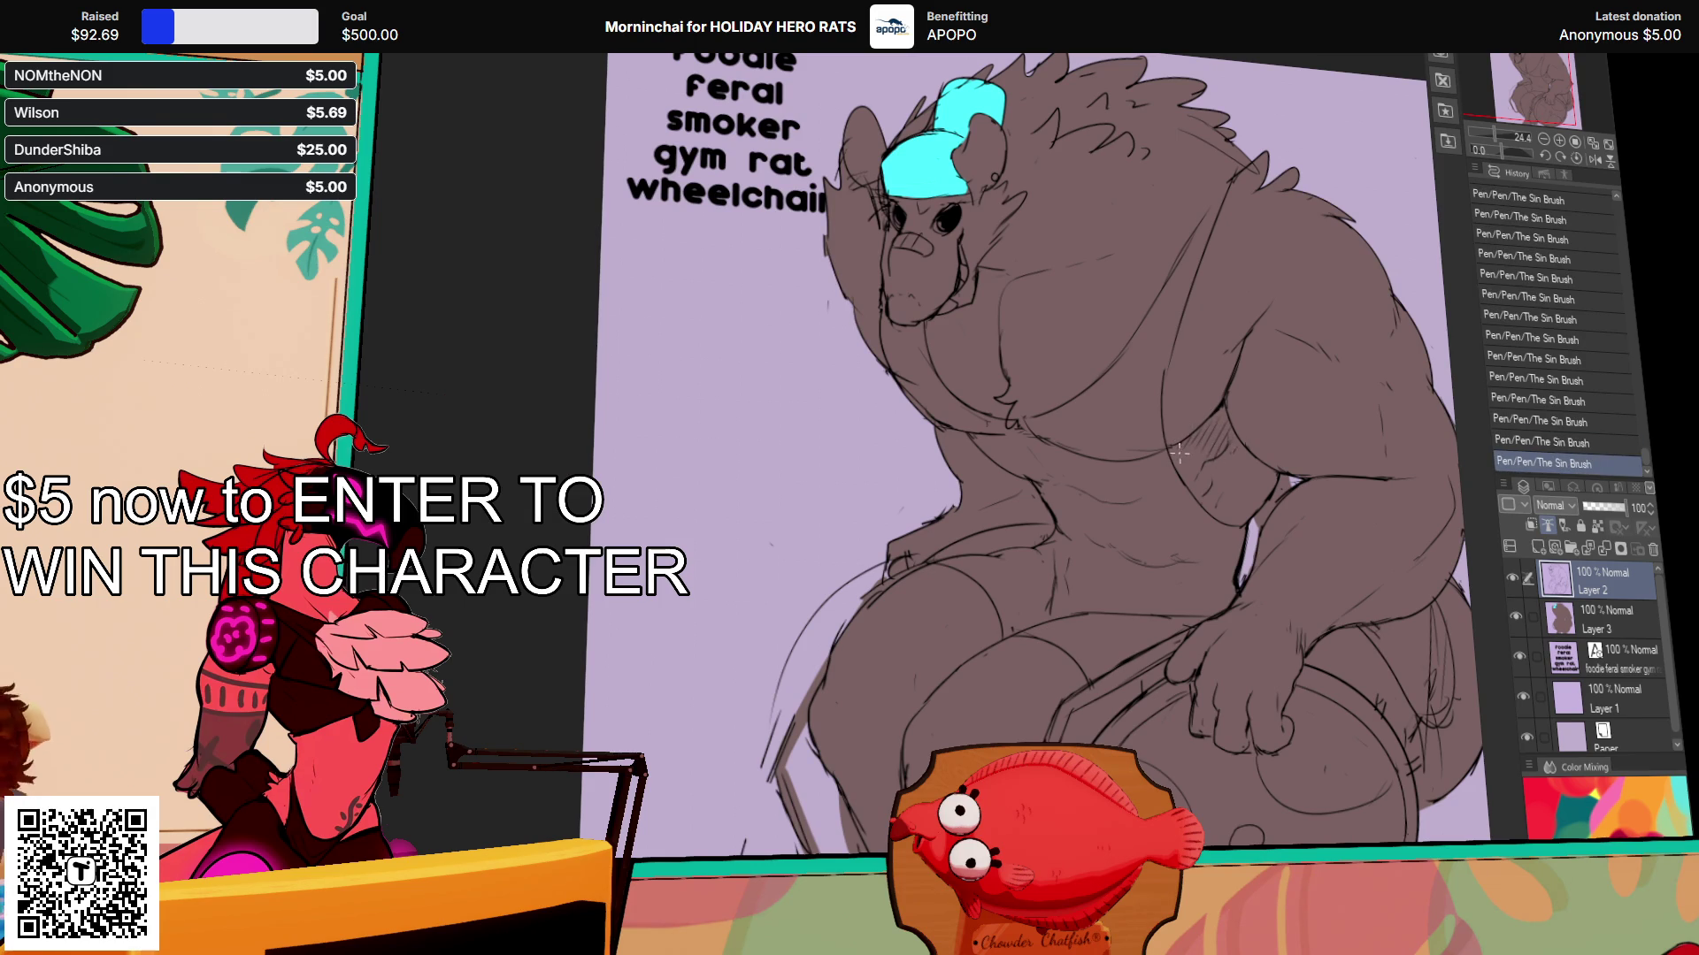
left_click_drag(1212, 451, 1224, 462)
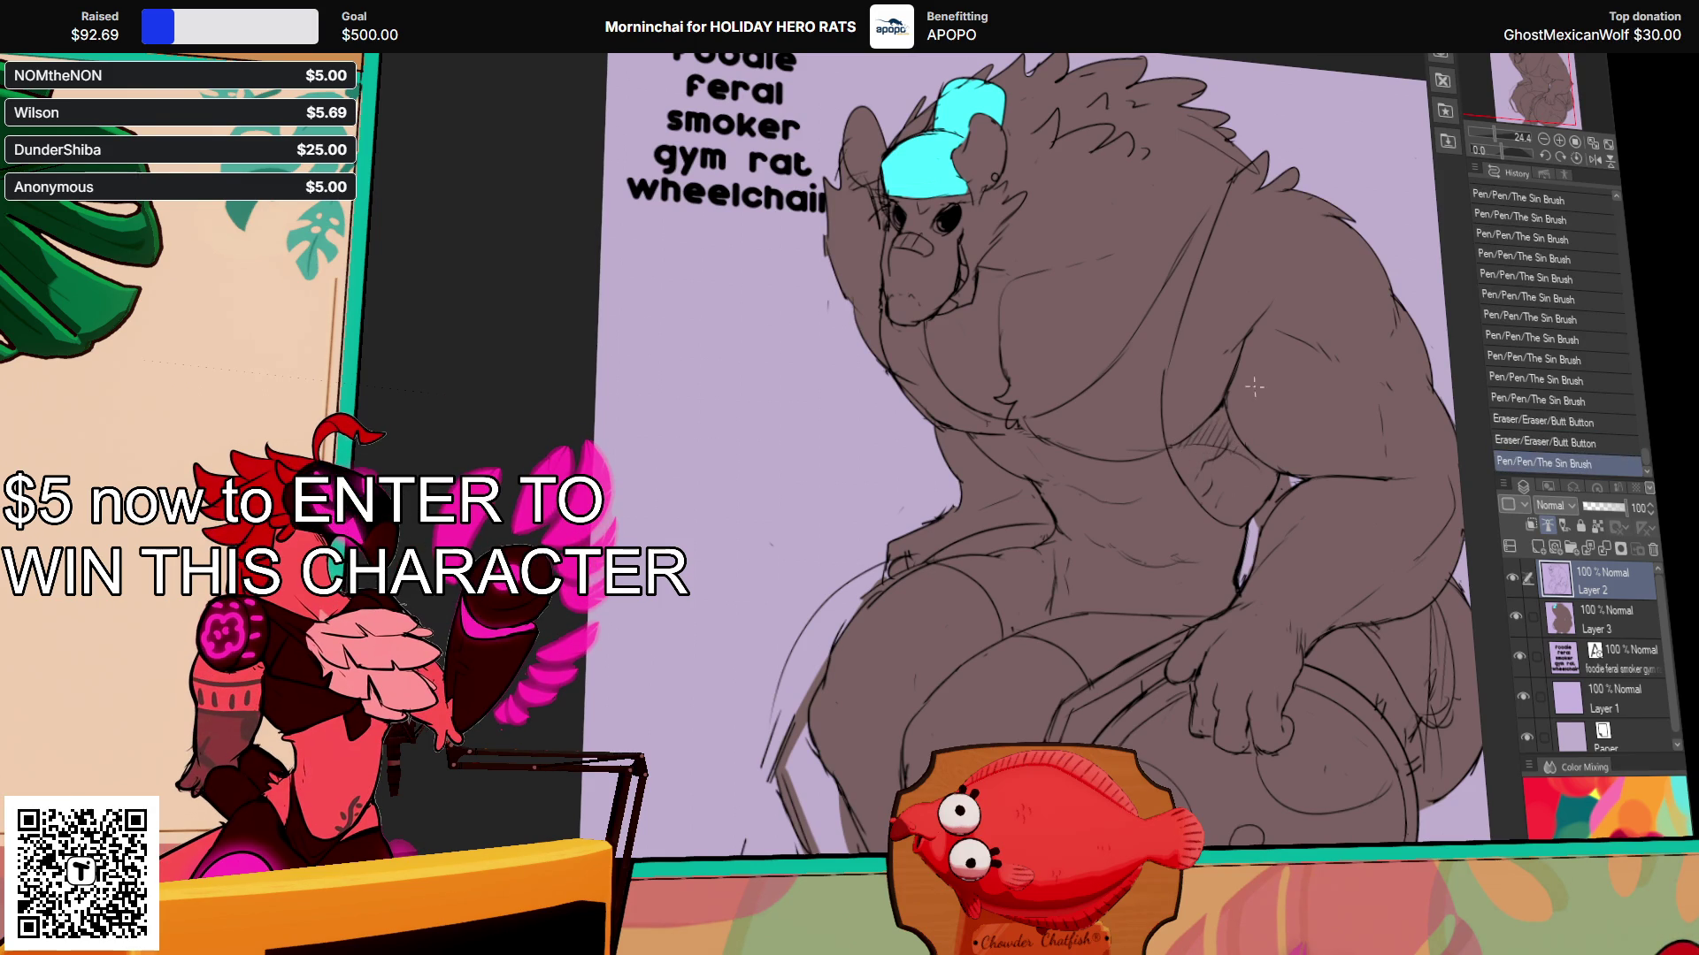
left_click_drag(1190, 384, 1197, 380)
left_click_drag(1150, 440, 1143, 442)
left_click_drag(1141, 443, 1134, 444)
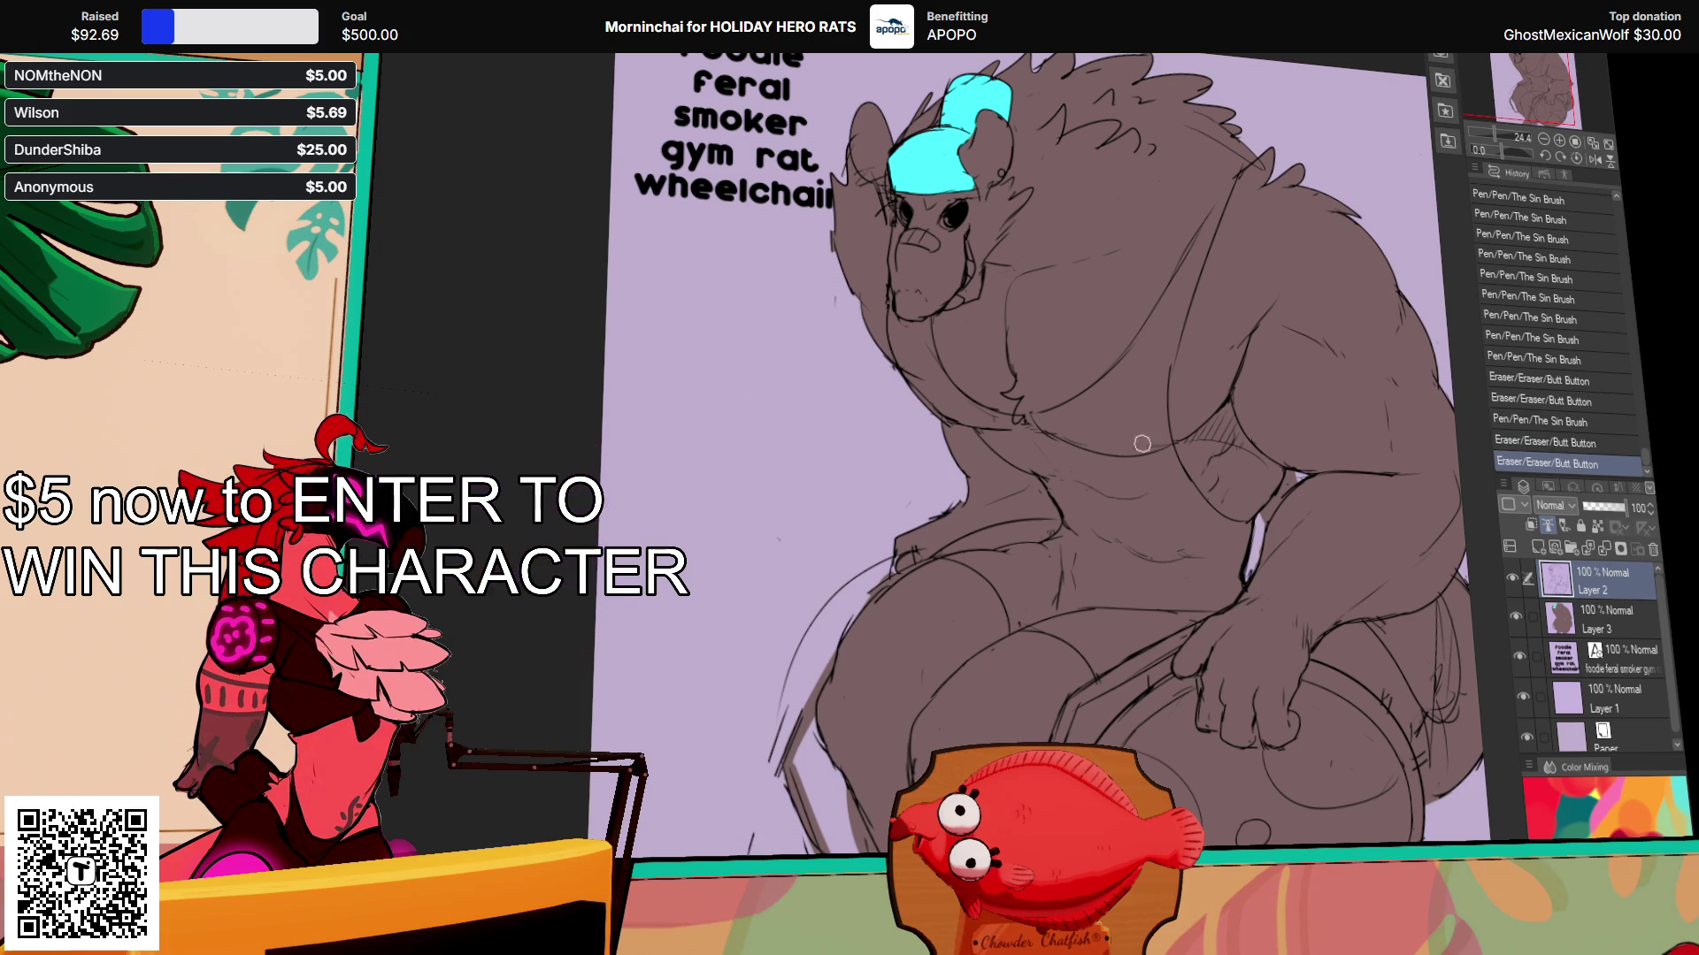
left_click_drag(1261, 346, 1255, 375)
mouse_move(898, 425)
left_mouse_down()
mouse_move(941, 405)
mouse_move(930, 450)
mouse_move(947, 430)
left_mouse_up()
key("ctrl+z")
key("ctrl+y")
Step: Redraw a short refining line on the figure with the pen and erase nearby strays
key("p")
left_click_drag(1150, 352, 1110, 433)
key("ctrl+z")
mouse_move(1166, 329)
left_mouse_down()
mouse_move(1140, 416)
mouse_move(1211, 388)
mouse_move(1229, 438)
left_mouse_up()
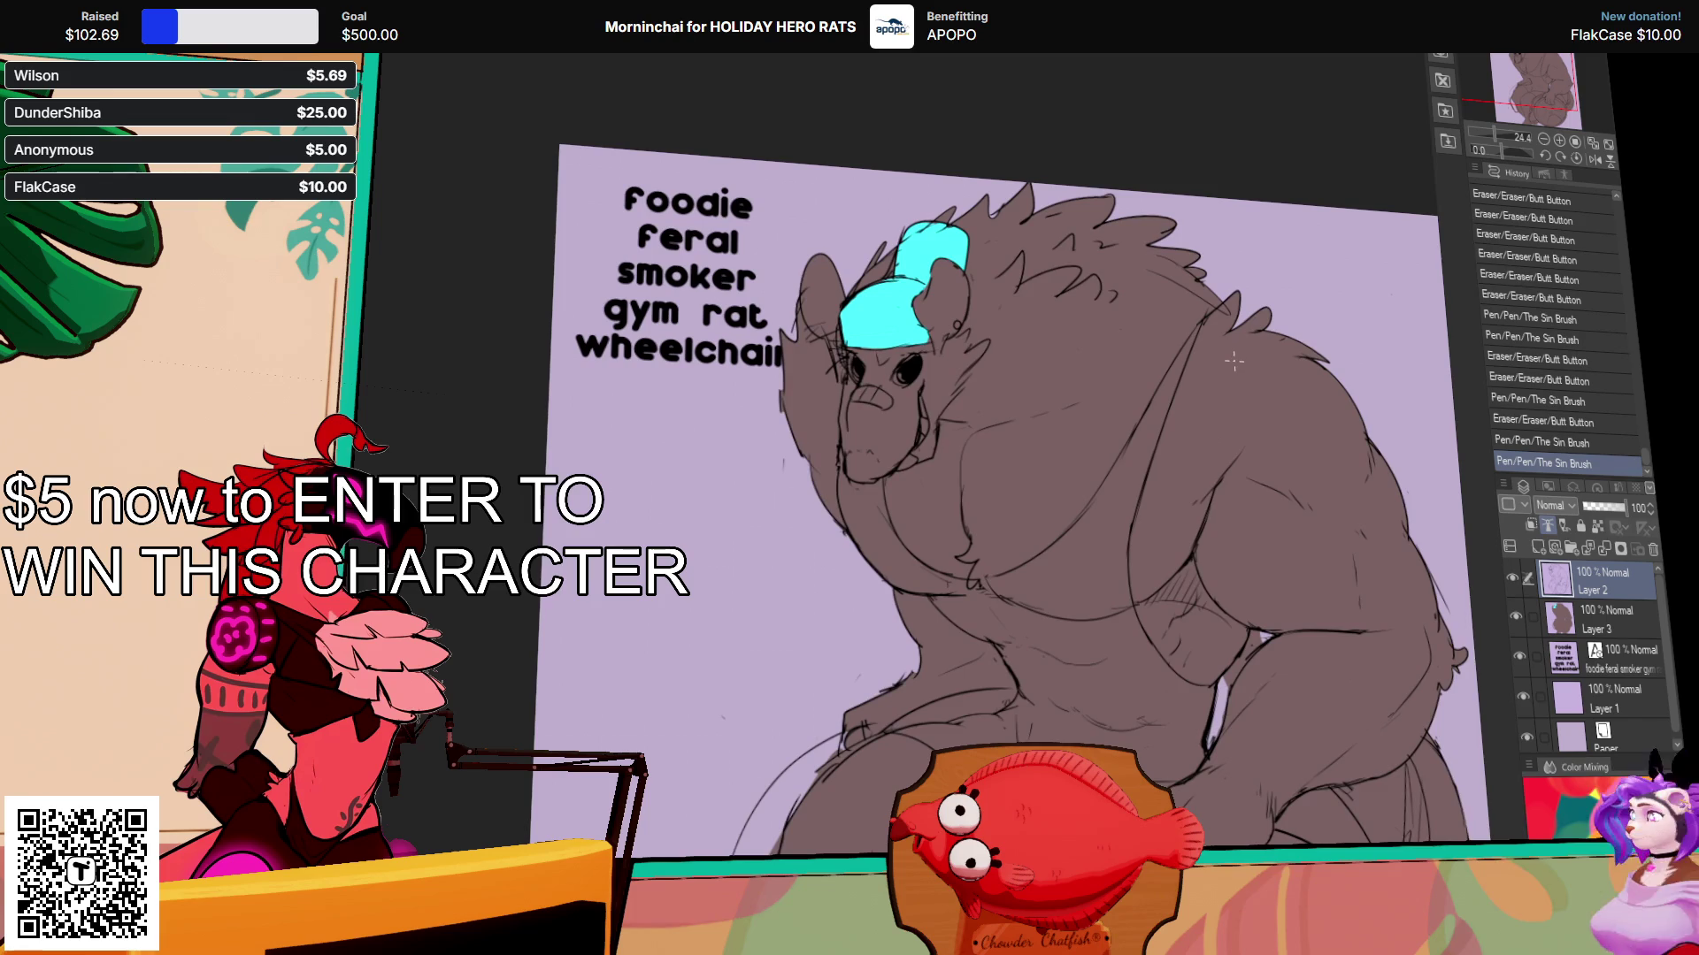
left_click_drag(1265, 365, 1264, 329)
mouse_move(1062, 390)
left_mouse_down()
mouse_move(1052, 377)
mouse_move(1078, 391)
left_mouse_up()
Step: Touch up the lines on the rat's head and near its face
left_click_drag(1070, 379, 1081, 394)
left_click_drag(1254, 277, 1316, 358)
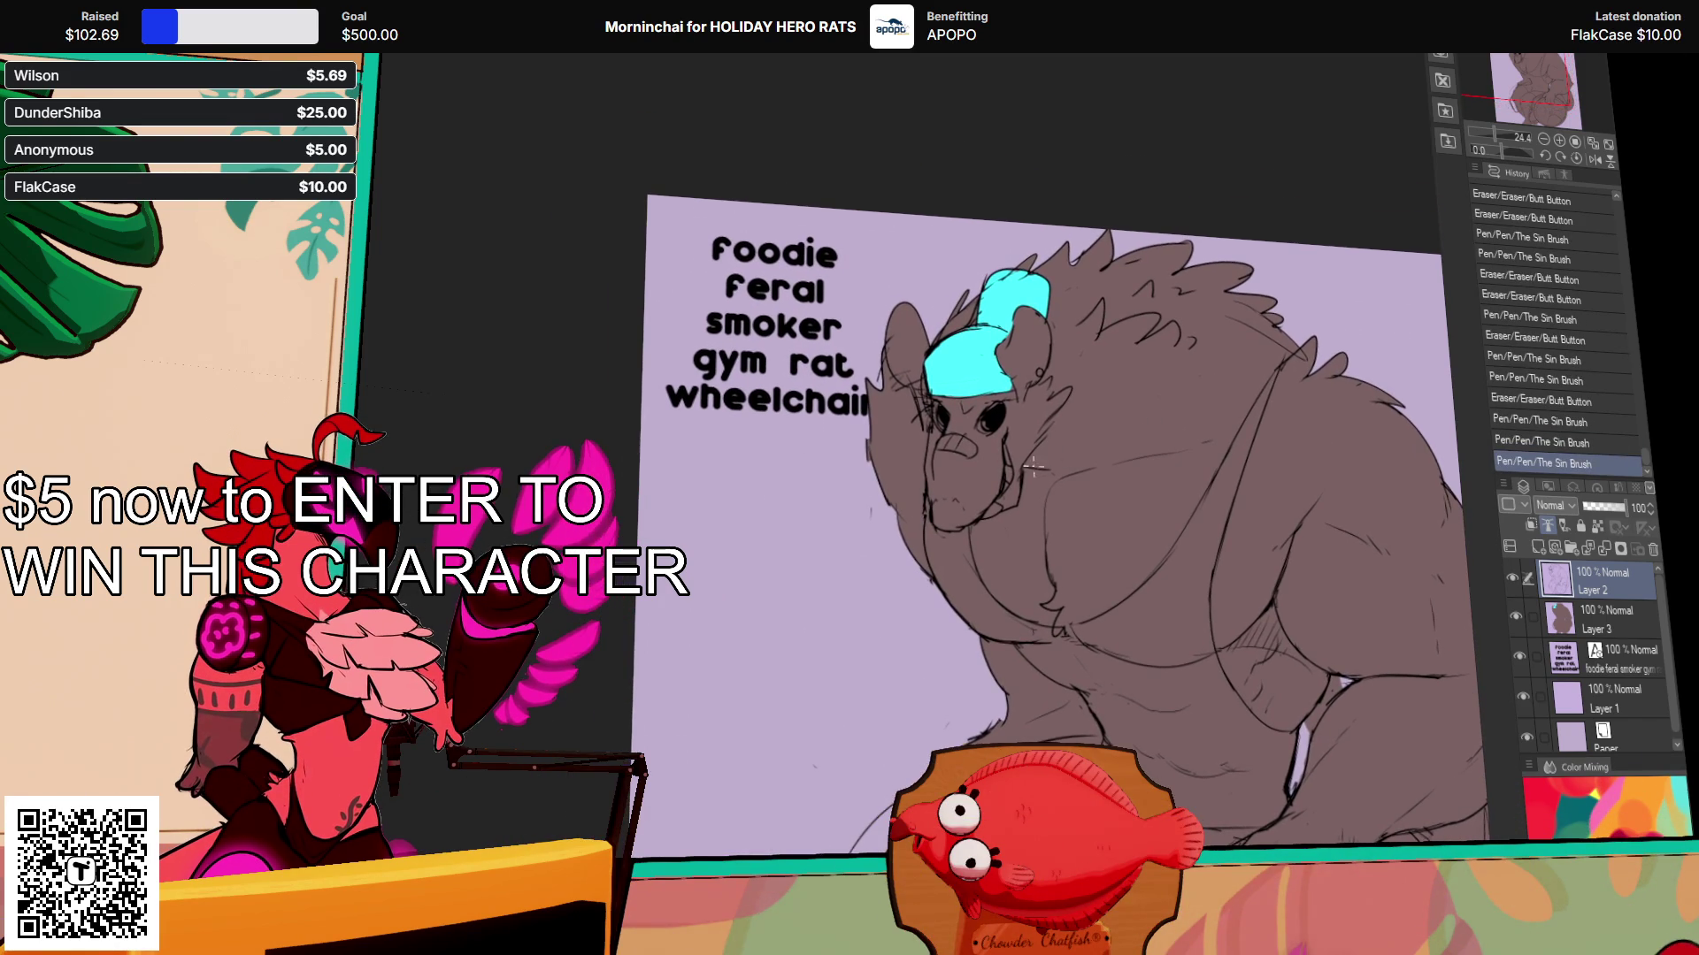
mouse_move(916, 414)
left_mouse_down()
mouse_move(929, 430)
mouse_move(892, 382)
left_mouse_up()
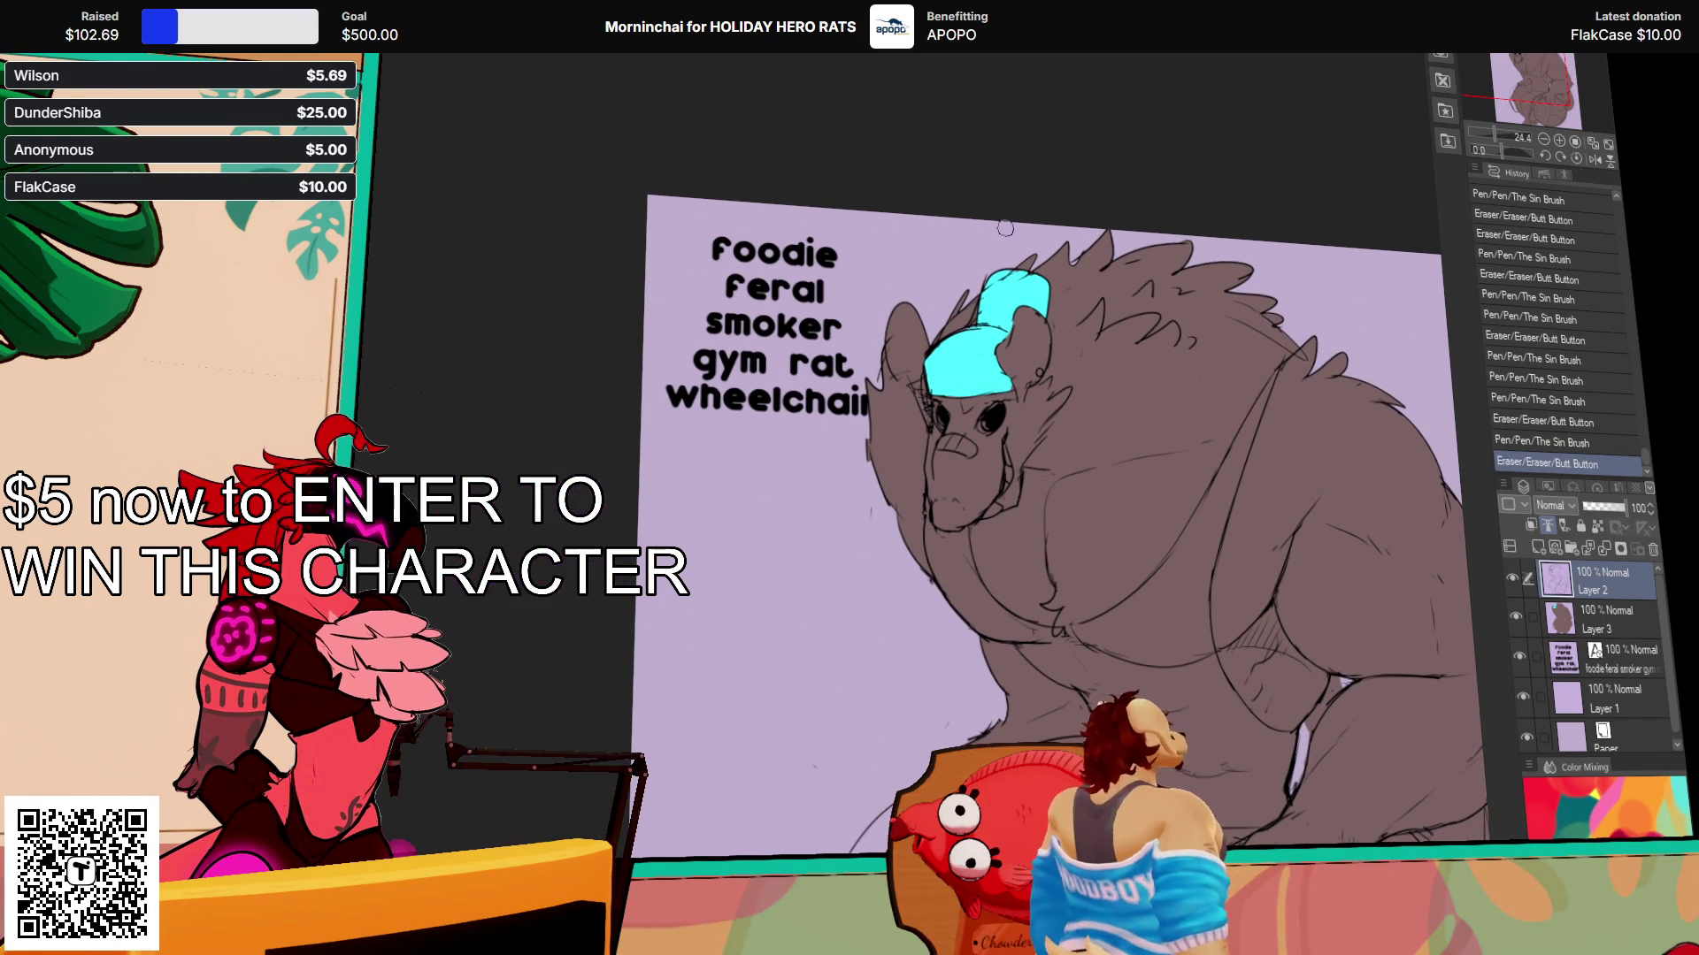
left_click(905, 389)
key("ctrl+z")
Step: Add small strokes refining the lines around the ear and cap
left_click(893, 364)
left_click(896, 372)
left_click(1015, 334)
left_click(1017, 329)
mouse_move(1009, 305)
left_mouse_down()
mouse_move(1045, 355)
mouse_move(1048, 386)
mouse_move(1024, 393)
left_mouse_up()
Step: Redraw the cap edge by the ear and erase the stray lines there
left_click_drag(1115, 360, 1116, 341)
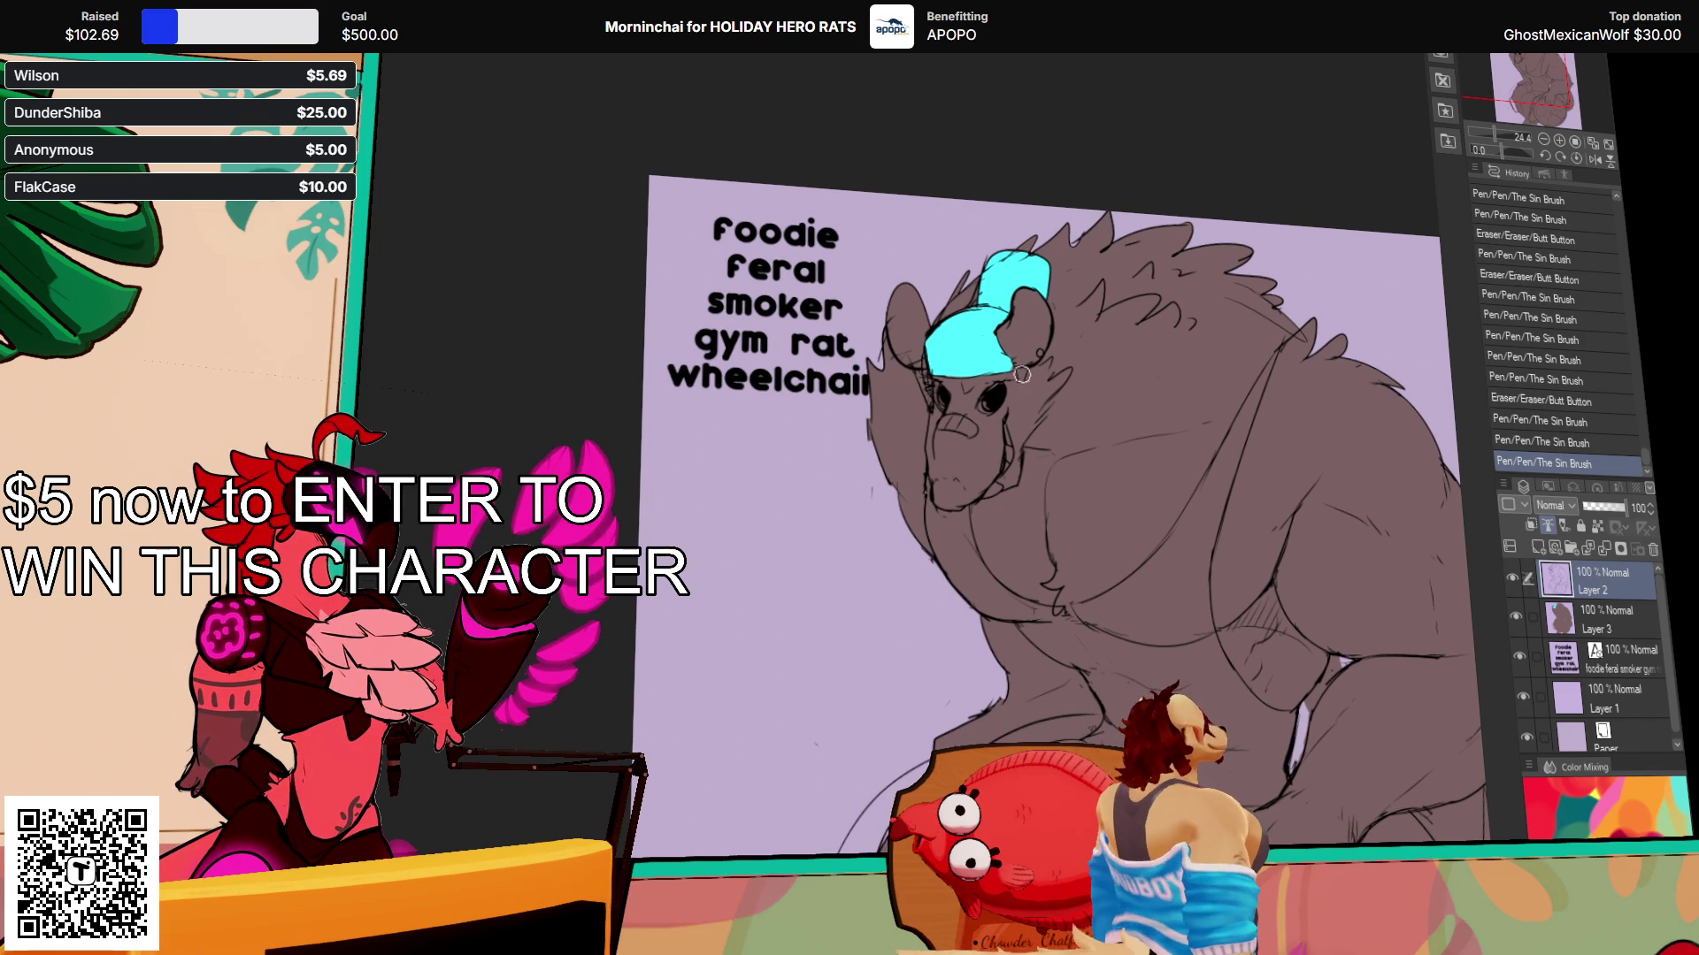
mouse_move(1023, 375)
left_mouse_down()
mouse_move(1006, 371)
mouse_move(1027, 369)
left_mouse_up()
key("ctrl+z")
left_click_drag(1182, 317, 1210, 266)
left_click_drag(1292, 354, 1334, 358)
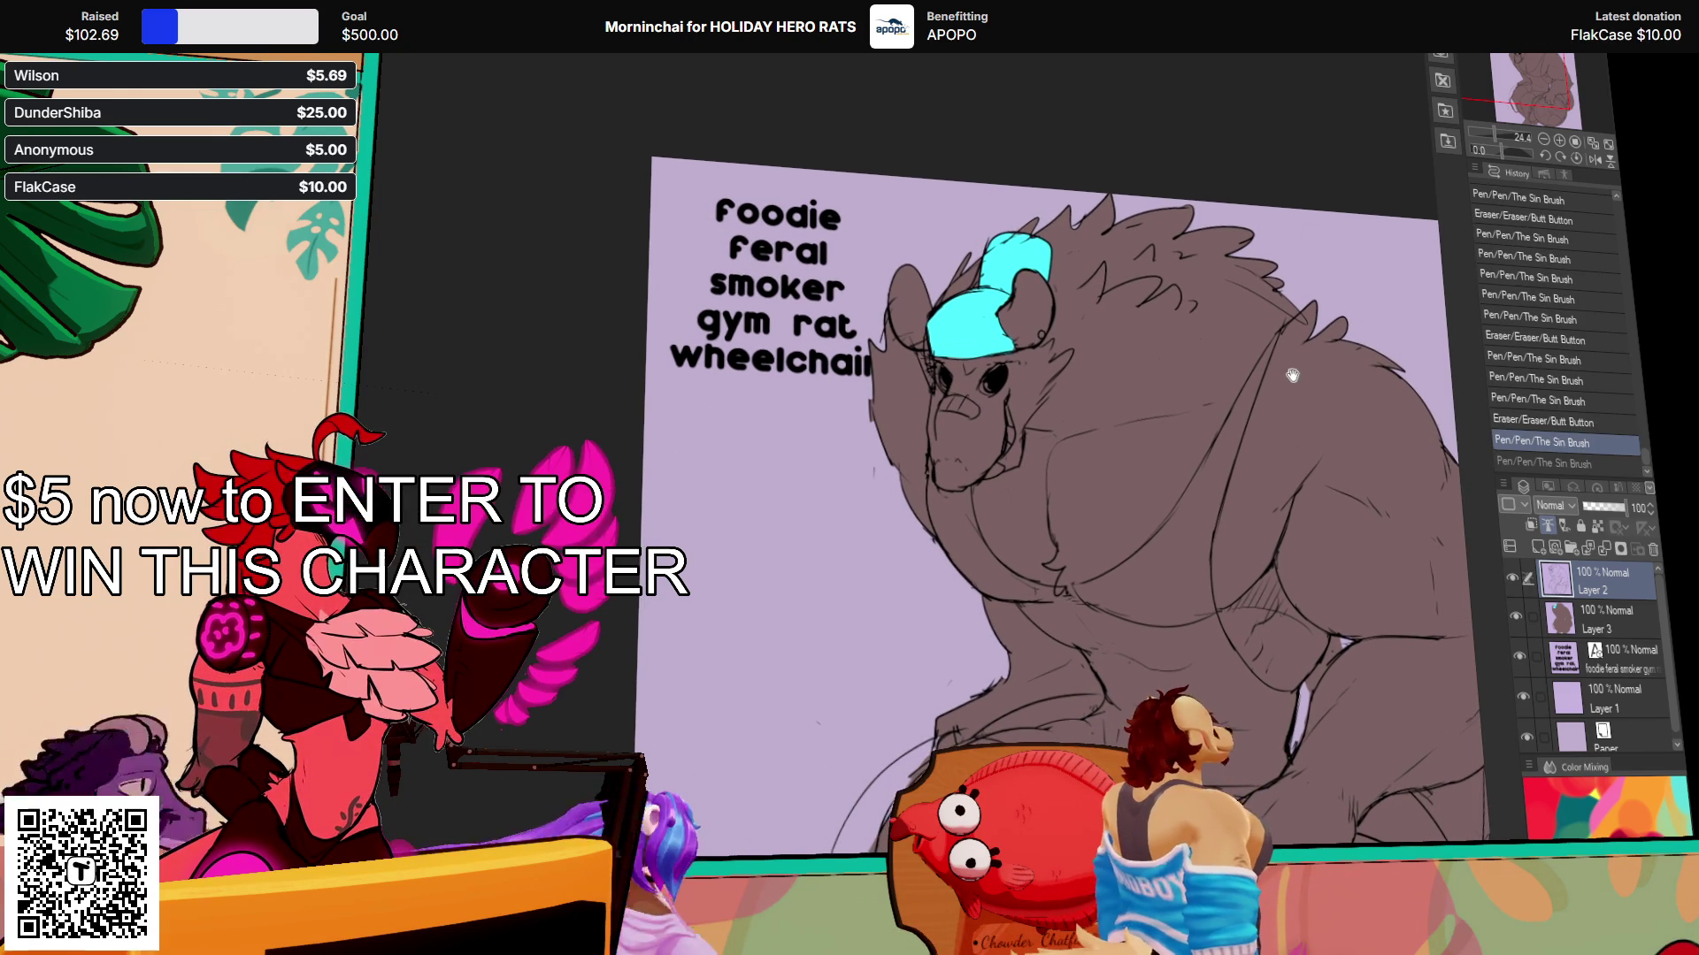
left_click_drag(1088, 352, 1083, 349)
left_click_drag(1083, 348, 1074, 345)
left_click_drag(1074, 345, 1060, 298)
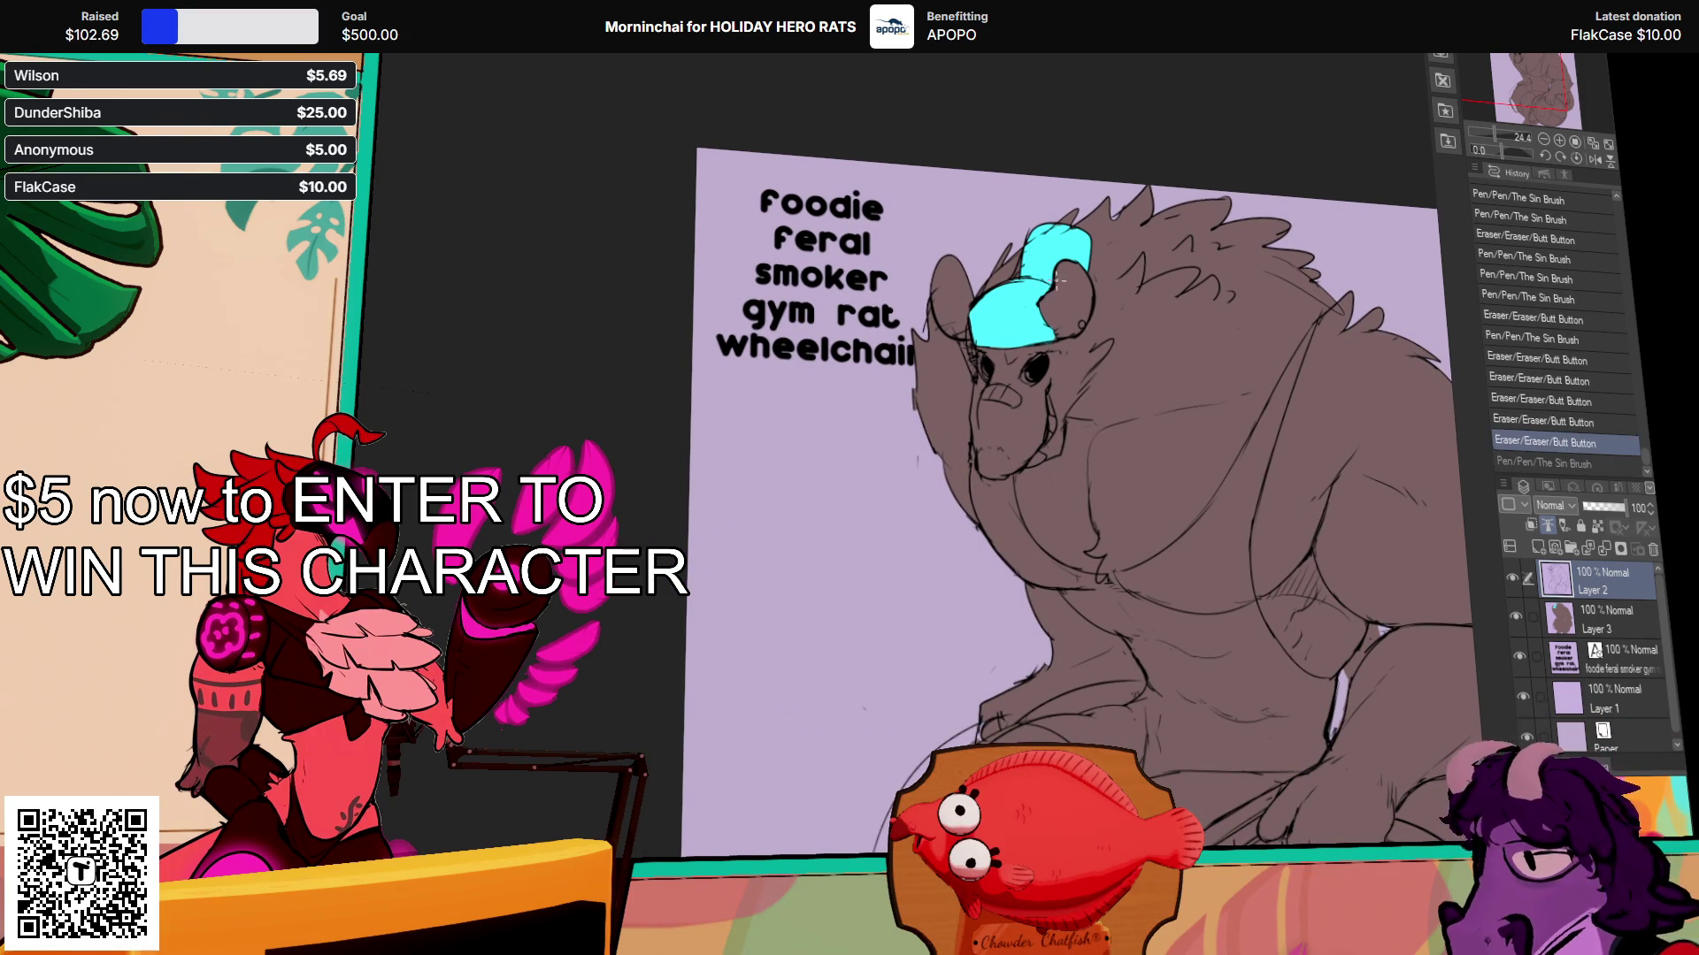
Step: Add small strokes on the lower body and near the arm, erasing a stray mark
left_click_drag(1291, 407, 1232, 163)
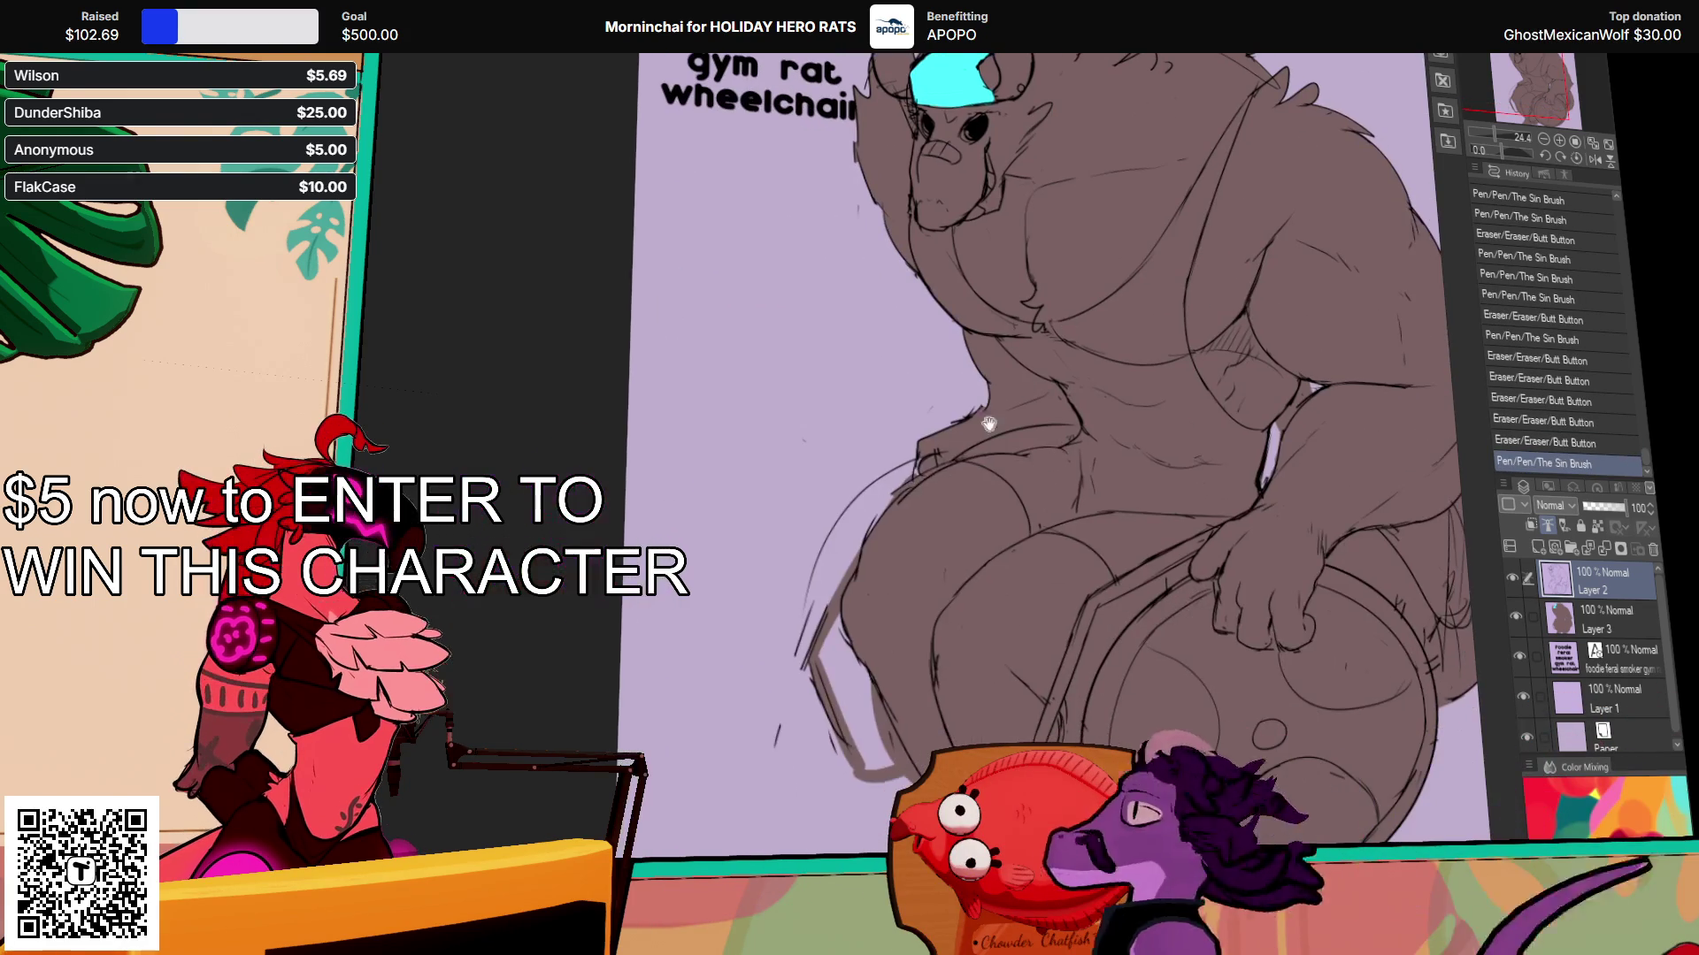
left_click_drag(903, 488, 920, 497)
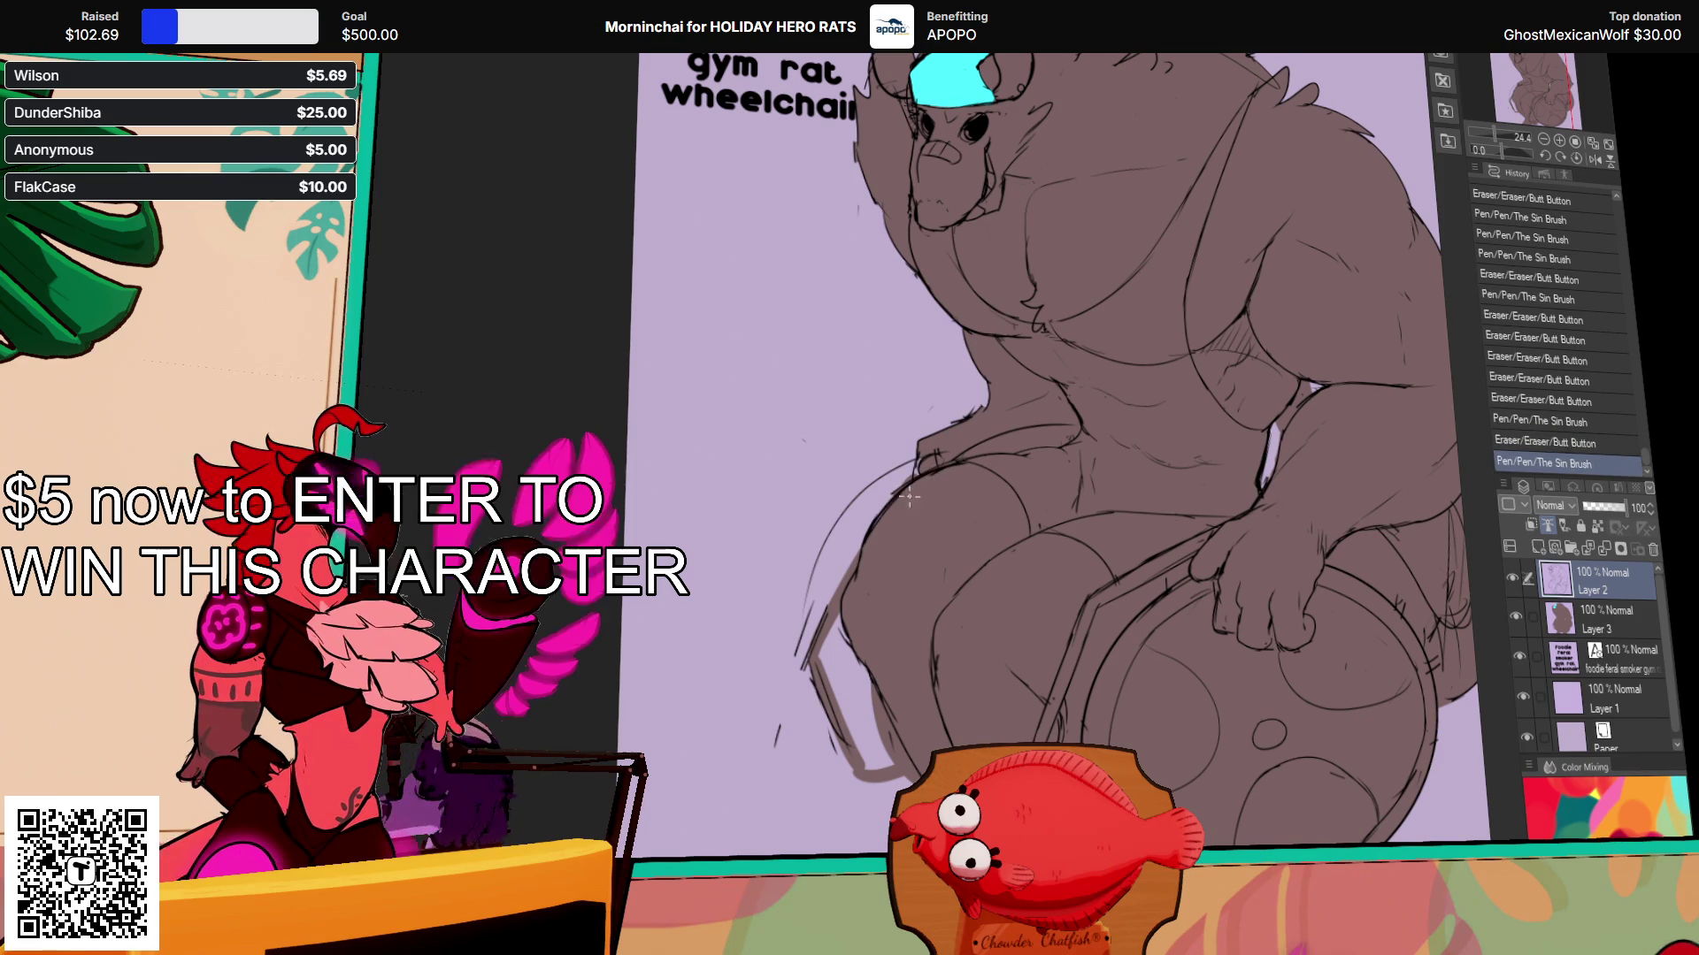
mouse_move(961, 601)
left_mouse_down()
mouse_move(946, 479)
mouse_move(982, 528)
left_mouse_up()
left_click_drag(1274, 383, 1207, 507)
mouse_move(1226, 431)
left_mouse_down()
mouse_move(1278, 406)
mouse_move(1239, 405)
mouse_move(1314, 400)
left_mouse_up()
mouse_move(943, 386)
left_mouse_down()
mouse_move(974, 459)
mouse_move(1035, 475)
mouse_move(1030, 553)
mouse_move(1046, 522)
mouse_move(982, 539)
mouse_move(1018, 517)
left_mouse_up()
key("ctrl+z")
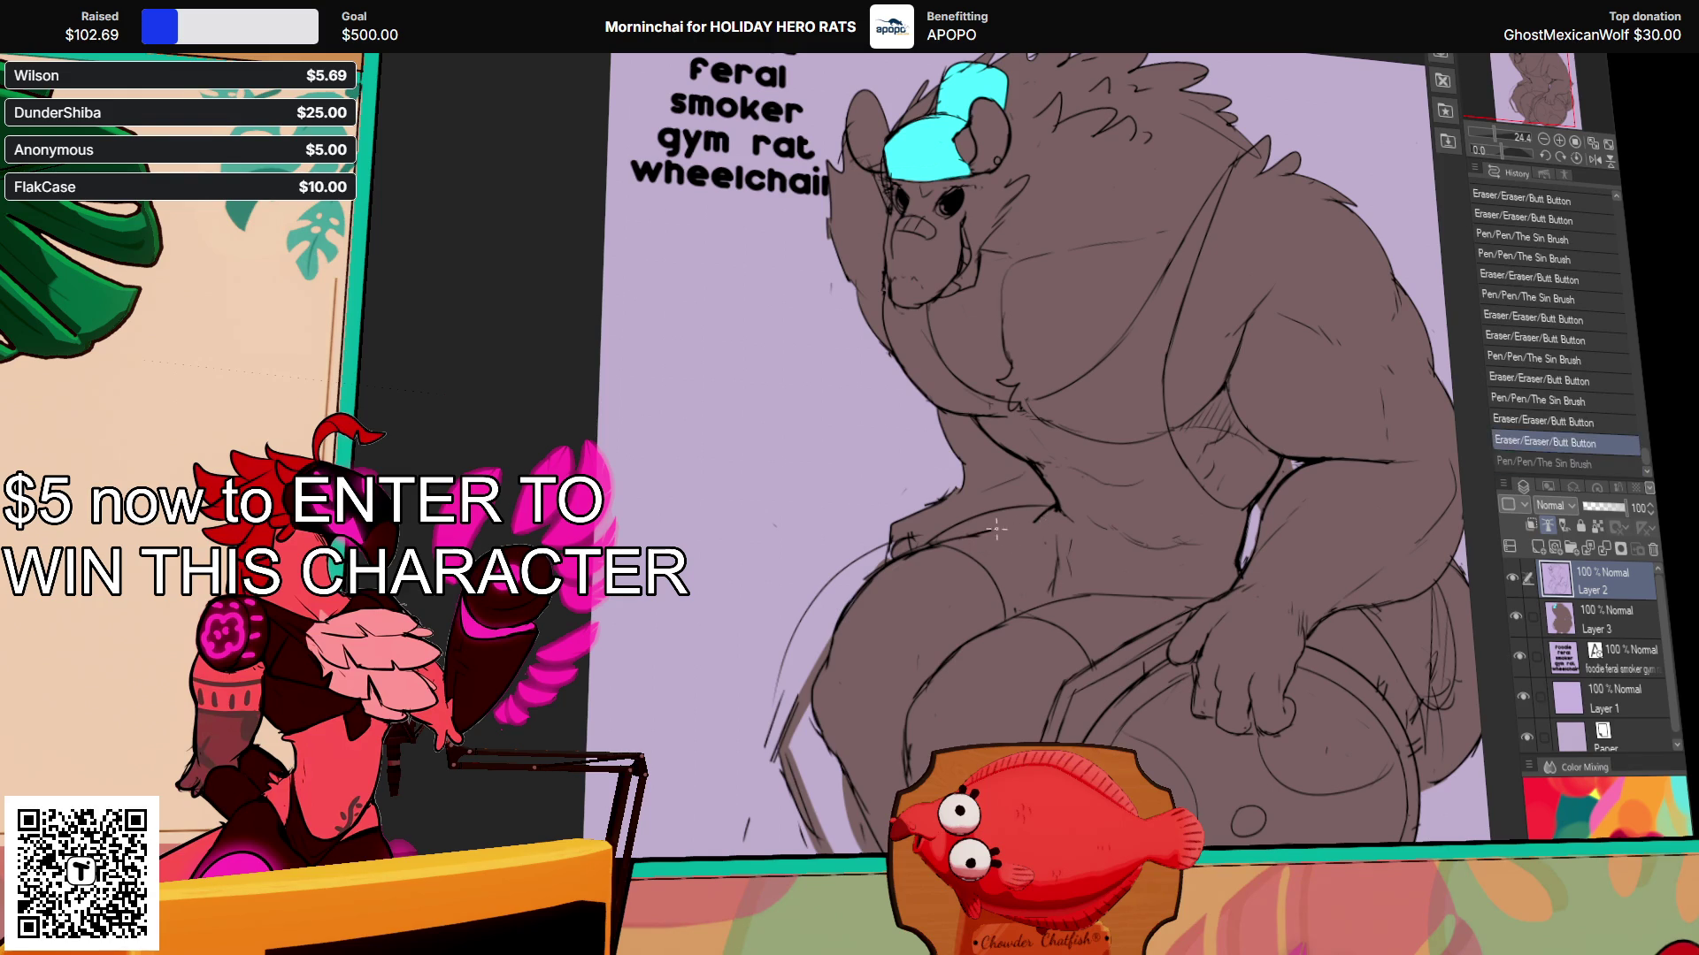
key("ctrl+z")
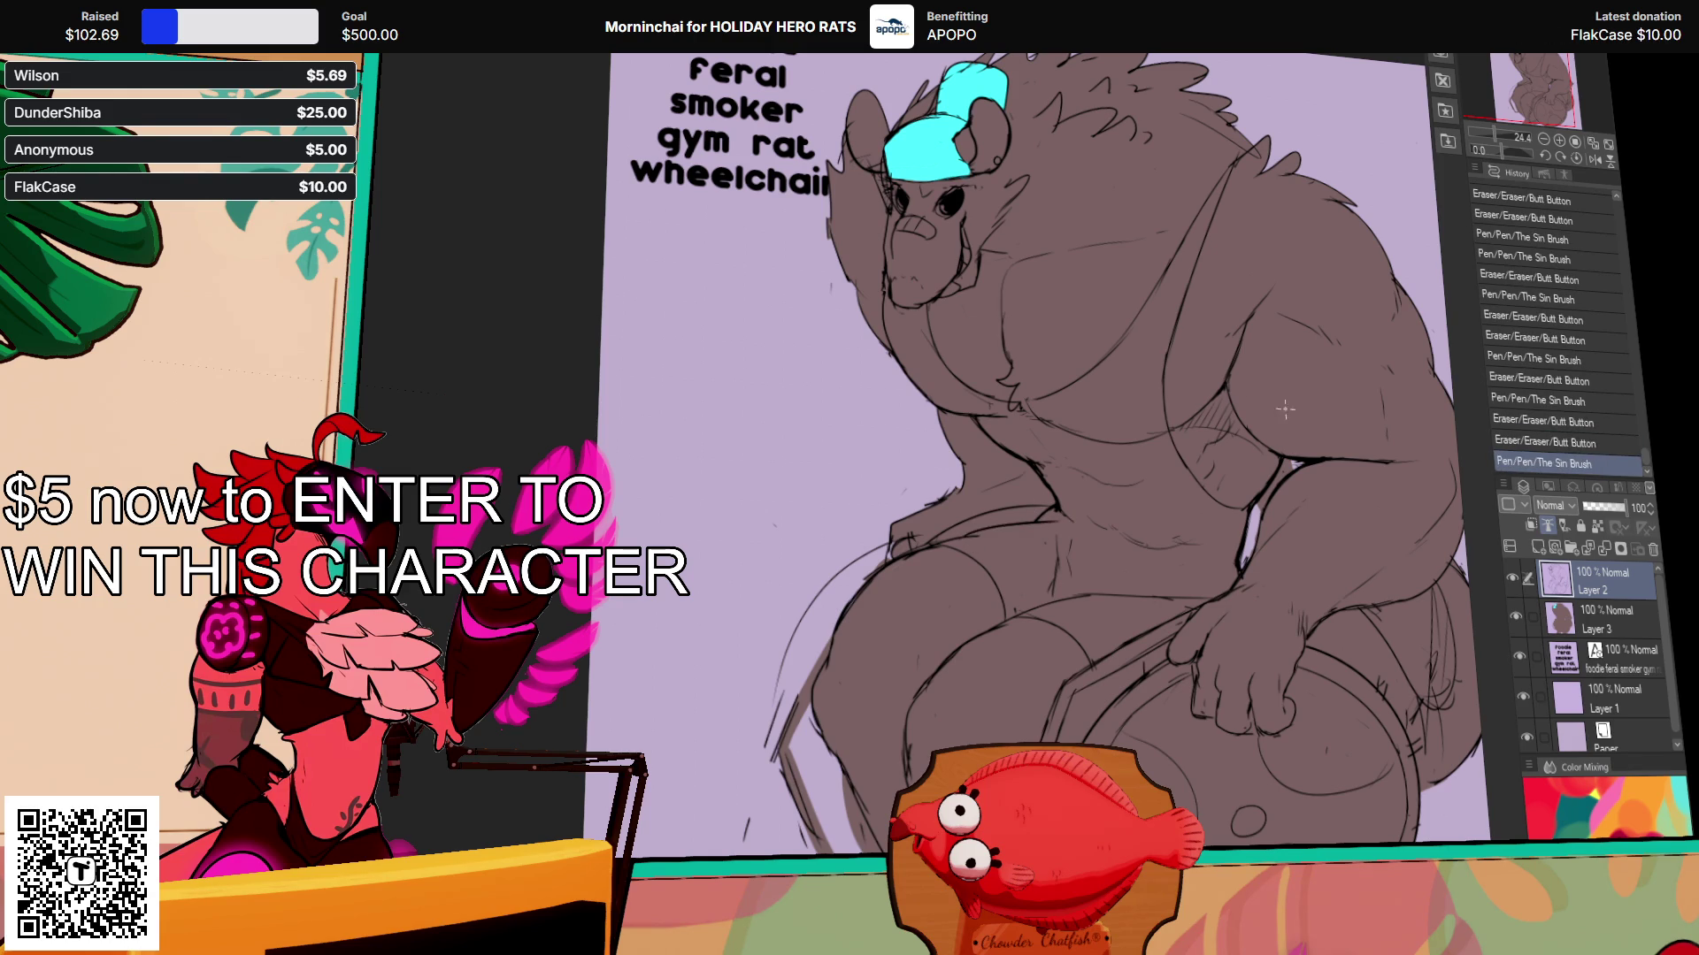
Step: Redraw the shoulder and thigh lines and erase the stray sketch lines around them
mouse_move(982, 540)
left_mouse_down()
mouse_move(952, 533)
mouse_move(1053, 522)
left_mouse_up()
left_click_drag(929, 541, 1052, 518)
left_click_drag(1035, 522, 1062, 516)
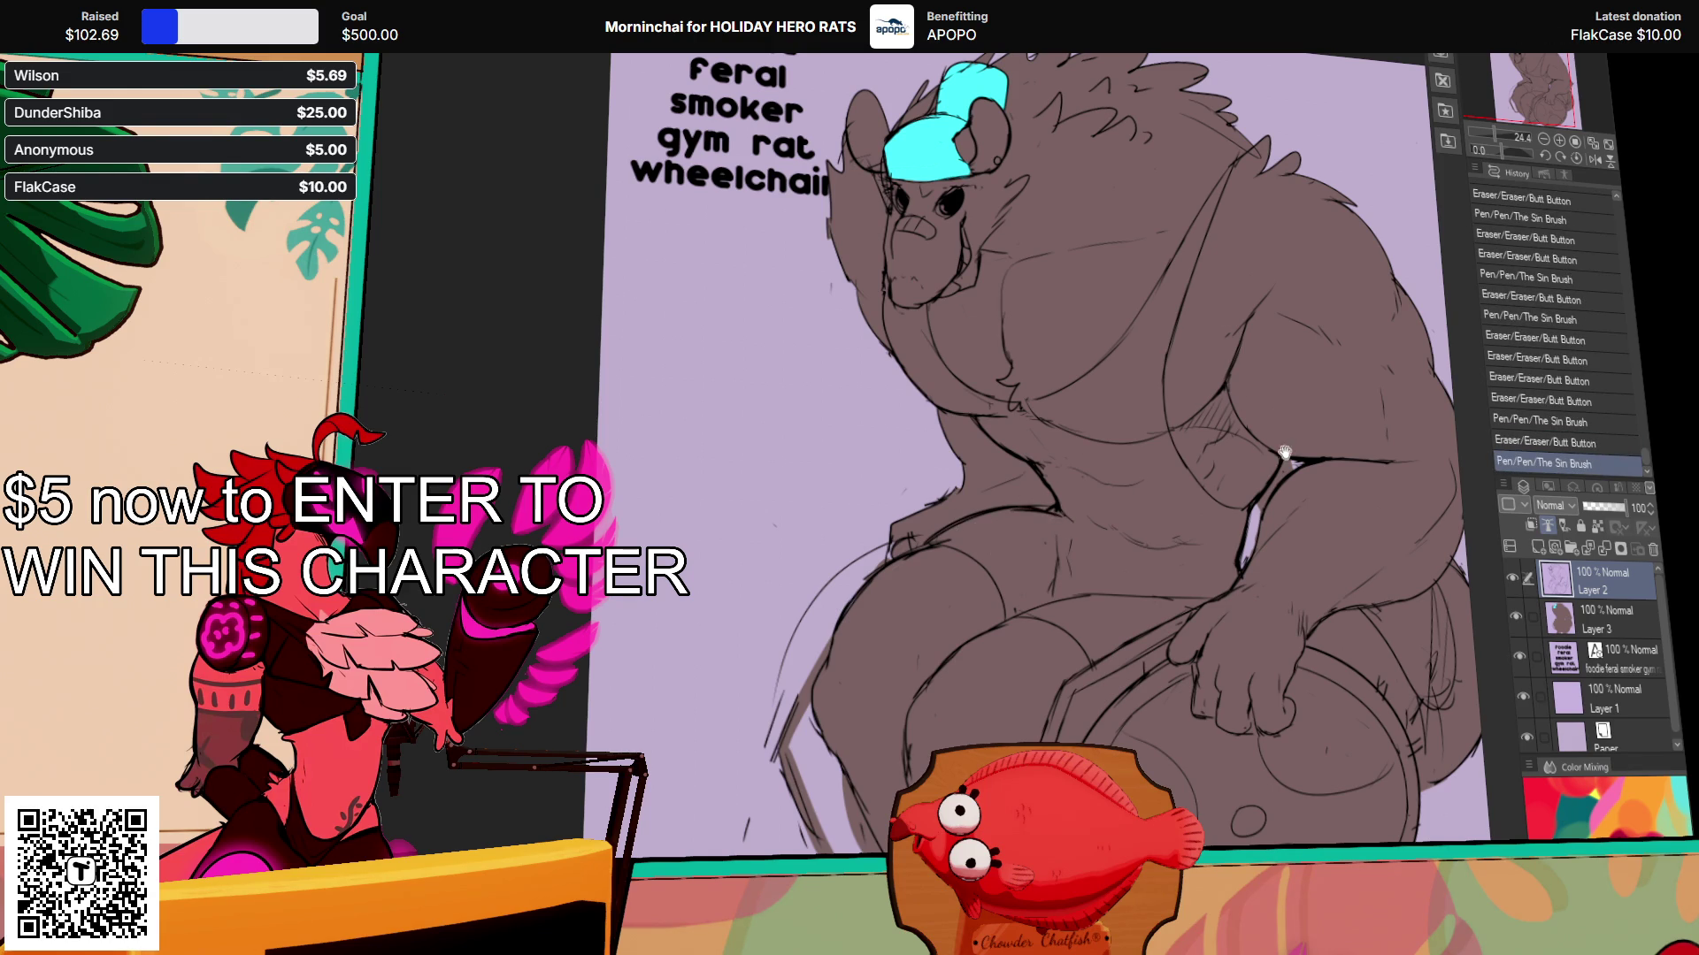
left_click_drag(1283, 463, 1296, 412)
mouse_move(954, 482)
left_mouse_down()
mouse_move(1017, 471)
mouse_move(947, 482)
mouse_move(939, 505)
left_mouse_up()
mouse_move(939, 506)
left_mouse_down()
mouse_move(959, 499)
mouse_move(914, 507)
mouse_move(922, 482)
left_mouse_up()
mouse_move(1067, 475)
left_mouse_down()
mouse_move(1090, 507)
mouse_move(1181, 447)
mouse_move(1092, 478)
mouse_move(1183, 493)
mouse_move(1148, 470)
left_mouse_up()
Step: Lasso the belly linework, move it into place, and deselect
key("m")
key("ctrl+d")
key("e")
key("p")
Step: Erase and redraw the lines around the rat's hip with the pen
mouse_move(1274, 447)
left_mouse_down()
mouse_move(1306, 433)
mouse_move(1267, 483)
left_mouse_up()
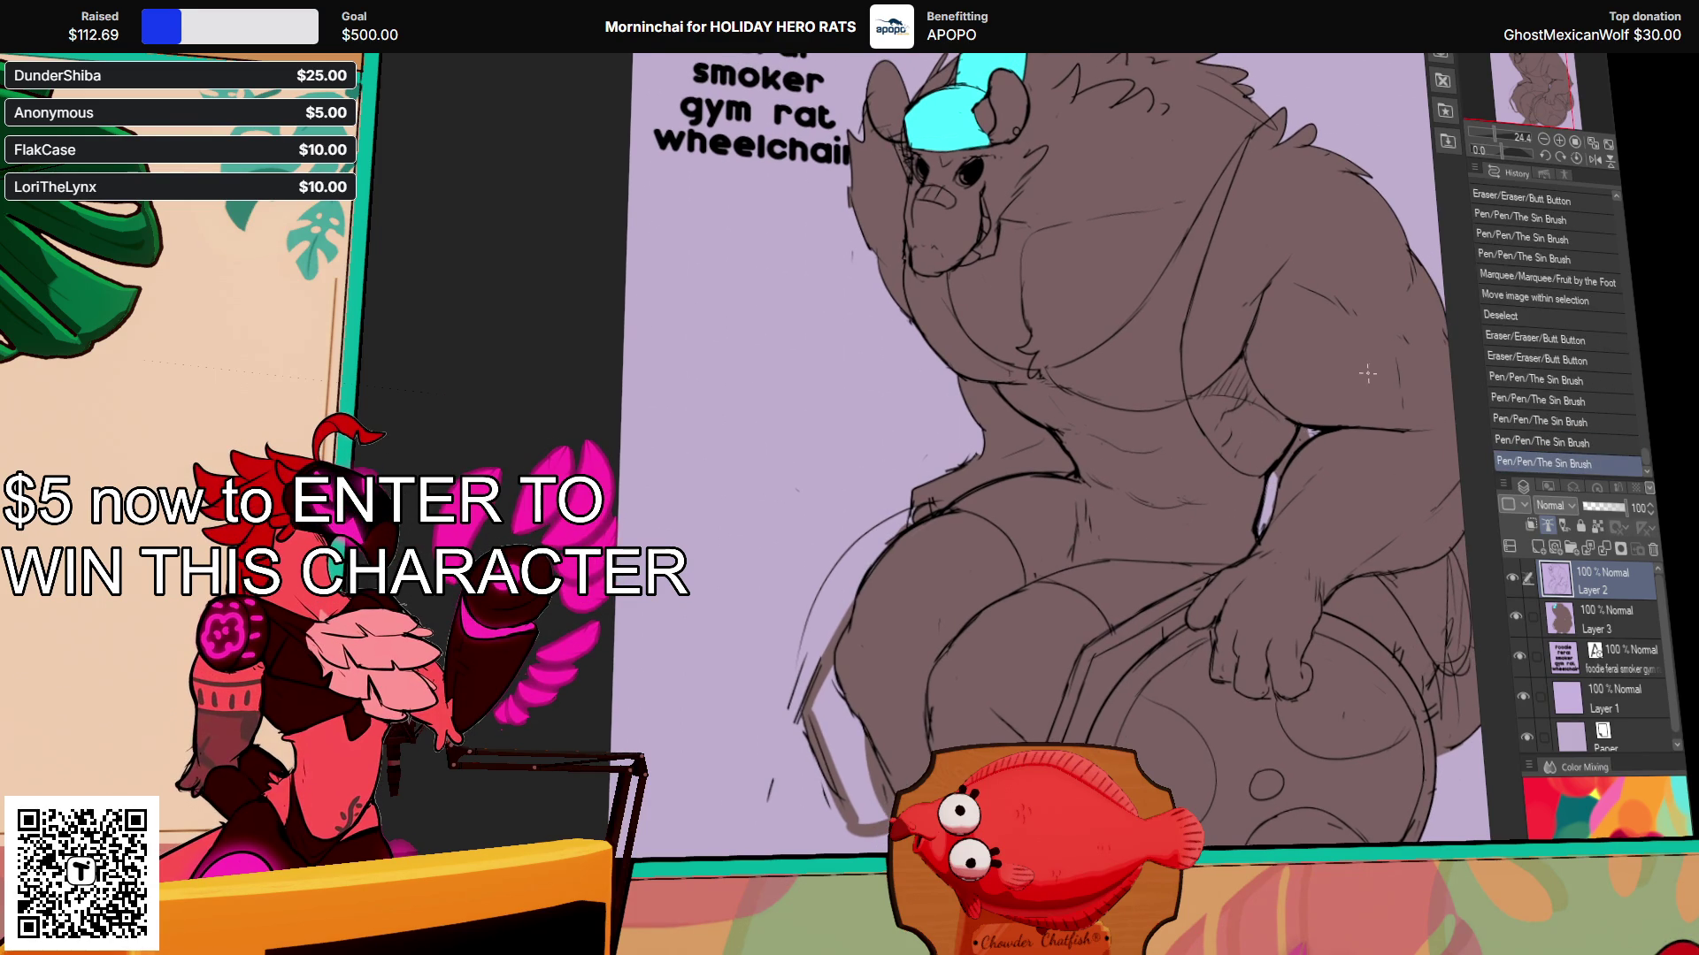
left_click_drag(1275, 471, 1265, 508)
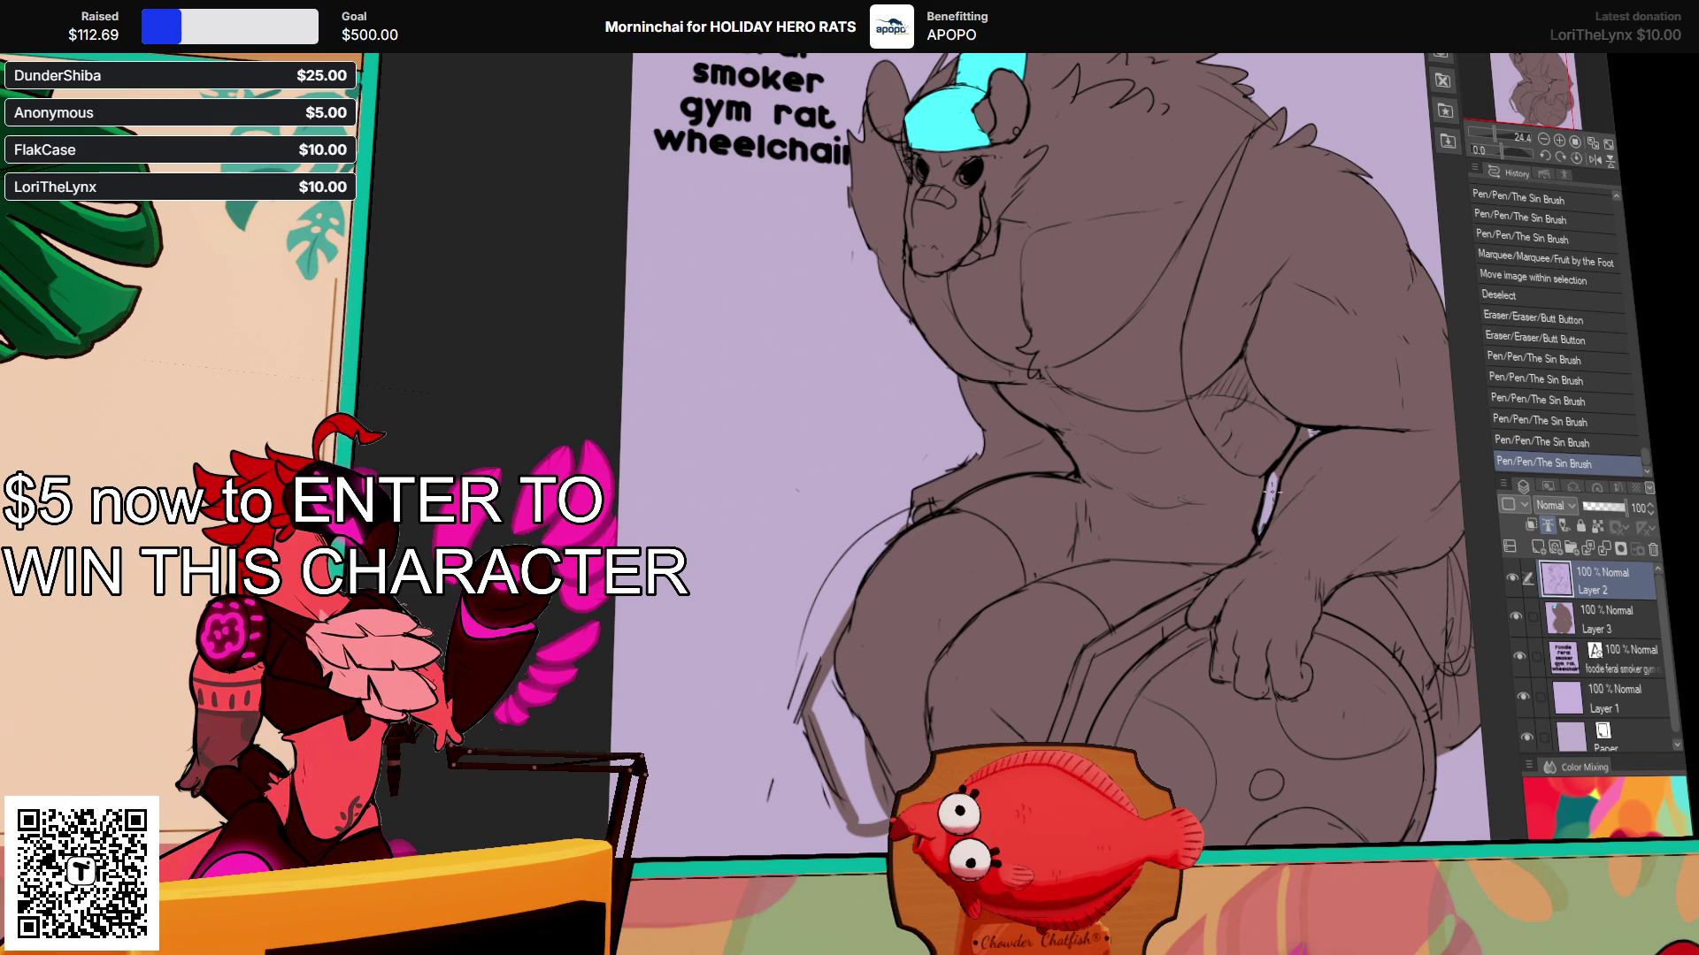
mouse_move(1258, 549)
left_mouse_down()
mouse_move(1256, 518)
mouse_move(1233, 542)
left_mouse_up()
key("ctrl+z")
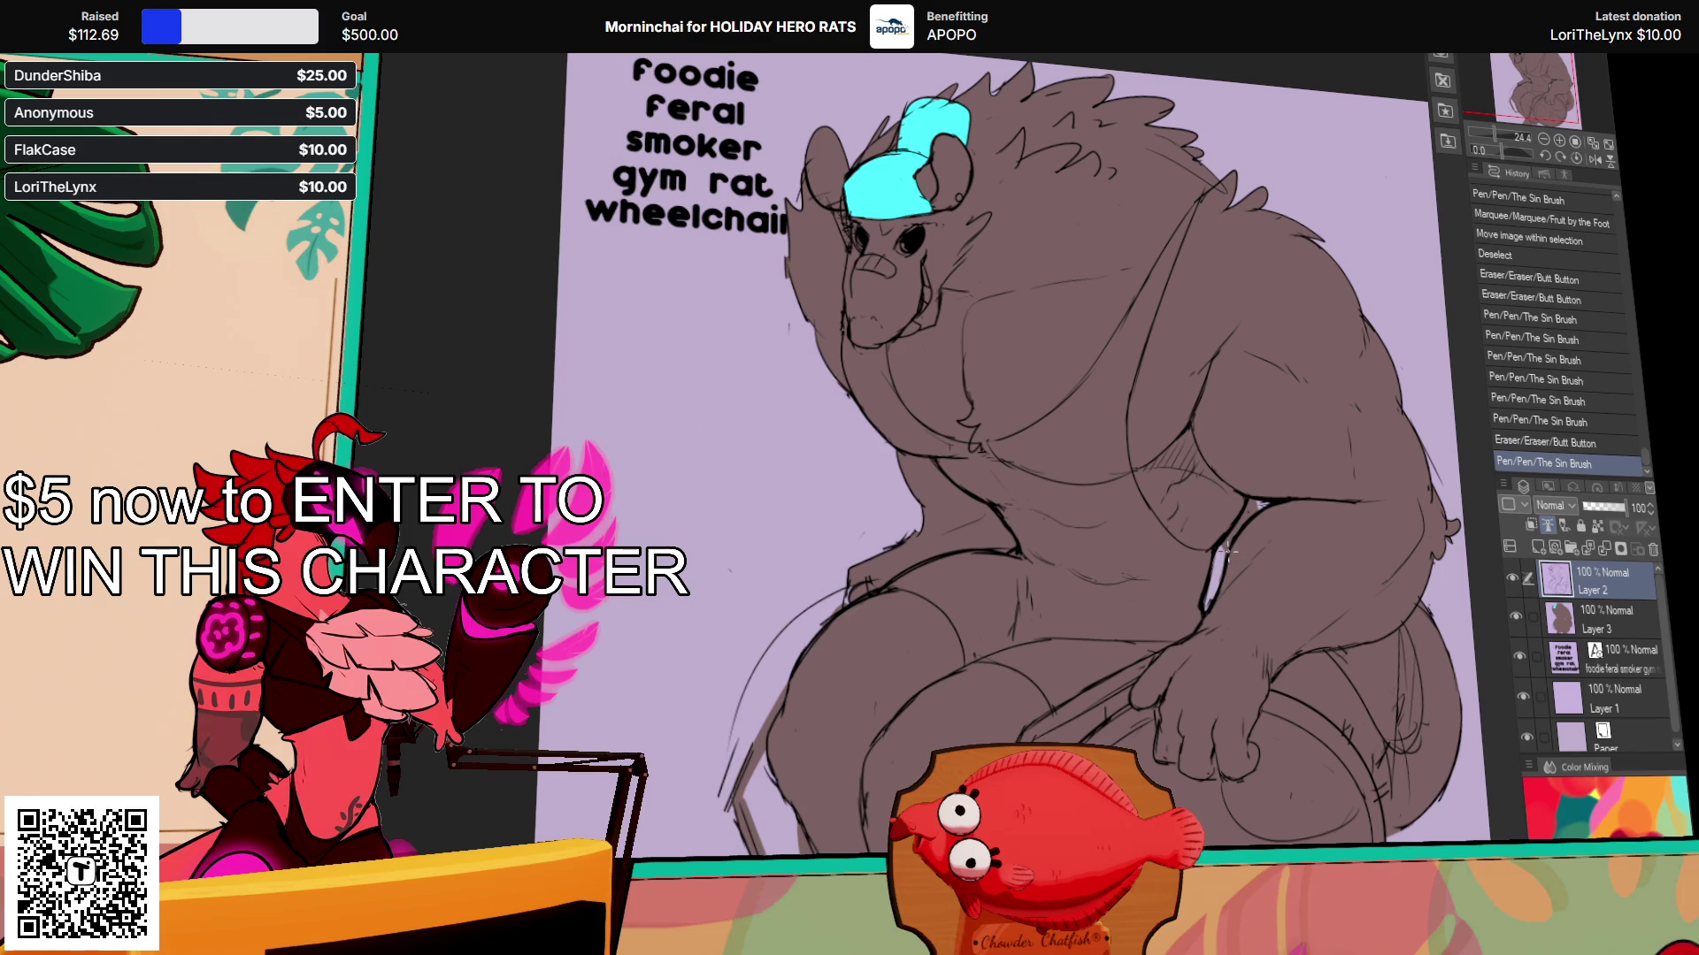
key("ctrl+y")
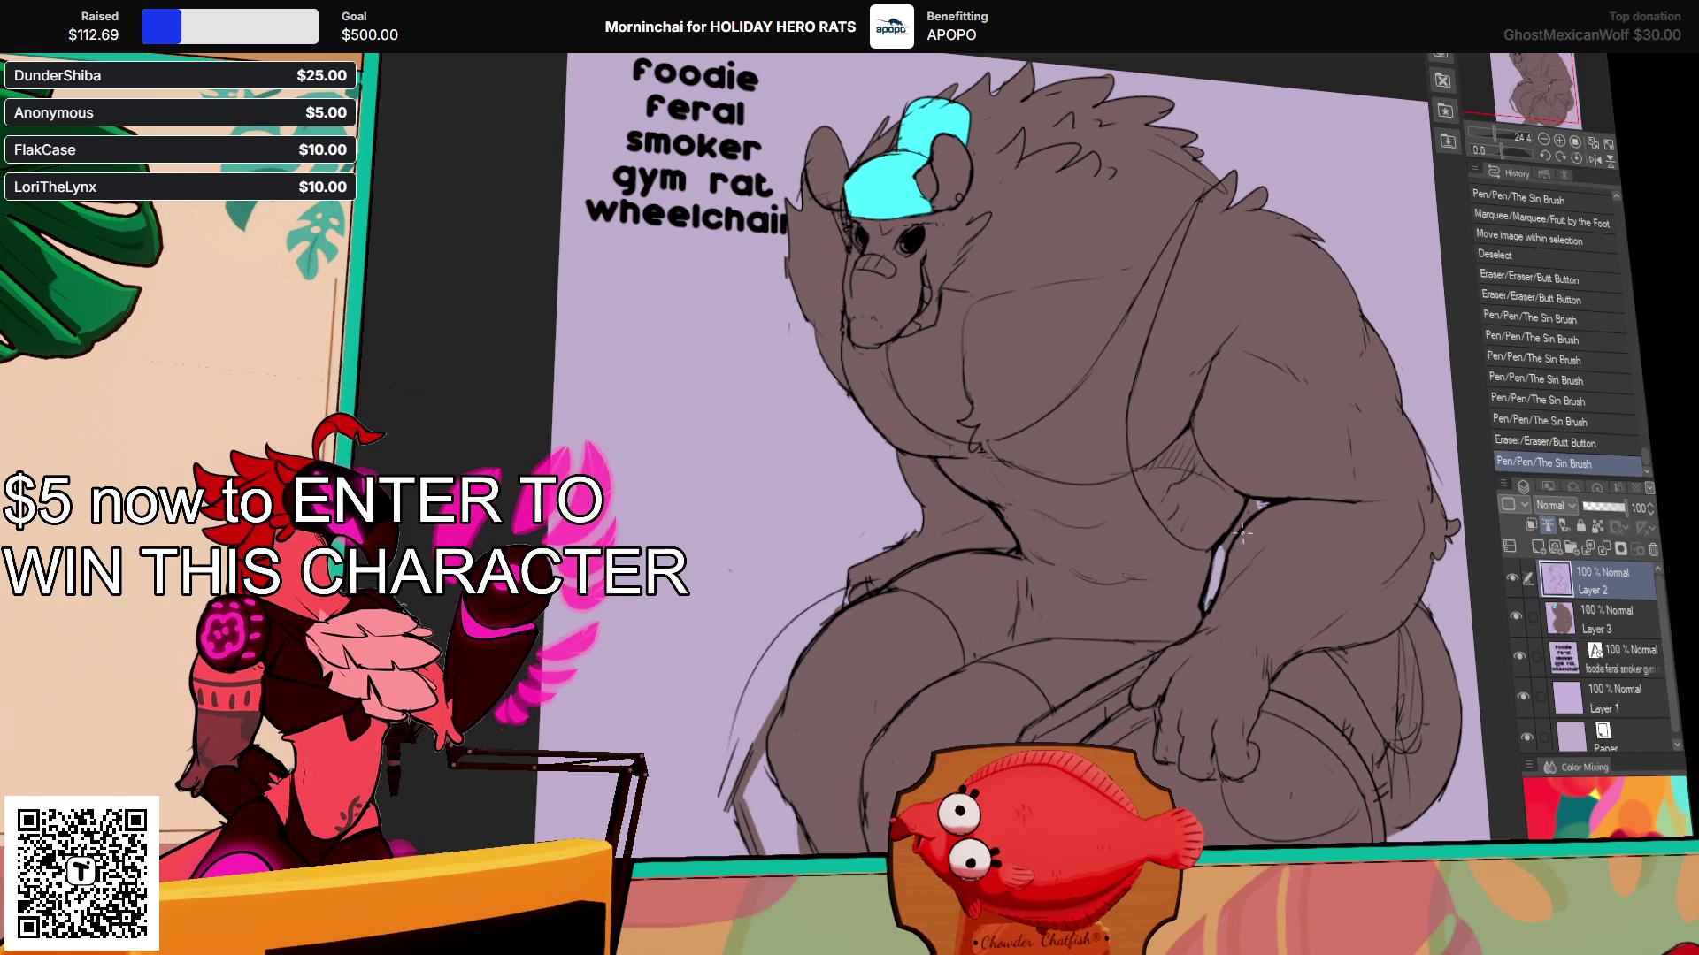
left_click_drag(1234, 536, 1225, 584)
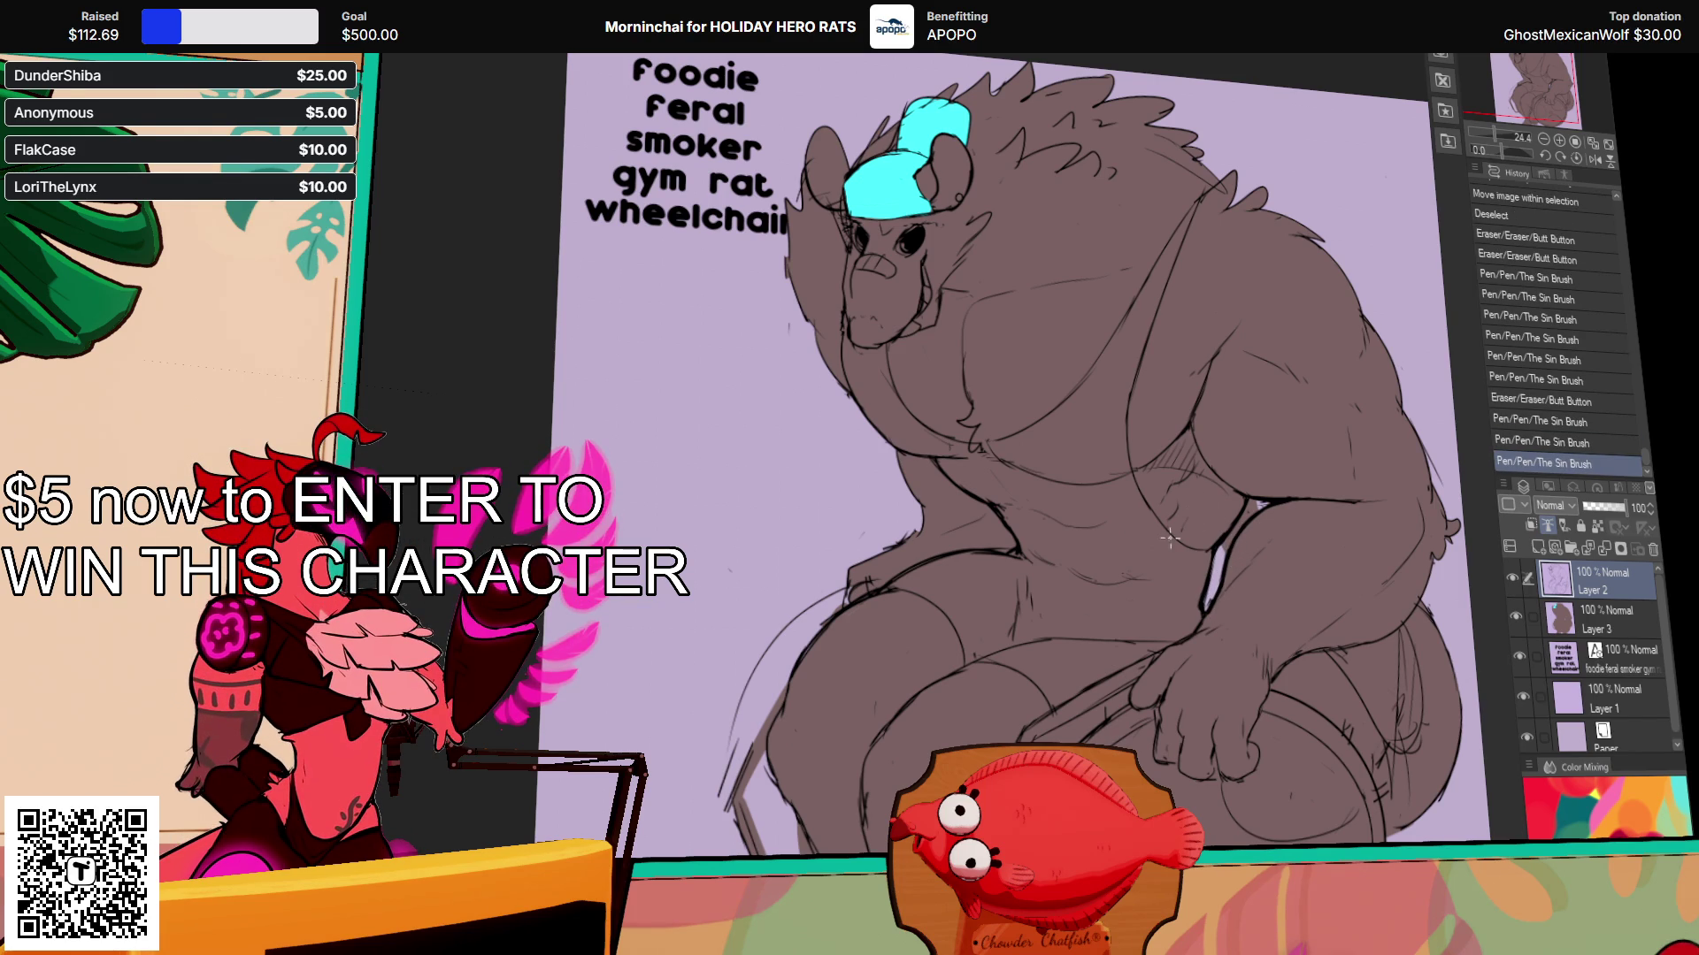
mouse_move(1021, 550)
left_mouse_down()
mouse_move(1028, 573)
mouse_move(1057, 566)
left_mouse_up()
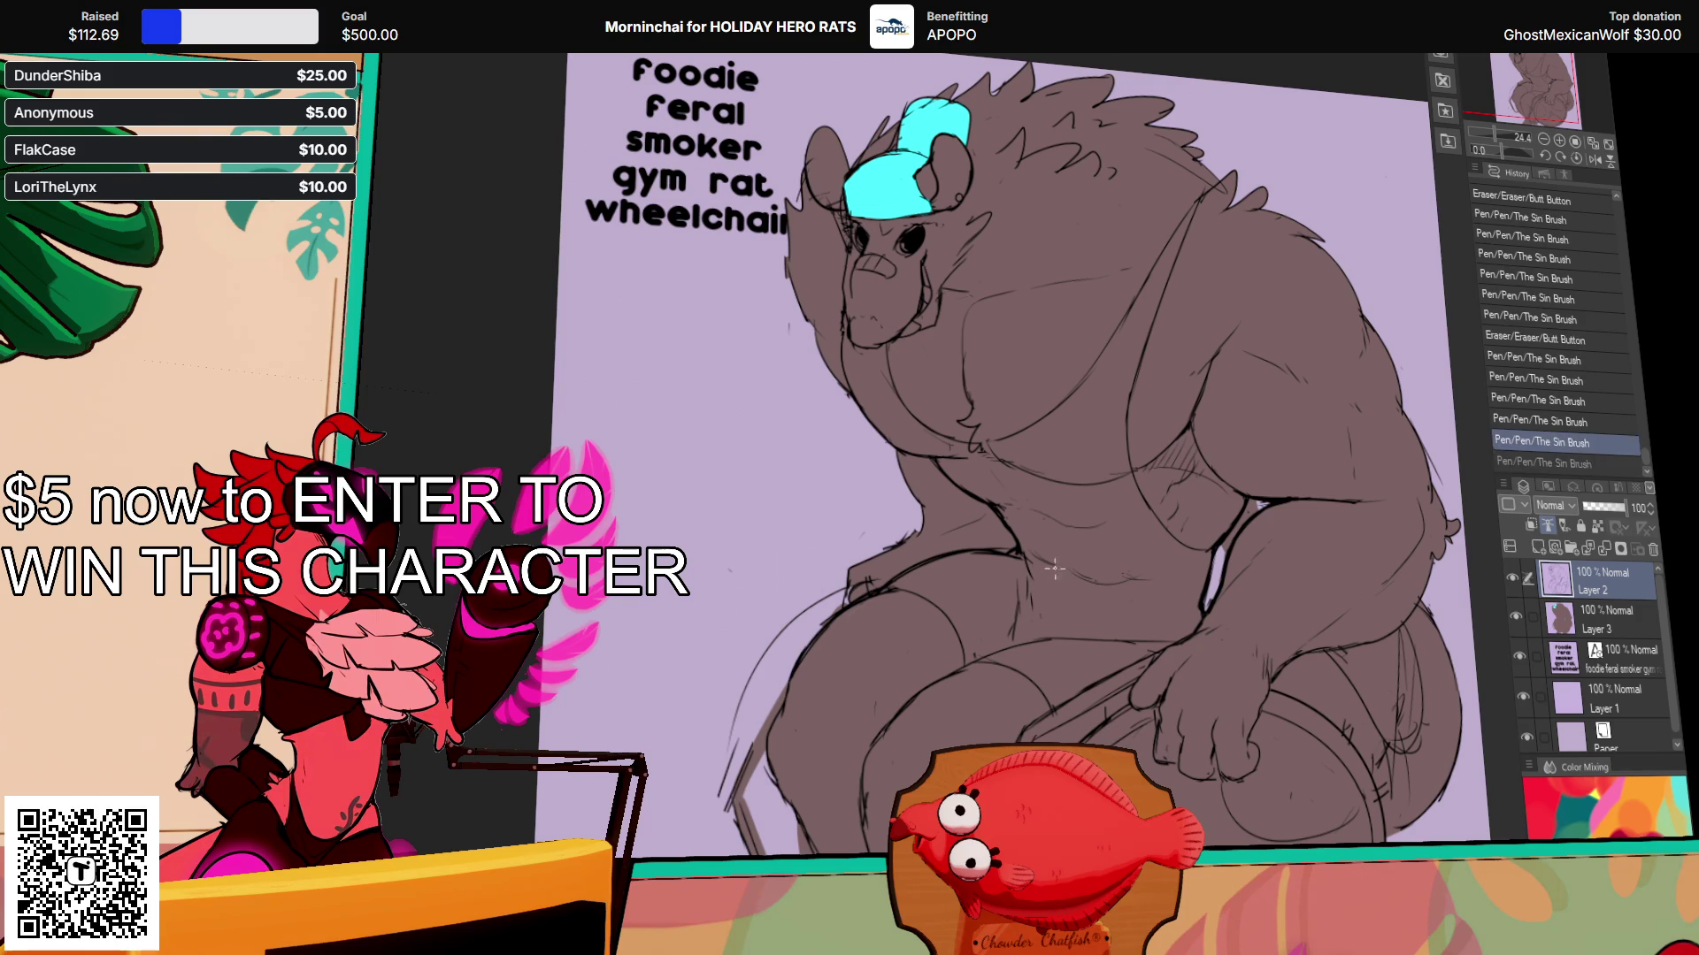
key("ctrl+z")
key("ctrl+y")
Step: Compare the last stroke with and without it, keeping it, then add two more strokes
key("ctrl+z")
key("ctrl+y")
key("ctrl+z")
key("ctrl+y")
left_click_drag(1306, 511, 1298, 491)
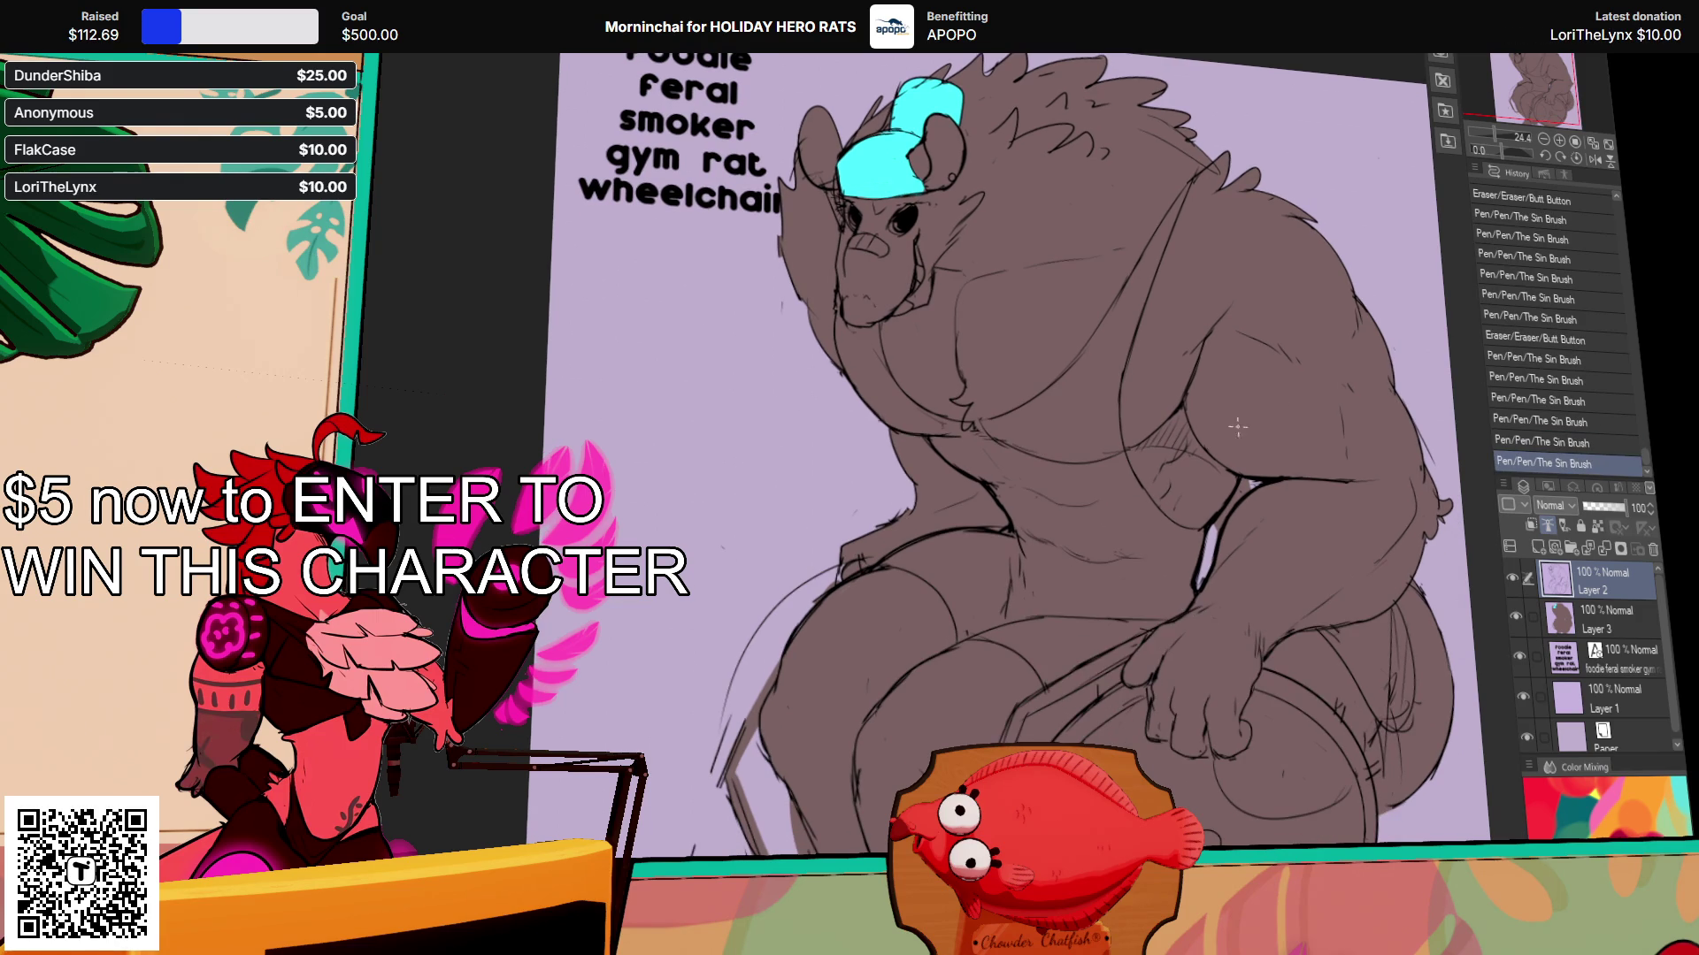
left_click_drag(1117, 435, 1120, 478)
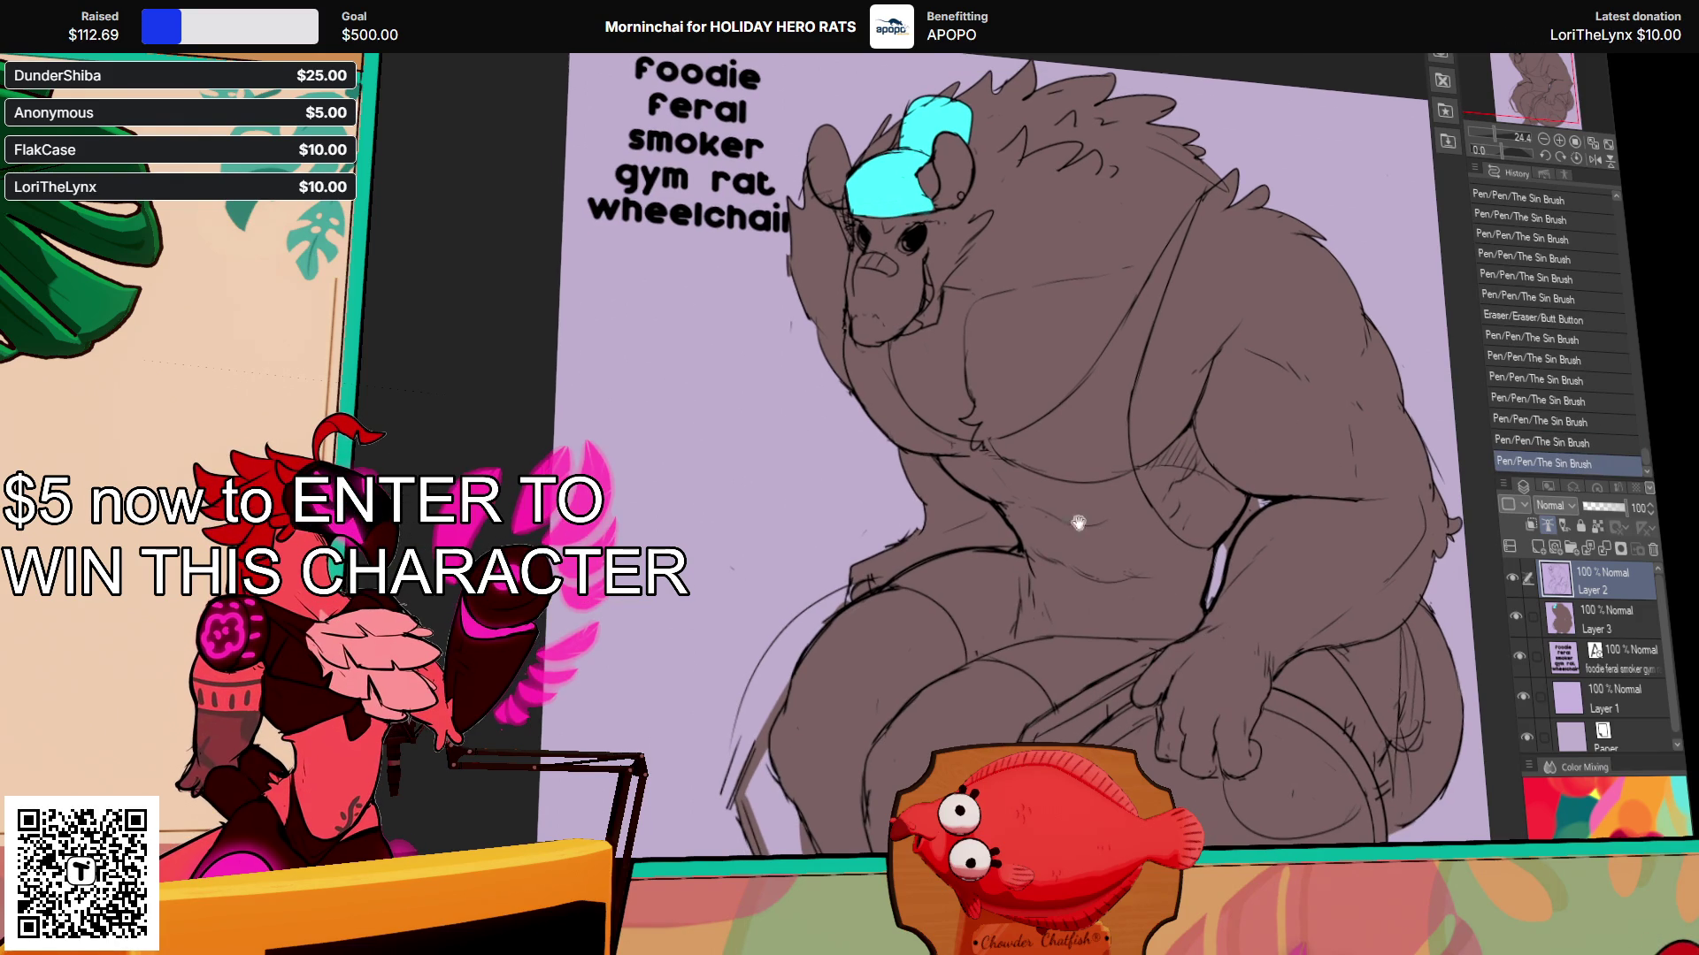
Step: Add short lines to the body linework and erase small stray sections
left_click_drag(1005, 545, 1006, 550)
mouse_move(1219, 498)
left_mouse_down()
mouse_move(1222, 482)
mouse_move(1206, 541)
left_mouse_up()
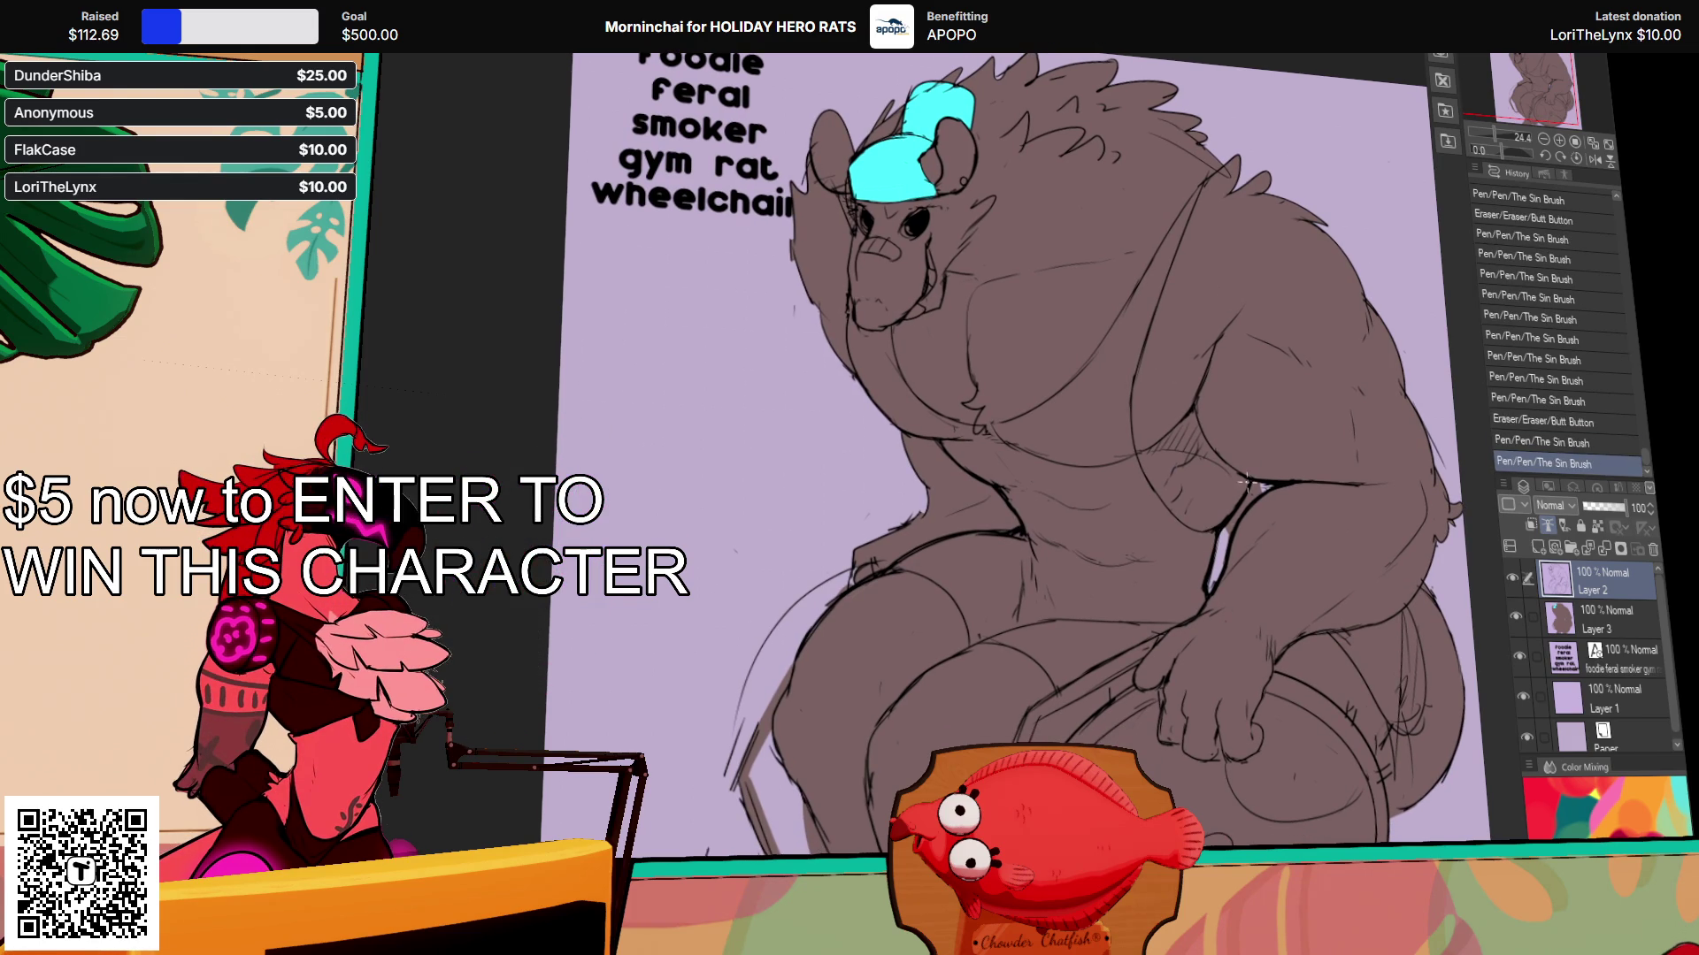
left_click_drag(1244, 482, 1255, 488)
left_click_drag(1189, 407, 1177, 446)
mouse_move(1002, 482)
left_mouse_down()
mouse_move(1020, 492)
mouse_move(989, 469)
mouse_move(1017, 484)
left_mouse_up()
left_click_drag(1280, 388, 1267, 411)
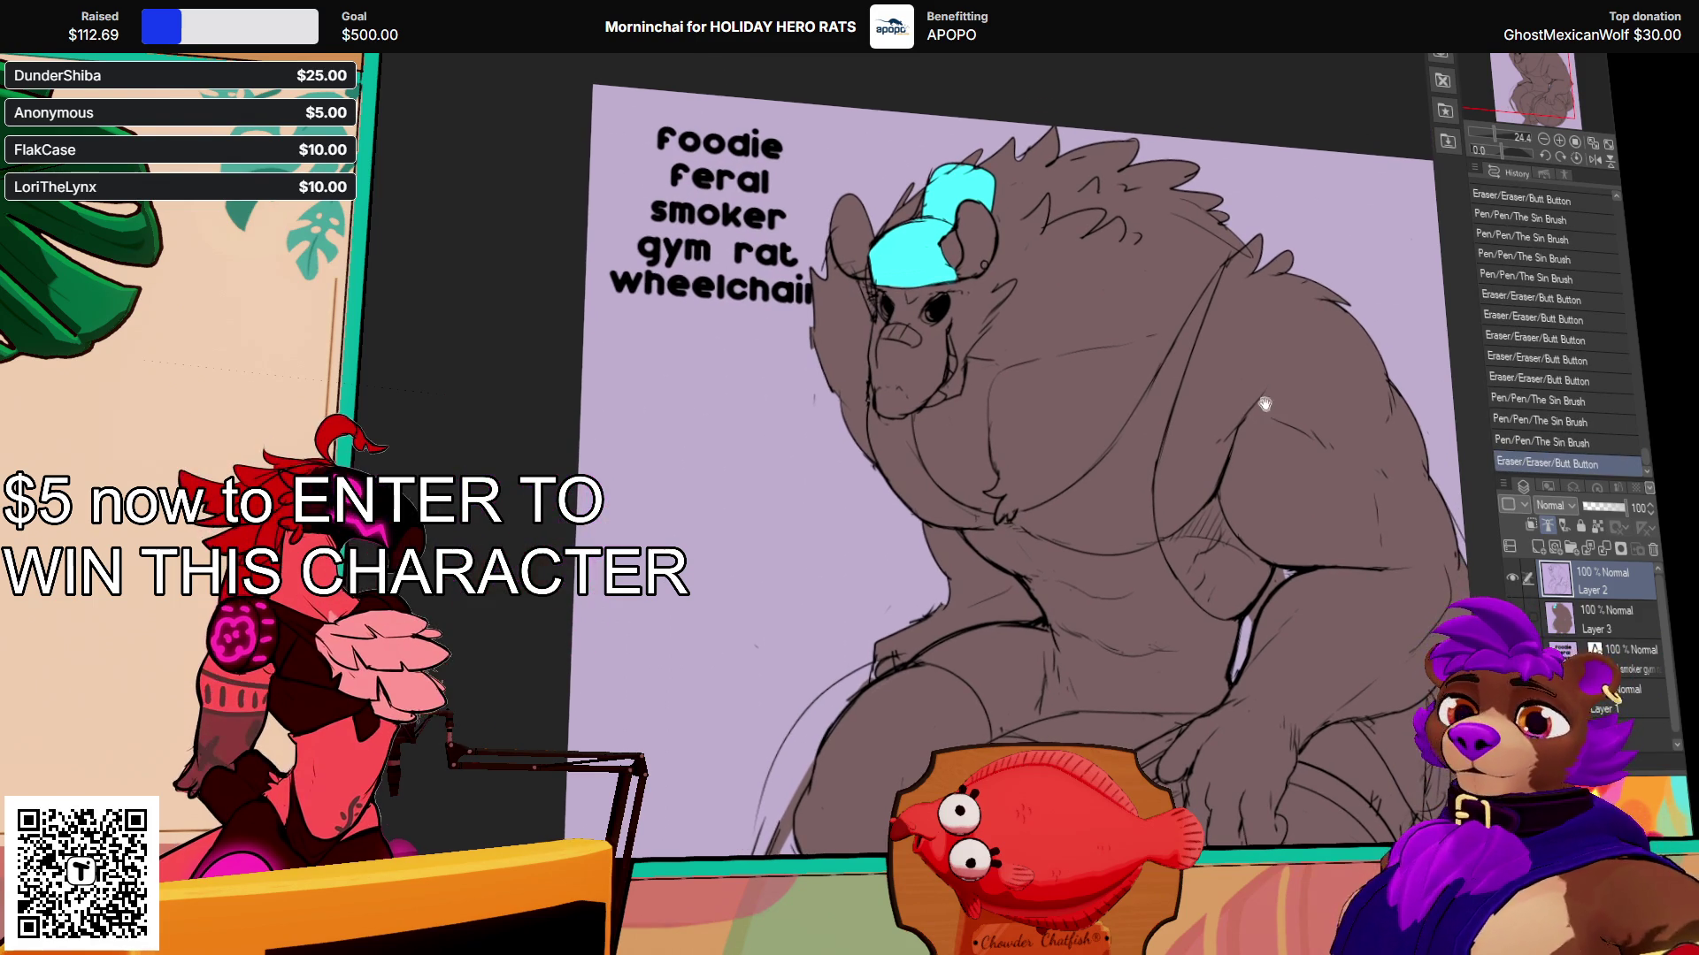
left_click_drag(1096, 482, 1103, 478)
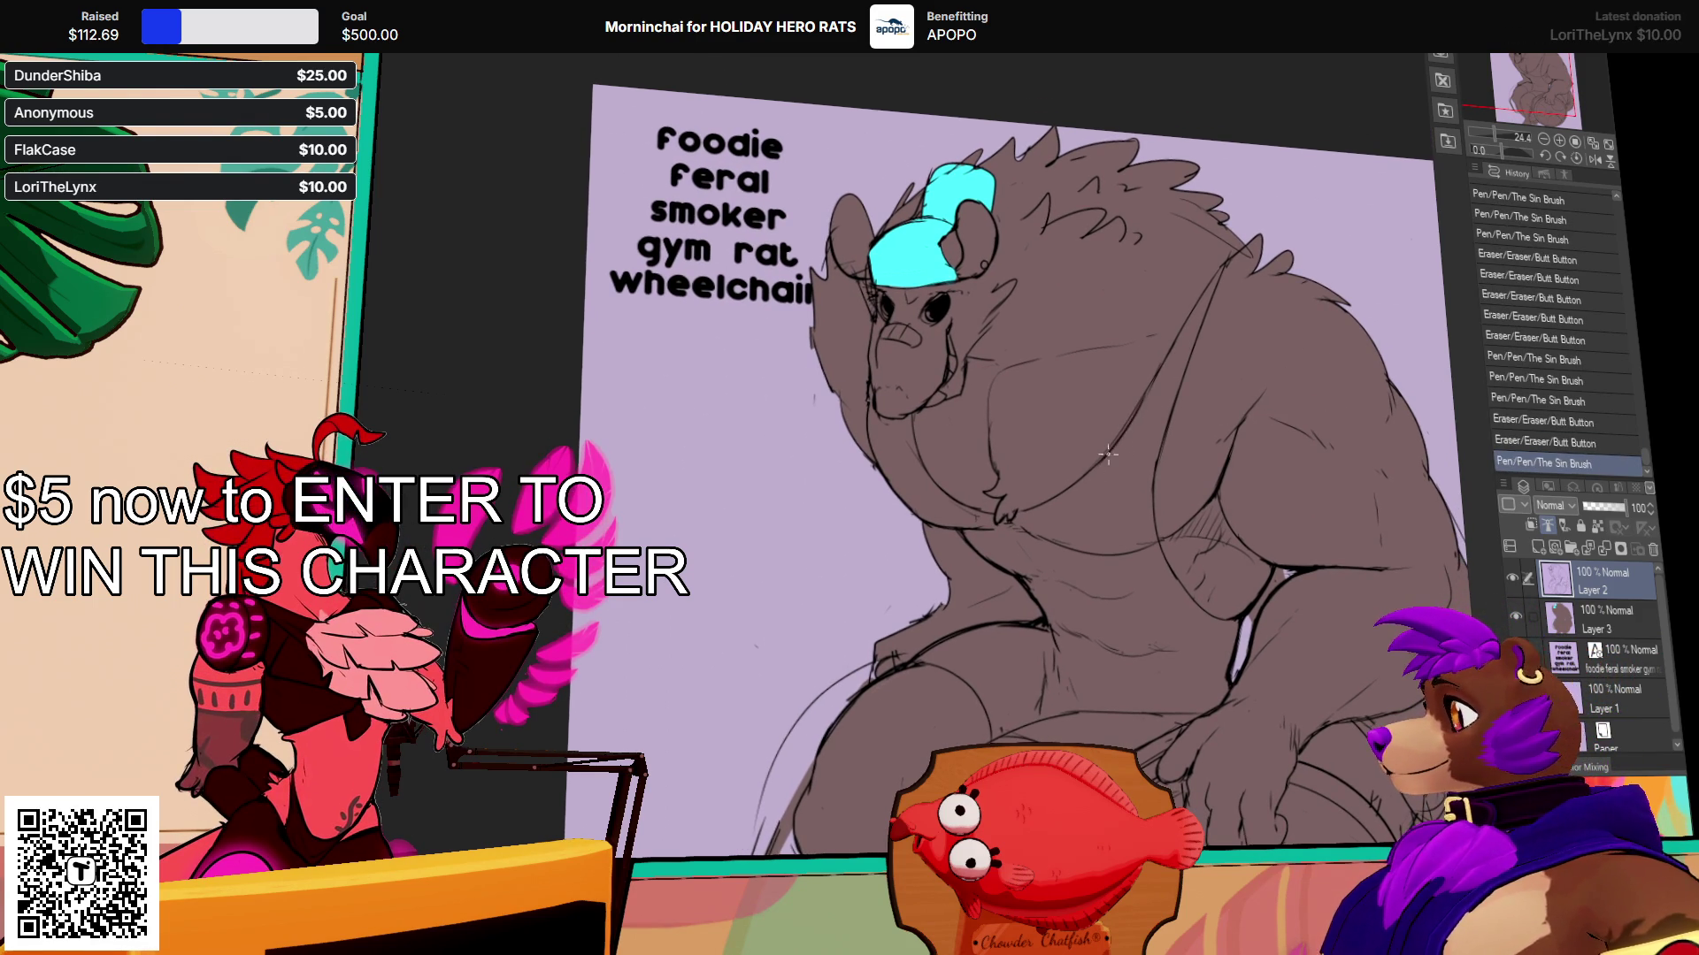
Step: Undo an unwanted trial stroke and add two new lines to the body
left_click_drag(1300, 376, 1180, 344)
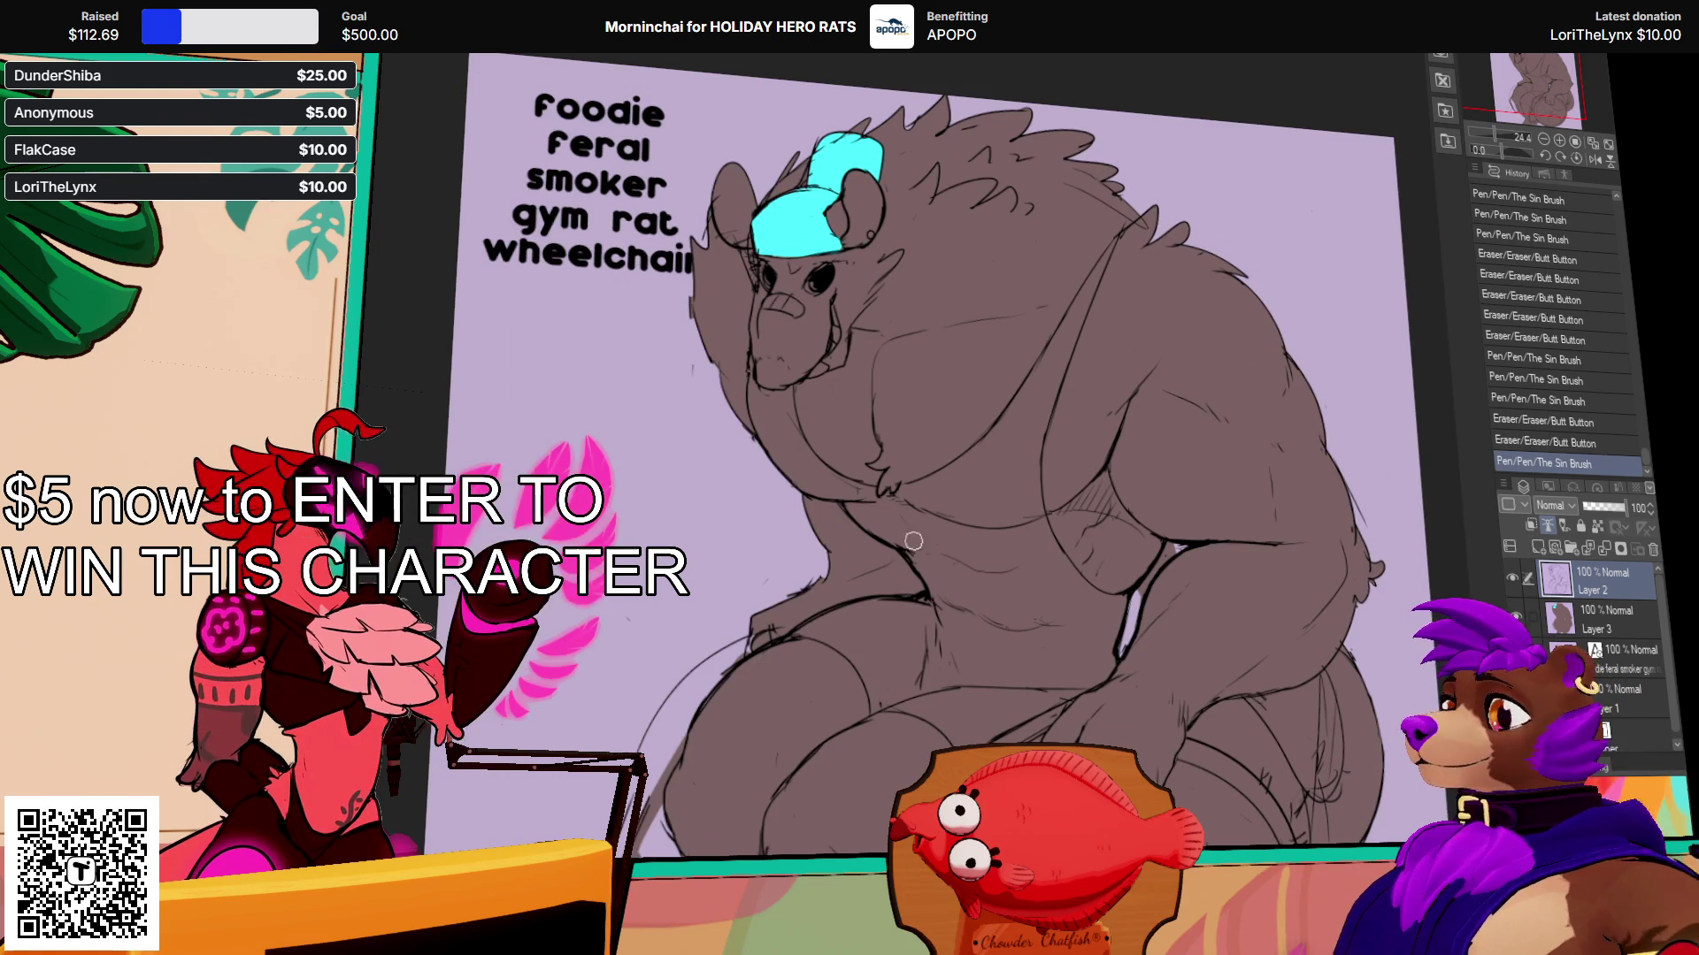
key("ctrl+z")
left_click_drag(805, 497, 841, 571)
key("ctrl+z")
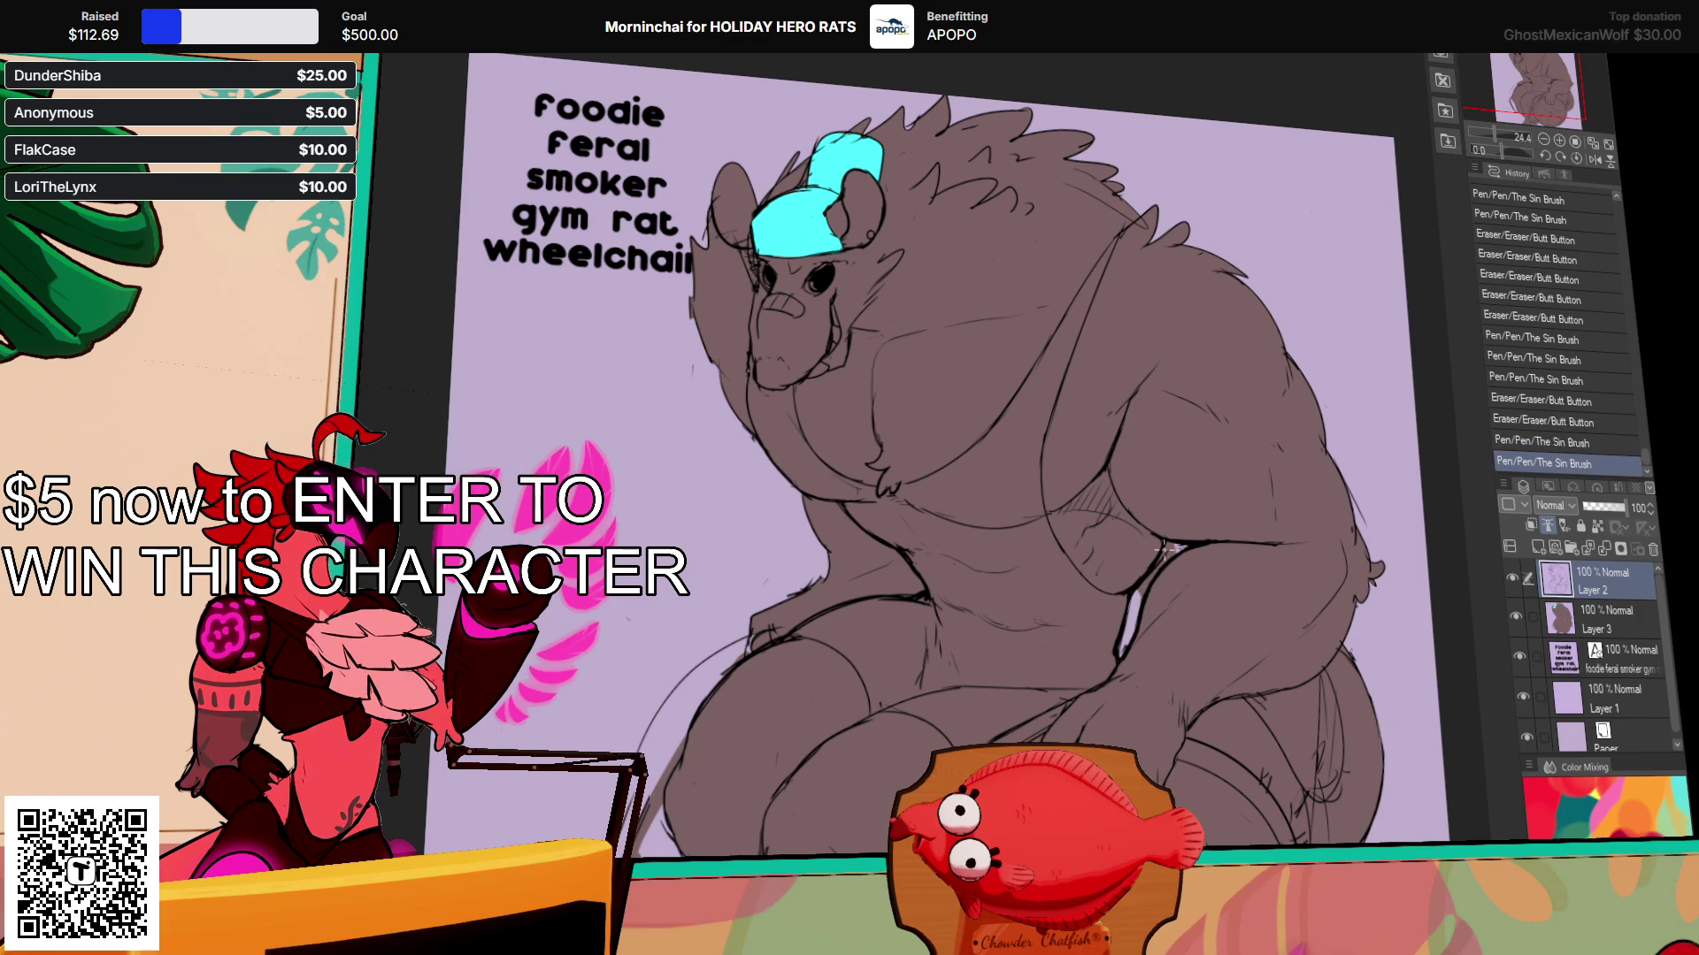
left_click_drag(1149, 547, 1131, 549)
left_click_drag(1258, 461, 1246, 490)
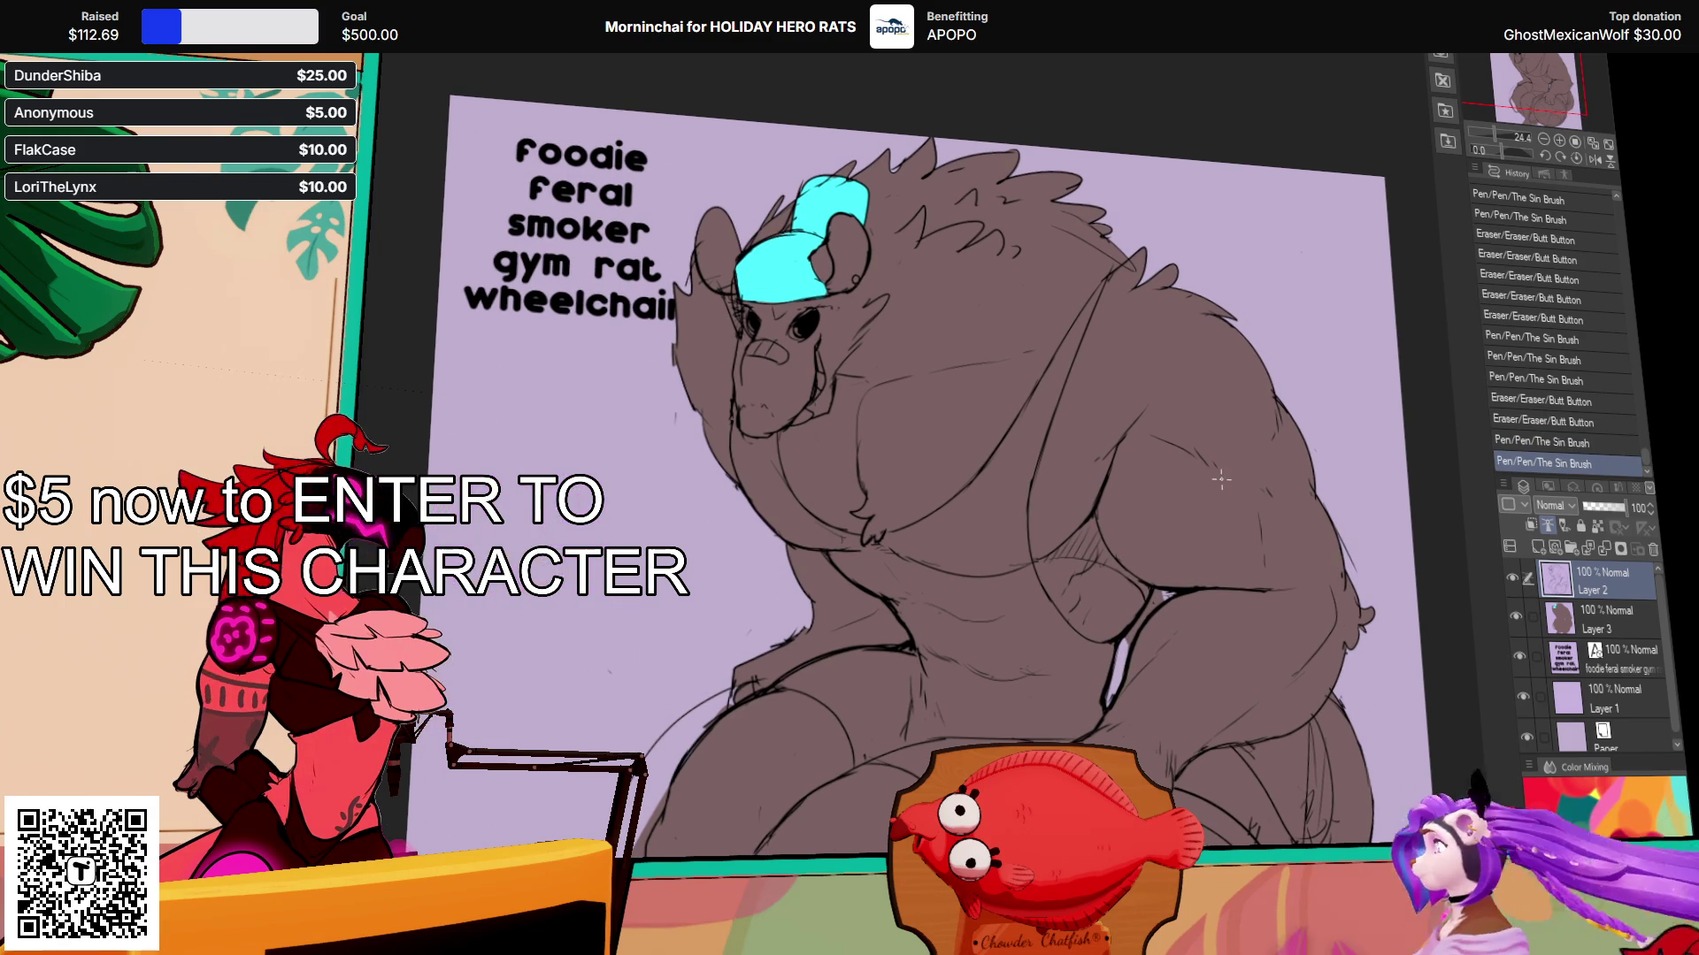
left_click_drag(1117, 381, 1139, 416)
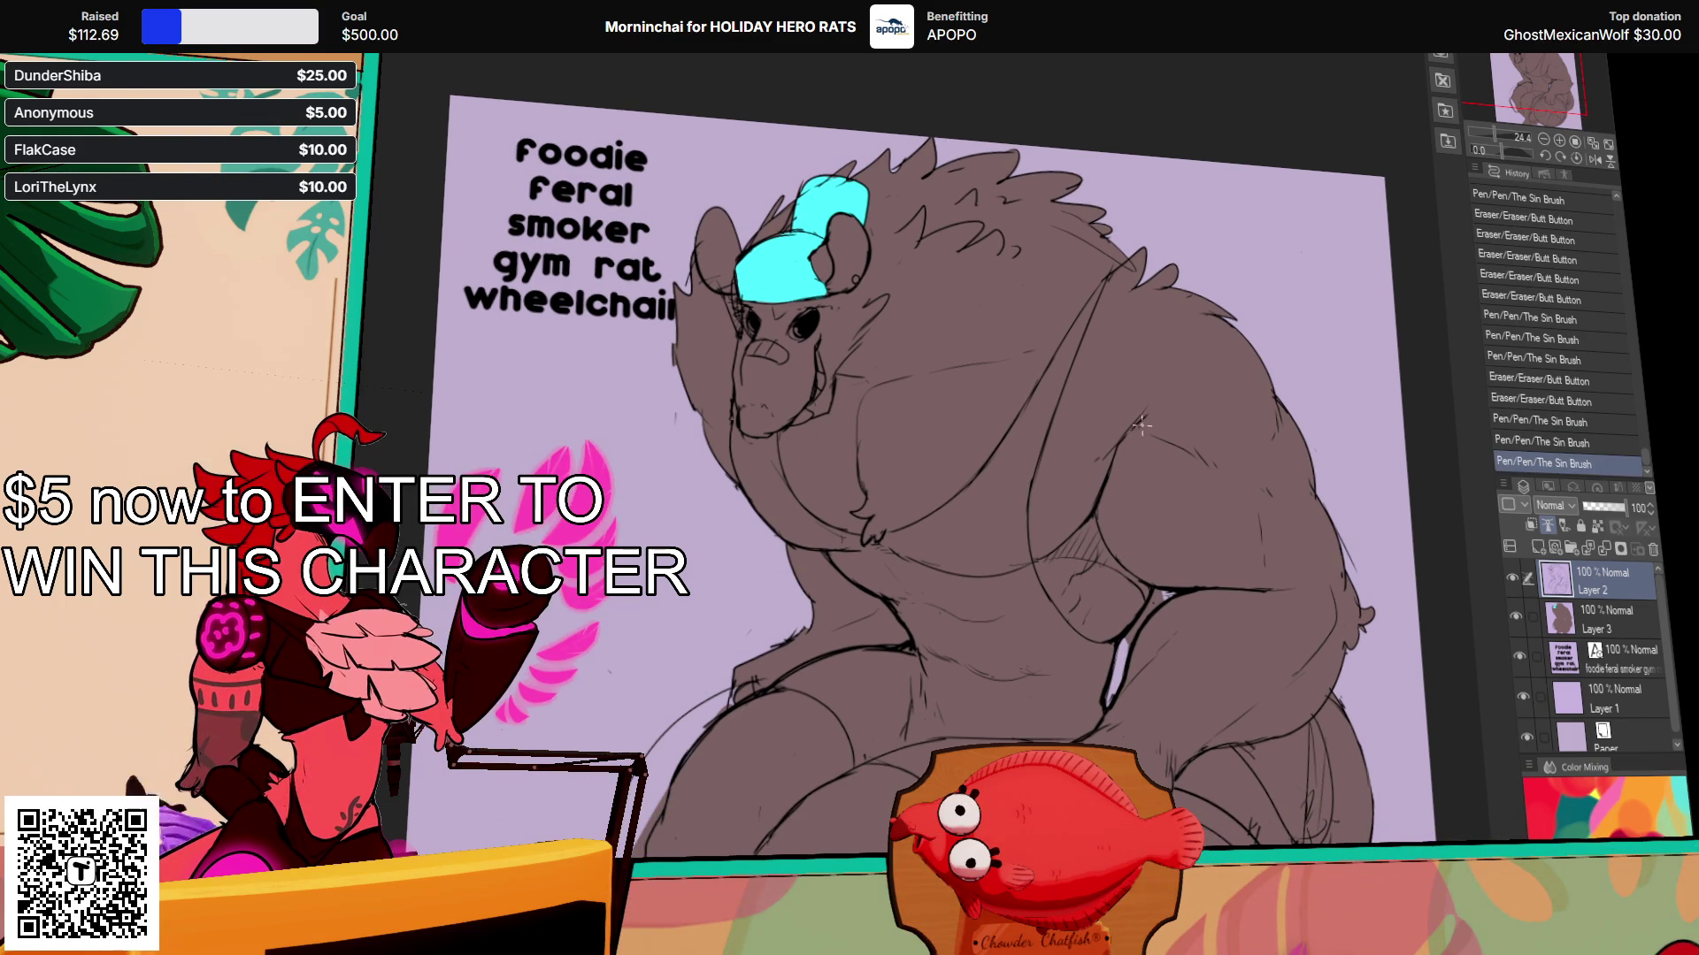
Step: Add small fur strokes on the cheek, face details, and a line near the mouth
mouse_move(933, 340)
left_mouse_down()
mouse_move(980, 340)
mouse_move(896, 350)
left_mouse_up()
left_click_drag(894, 355, 911, 344)
left_click_drag(906, 352, 929, 340)
left_click_drag(1106, 272, 1107, 289)
left_click_drag(832, 432, 868, 420)
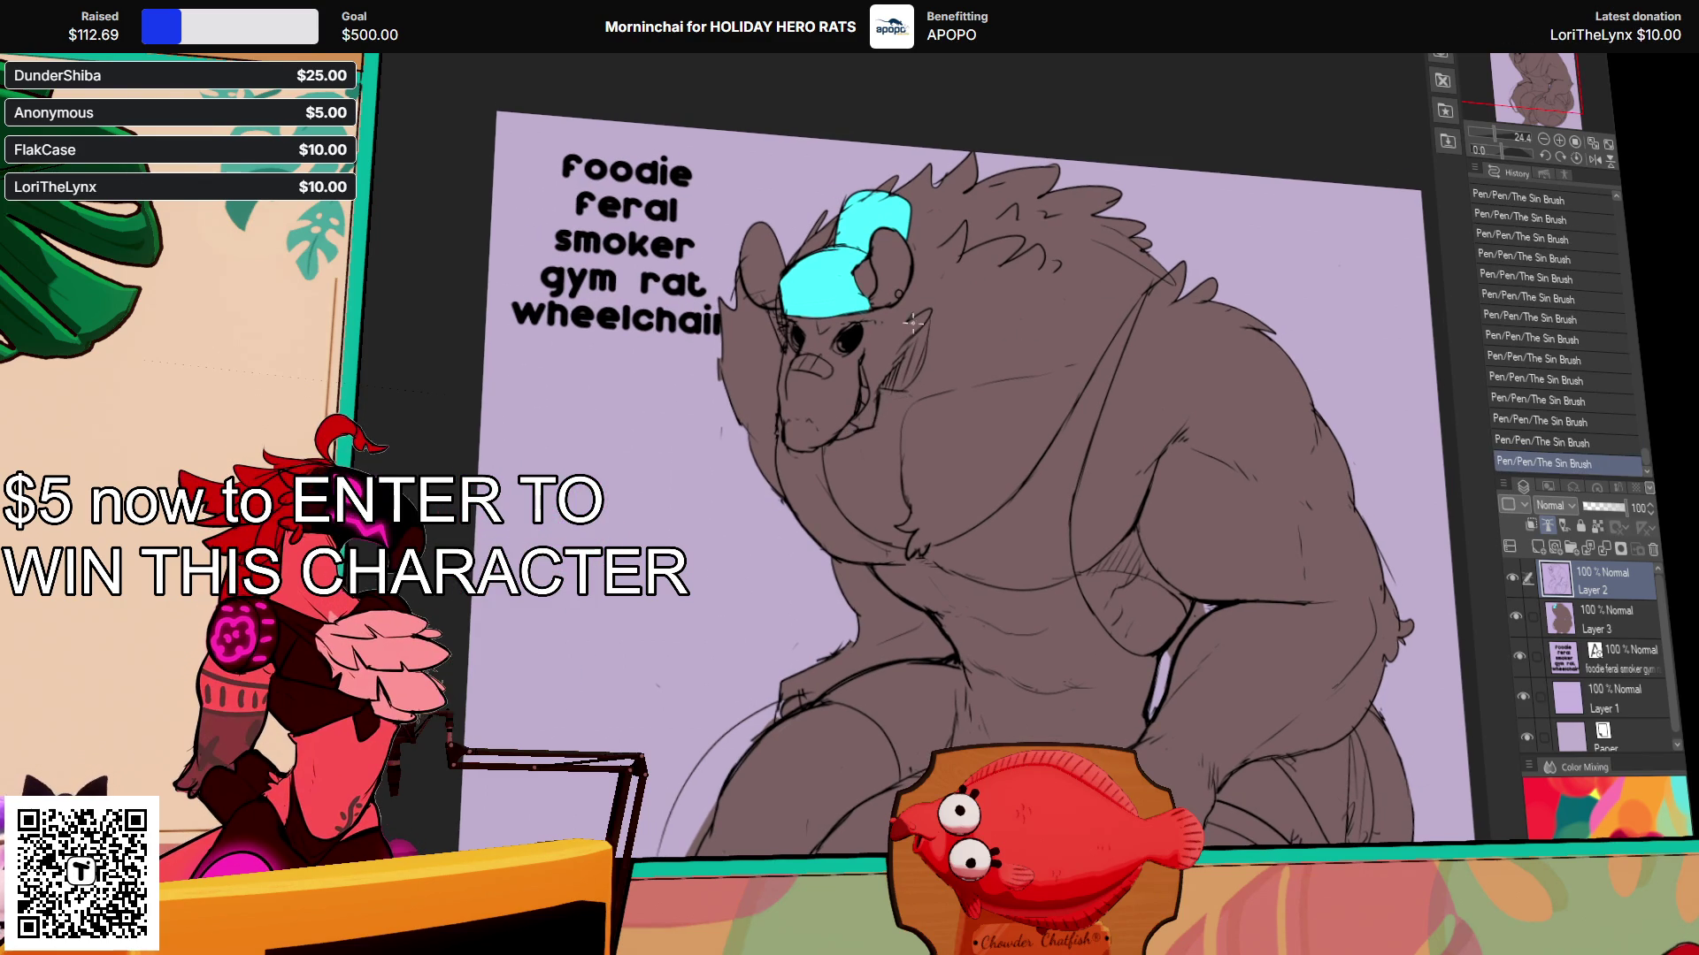
left_click(1529, 606)
Step: Fill the rat's tooth with white on the brown fill layer
left_click_drag(1398, 742, 1435, 517)
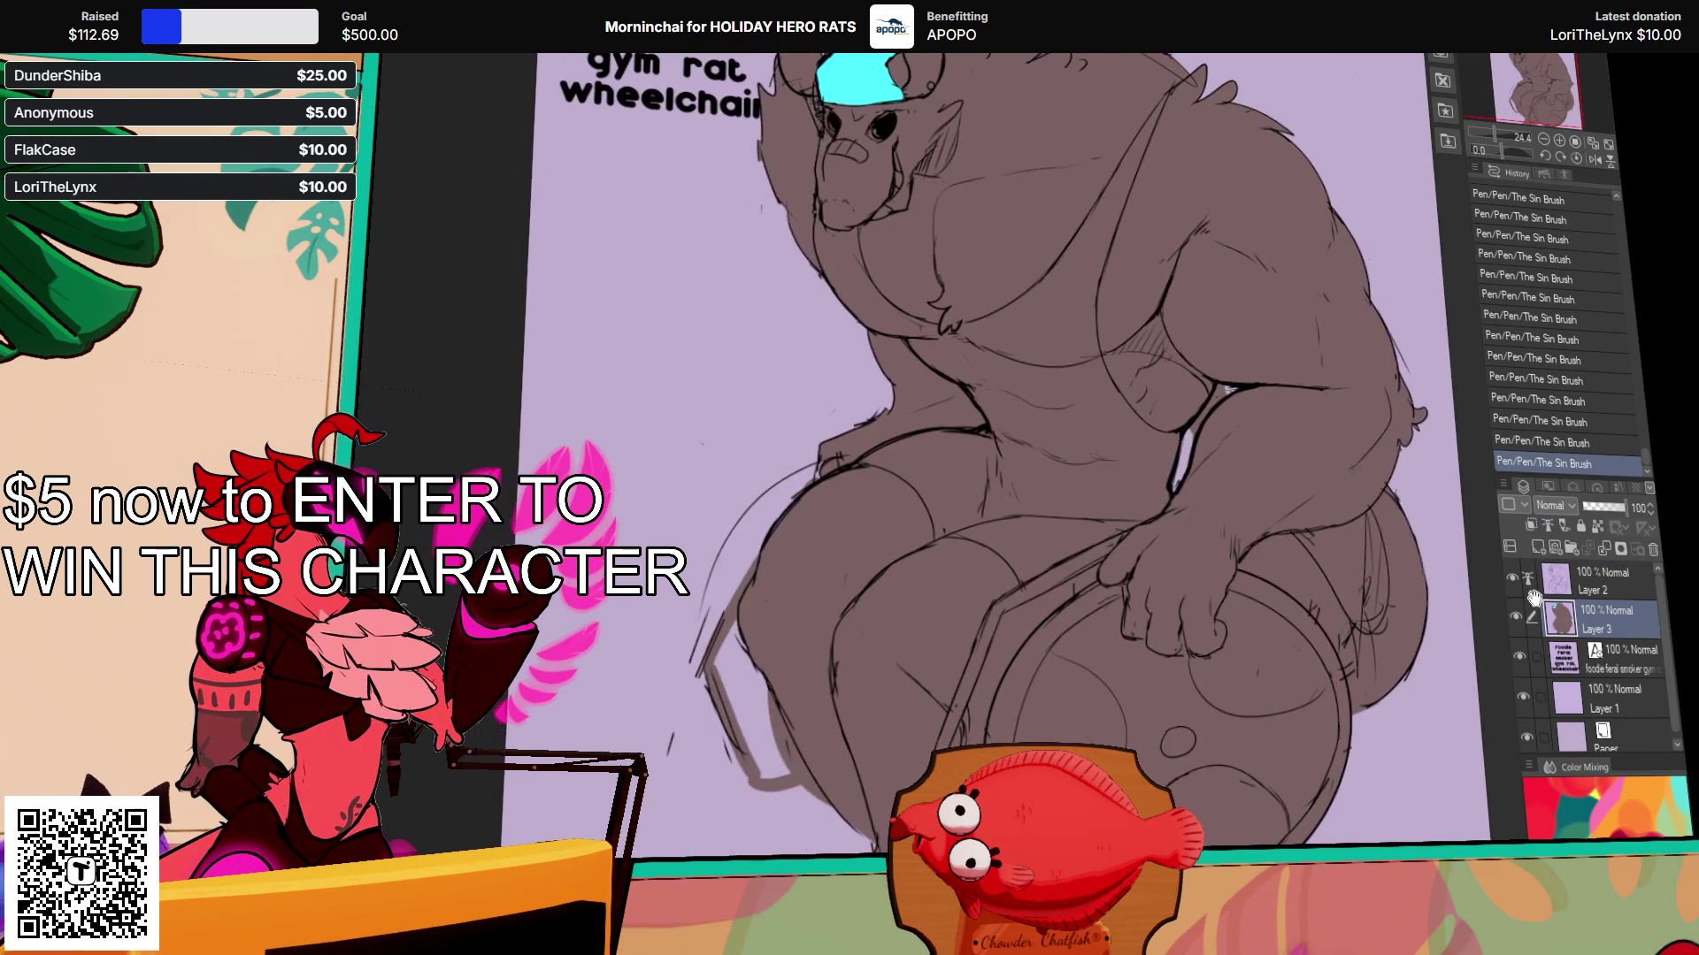
left_click_drag(693, 419, 693, 492)
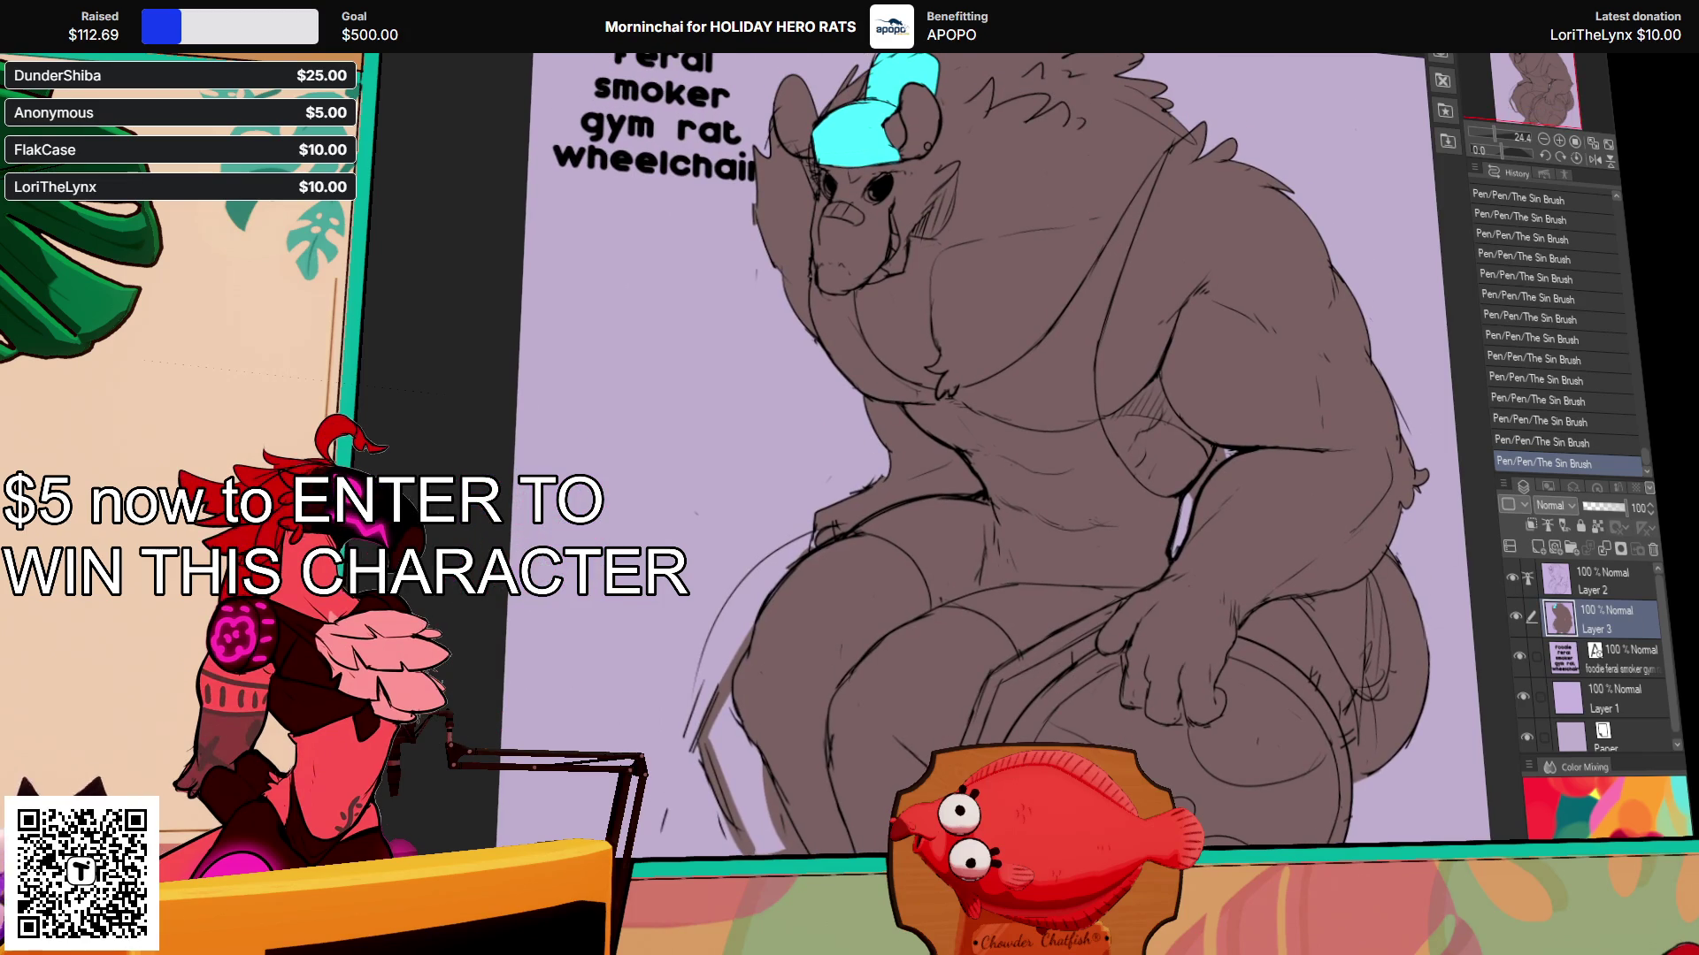
left_click(881, 276)
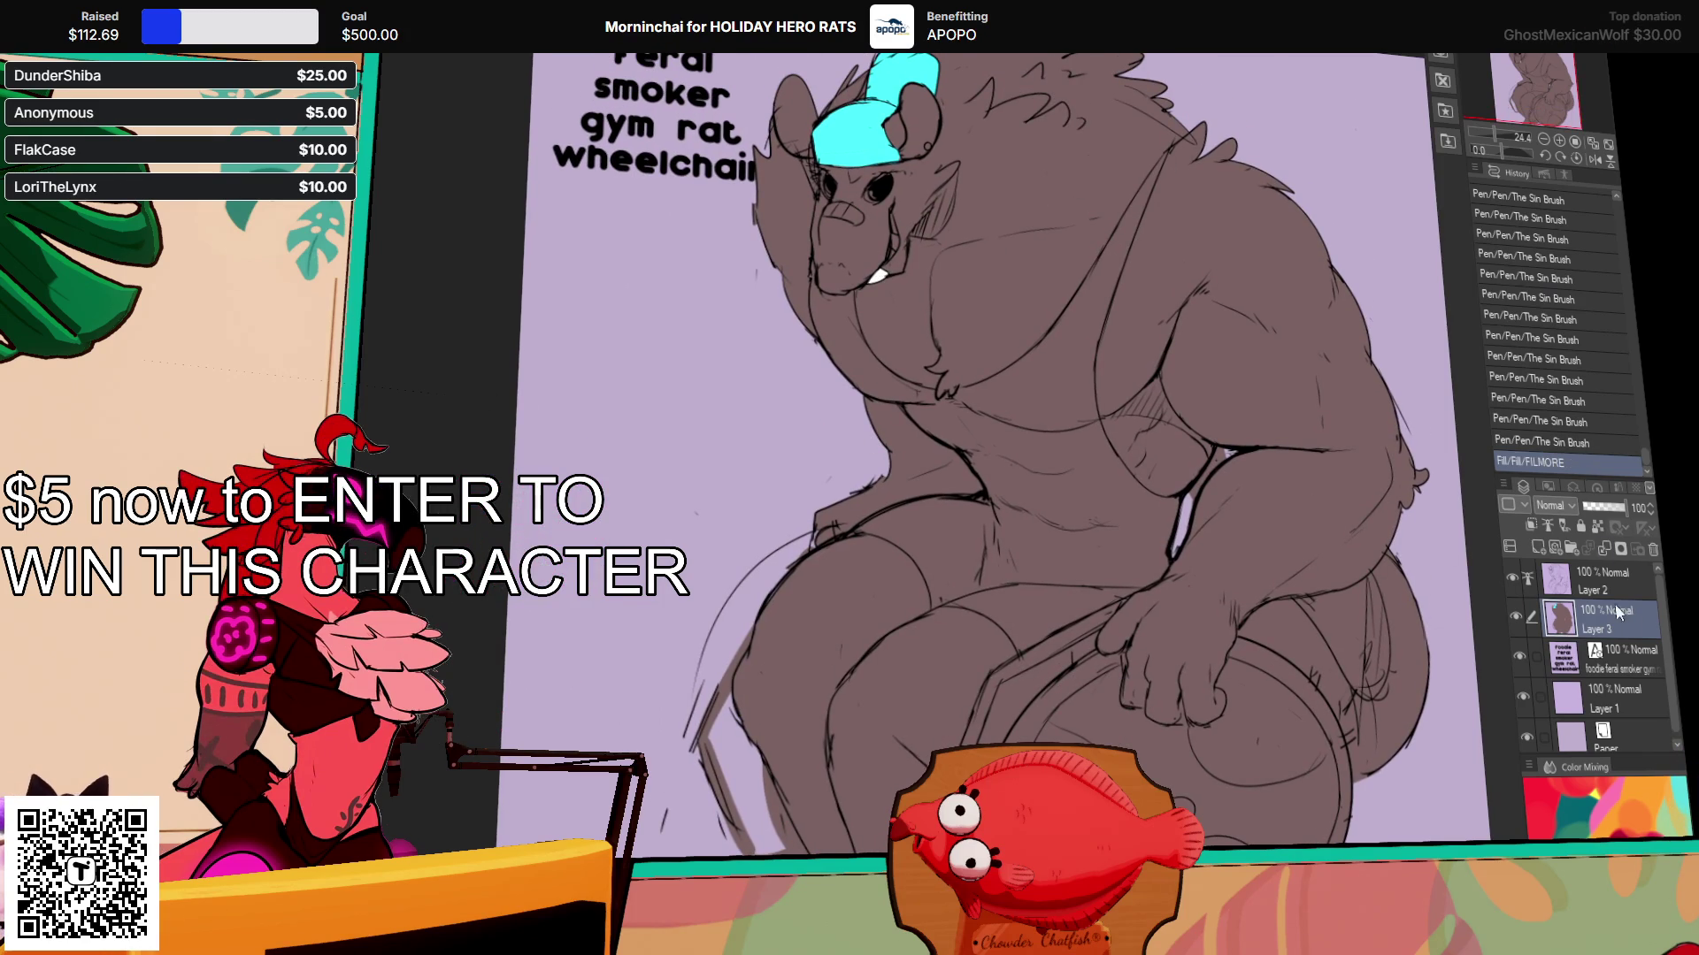
Step: Outline the tooth with small pen strokes on Layer 2 and erase a bit of line nearby
left_click(1584, 582)
left_click(911, 277)
key("ctrl+z")
left_click_drag(911, 277, 898, 274)
left_click_drag(903, 261, 905, 272)
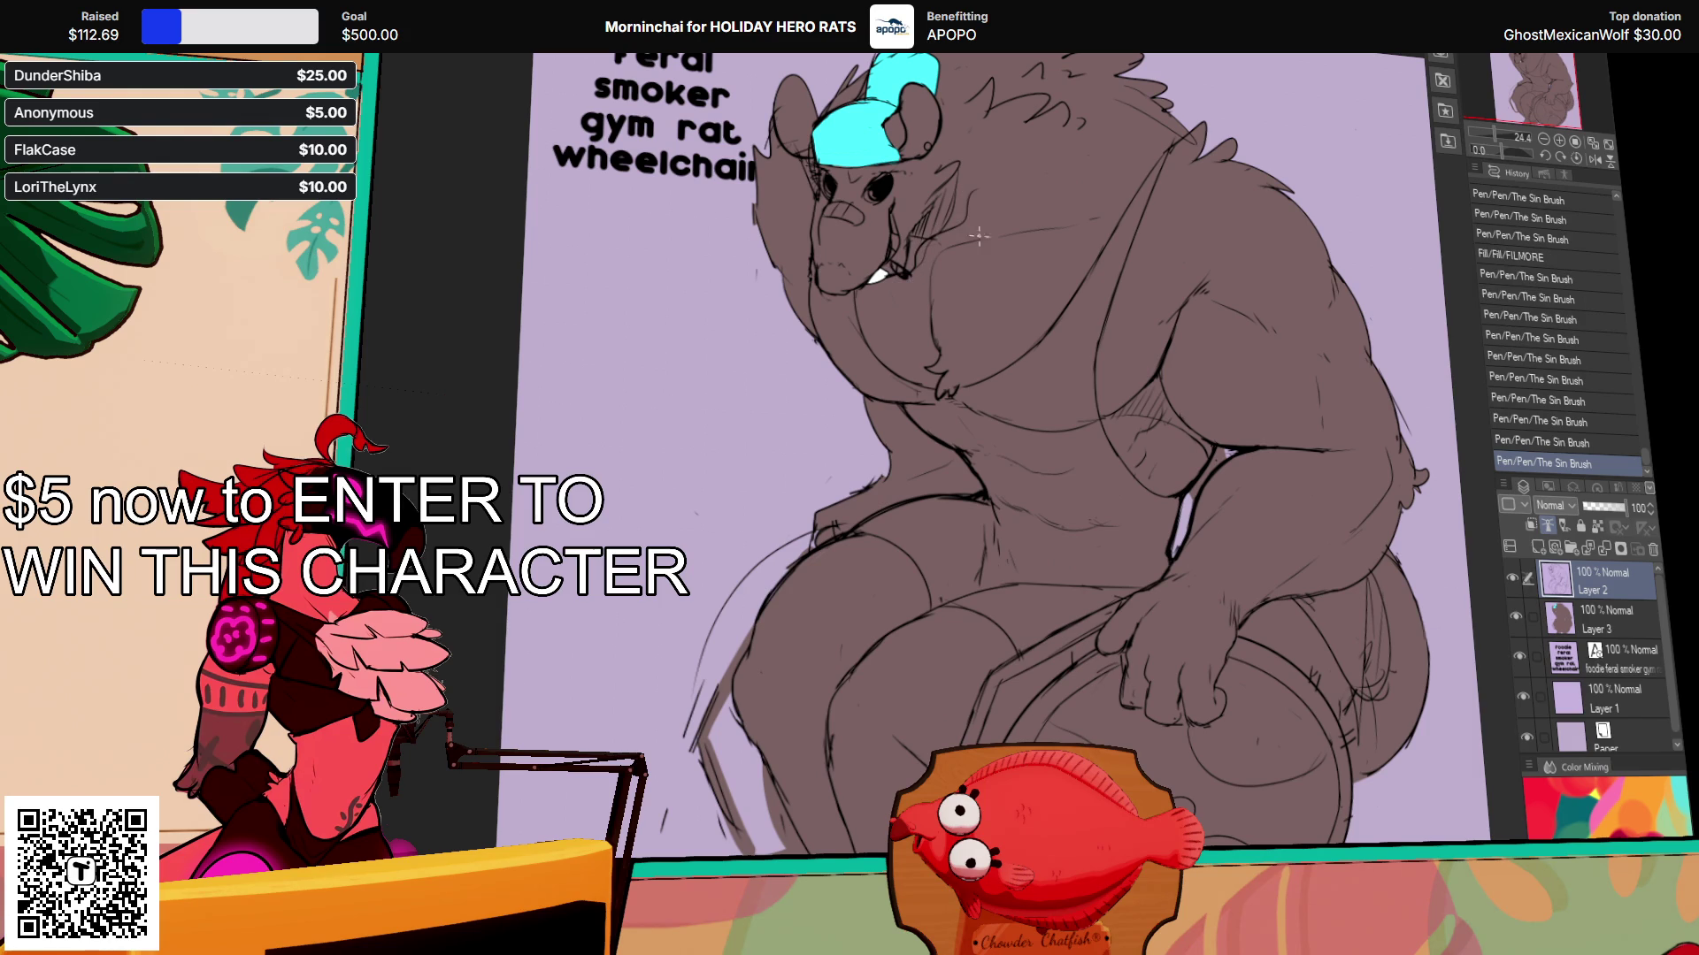
left_click_drag(927, 257, 920, 261)
left_click_drag(922, 253, 917, 265)
key("e")
left_click_drag(1101, 209, 1110, 213)
left_click(1619, 620)
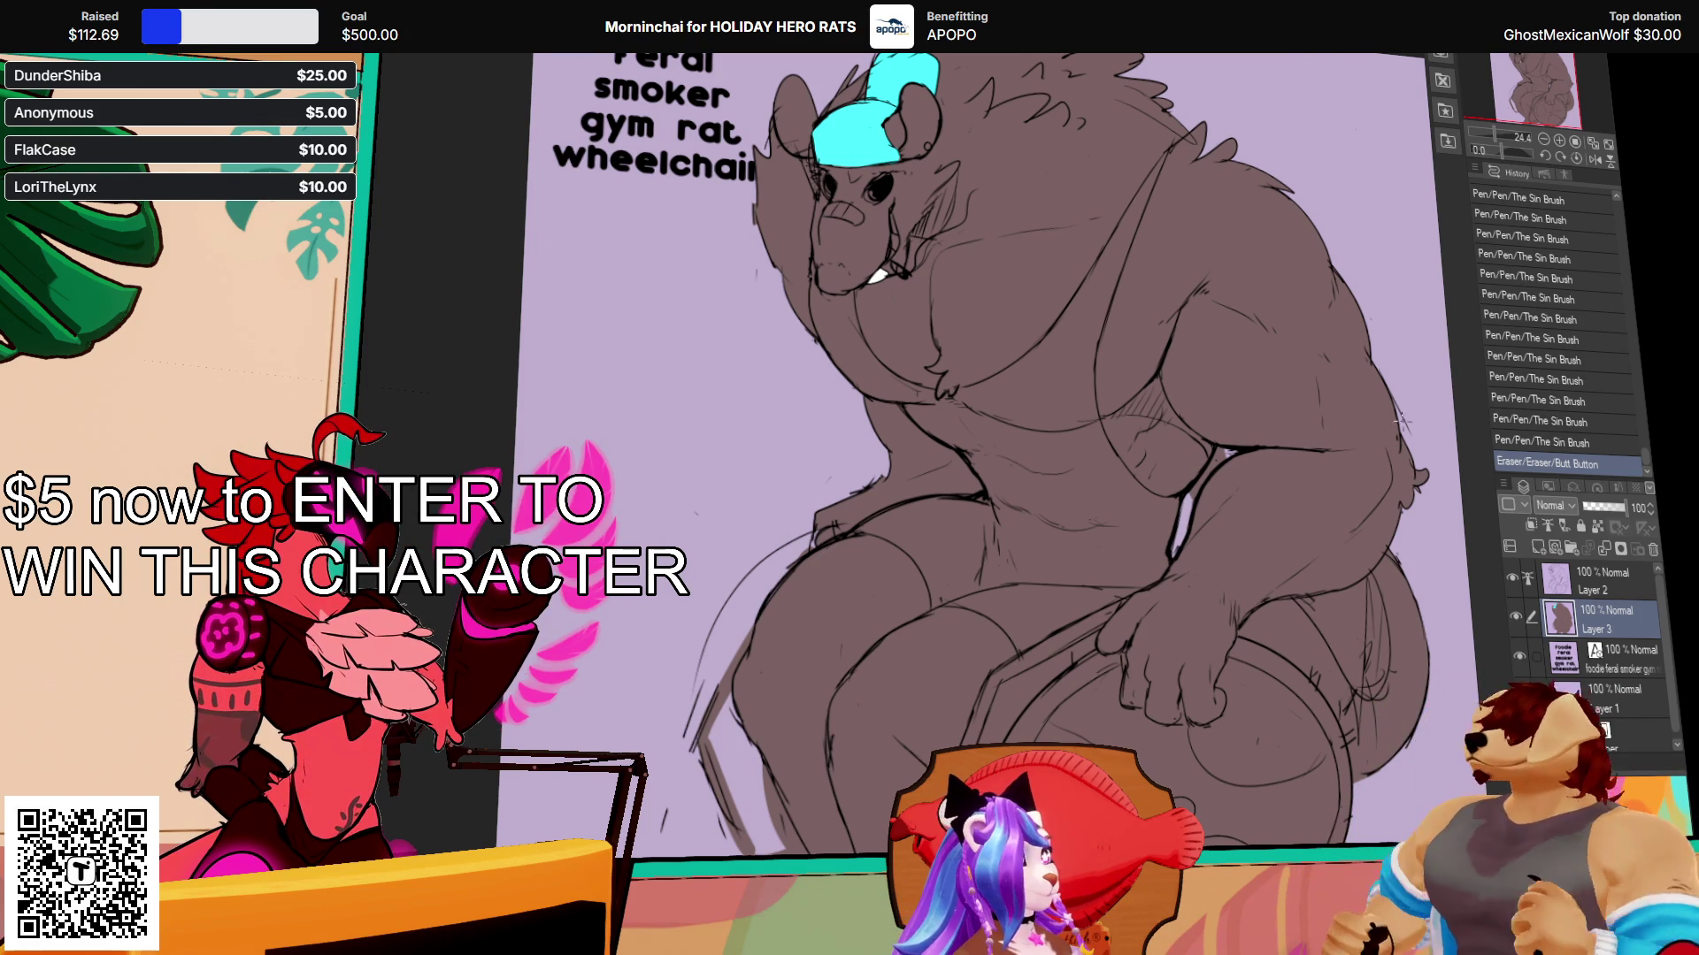
Step: Erase a small spot of the brown fill near the knee, then undo the stray erase
left_click_drag(1343, 559, 1351, 552)
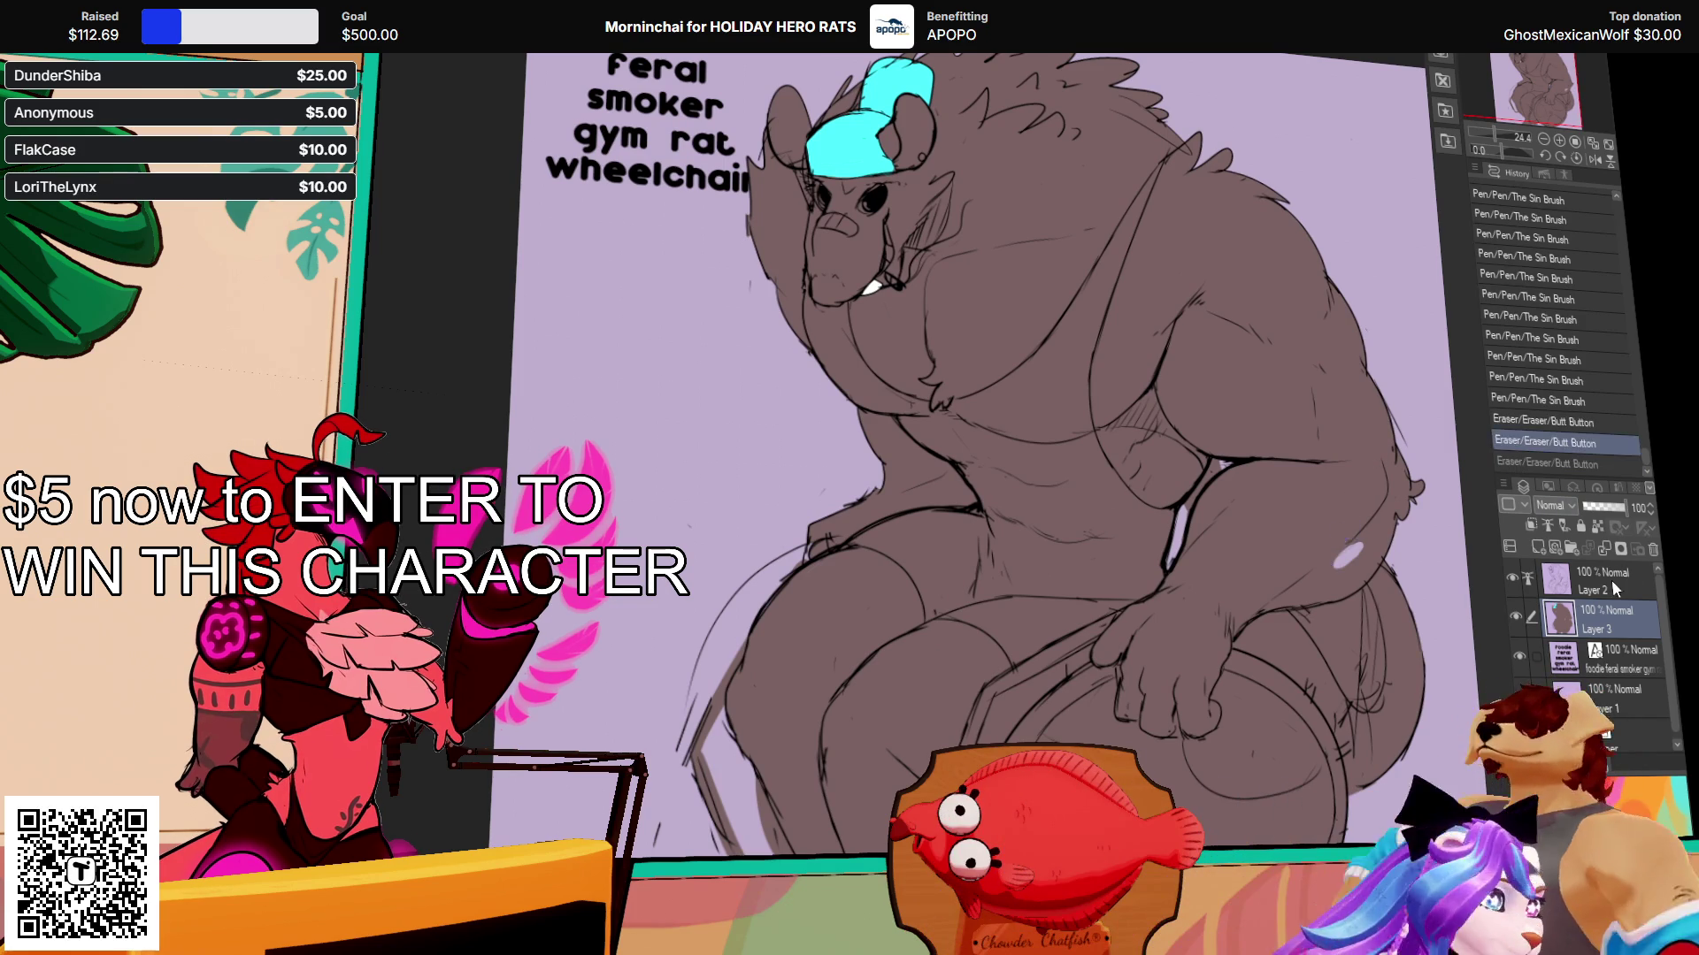
key("ctrl+z")
left_click(1602, 584)
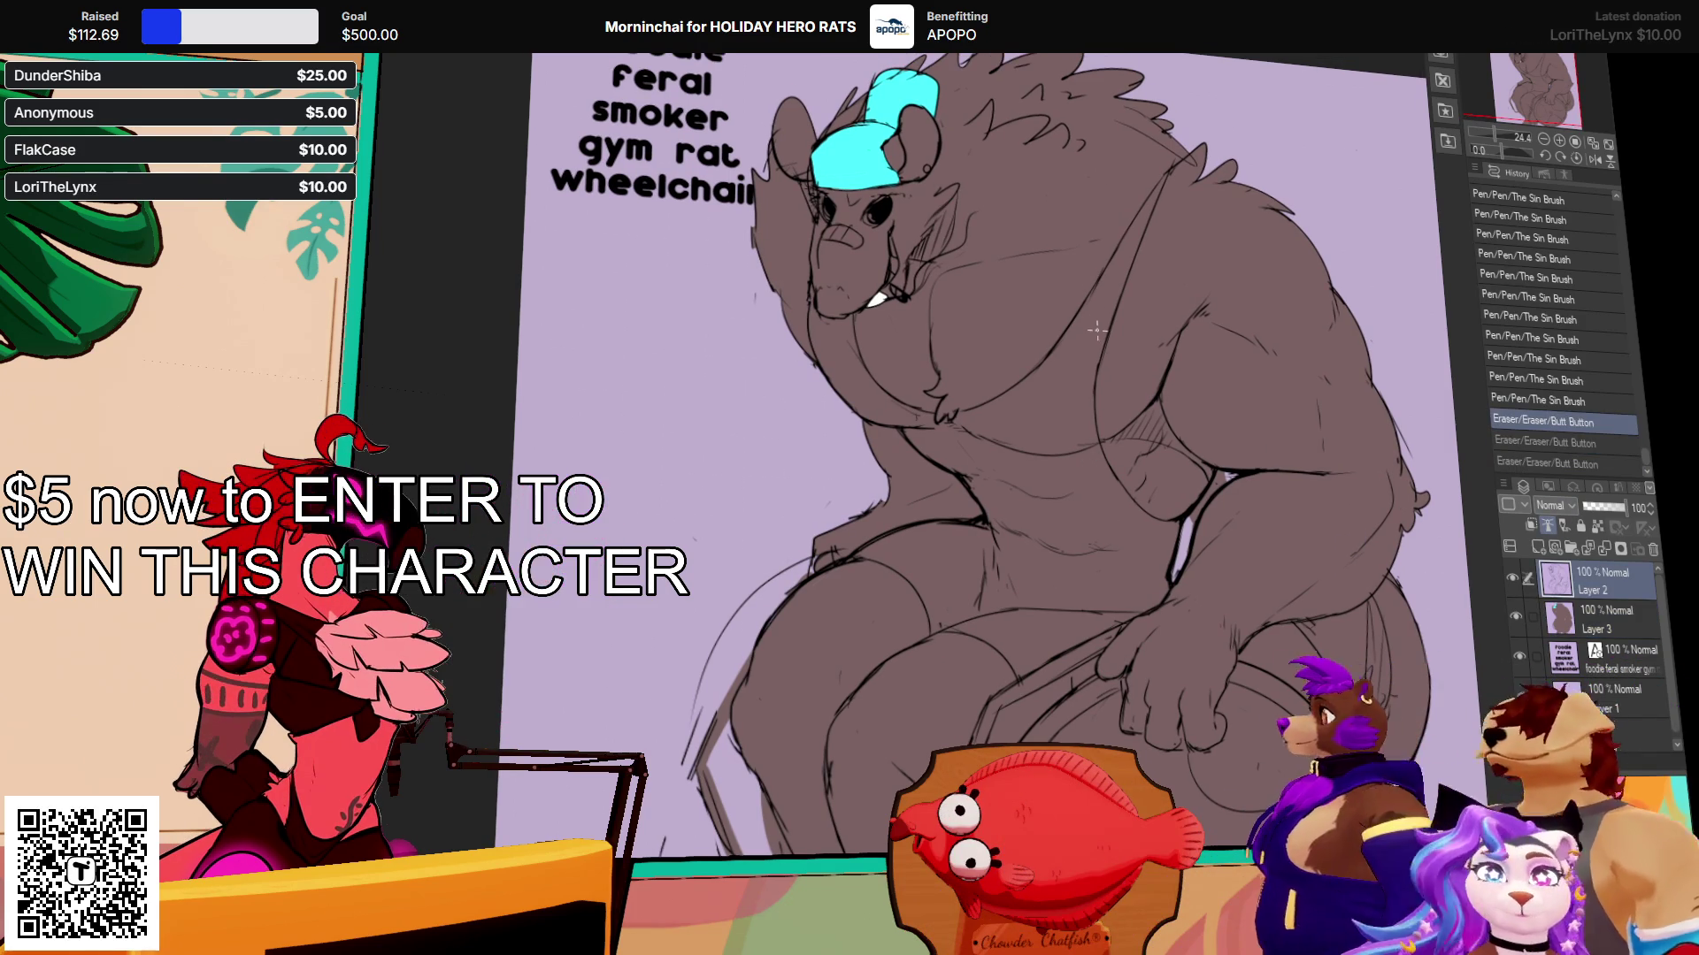
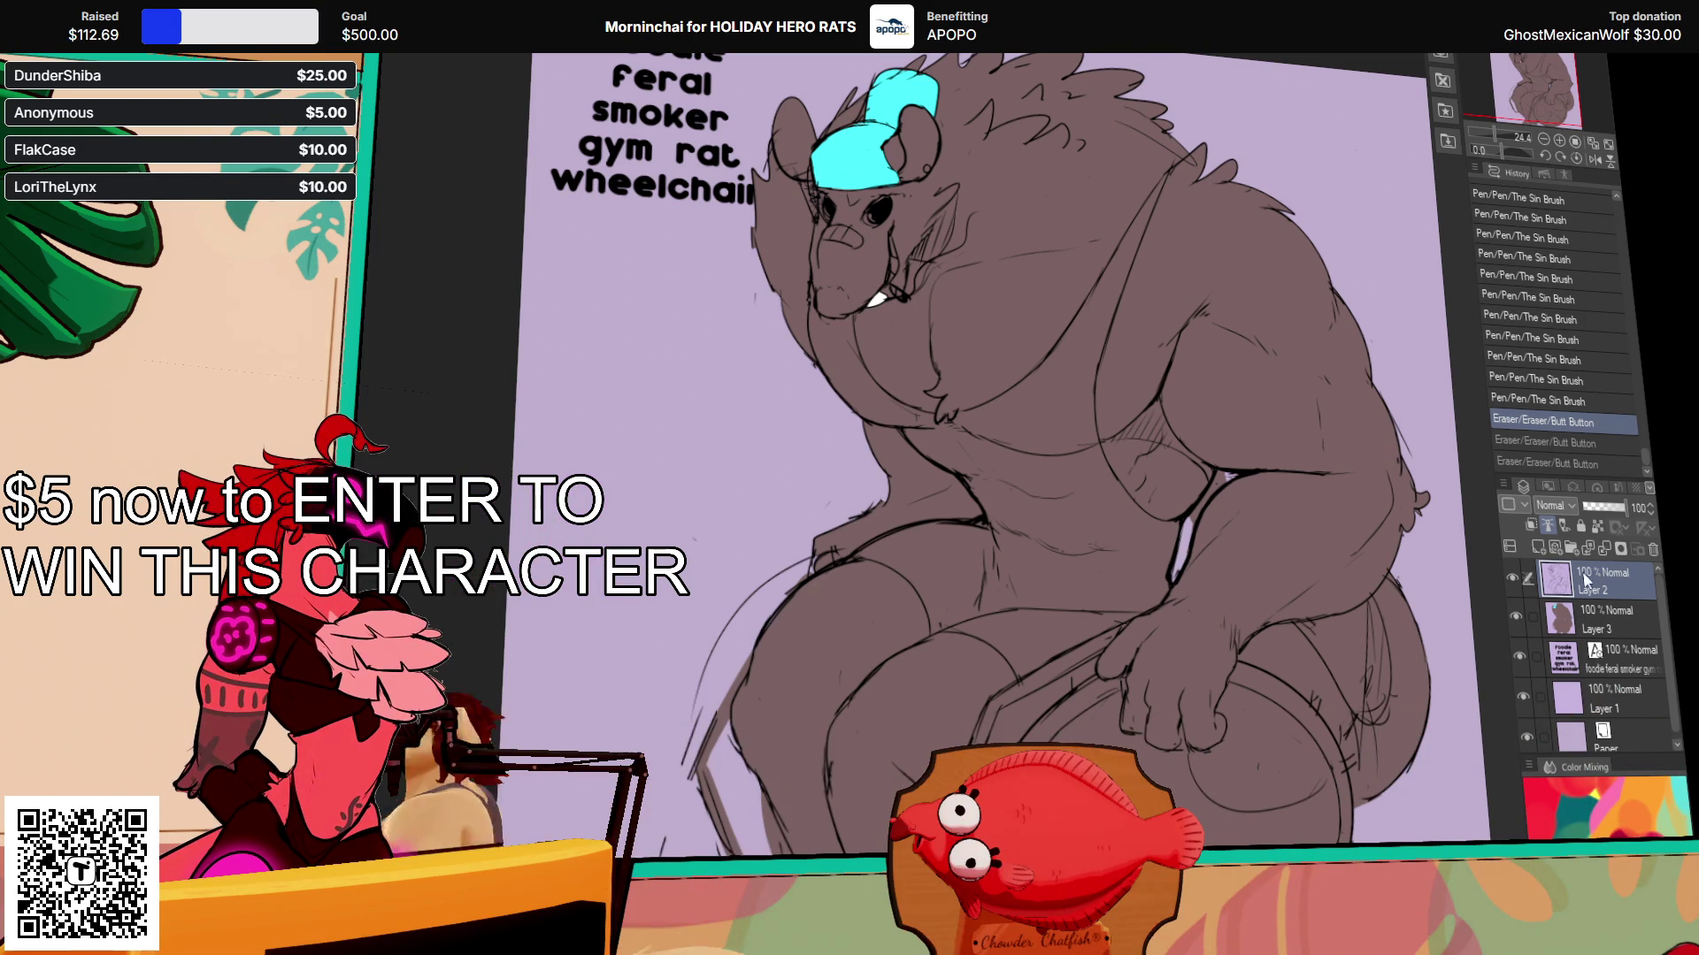
Step: Erase a small part of the colour fill on Layer 3
left_click(1593, 619)
left_click_drag(1206, 492, 1214, 488)
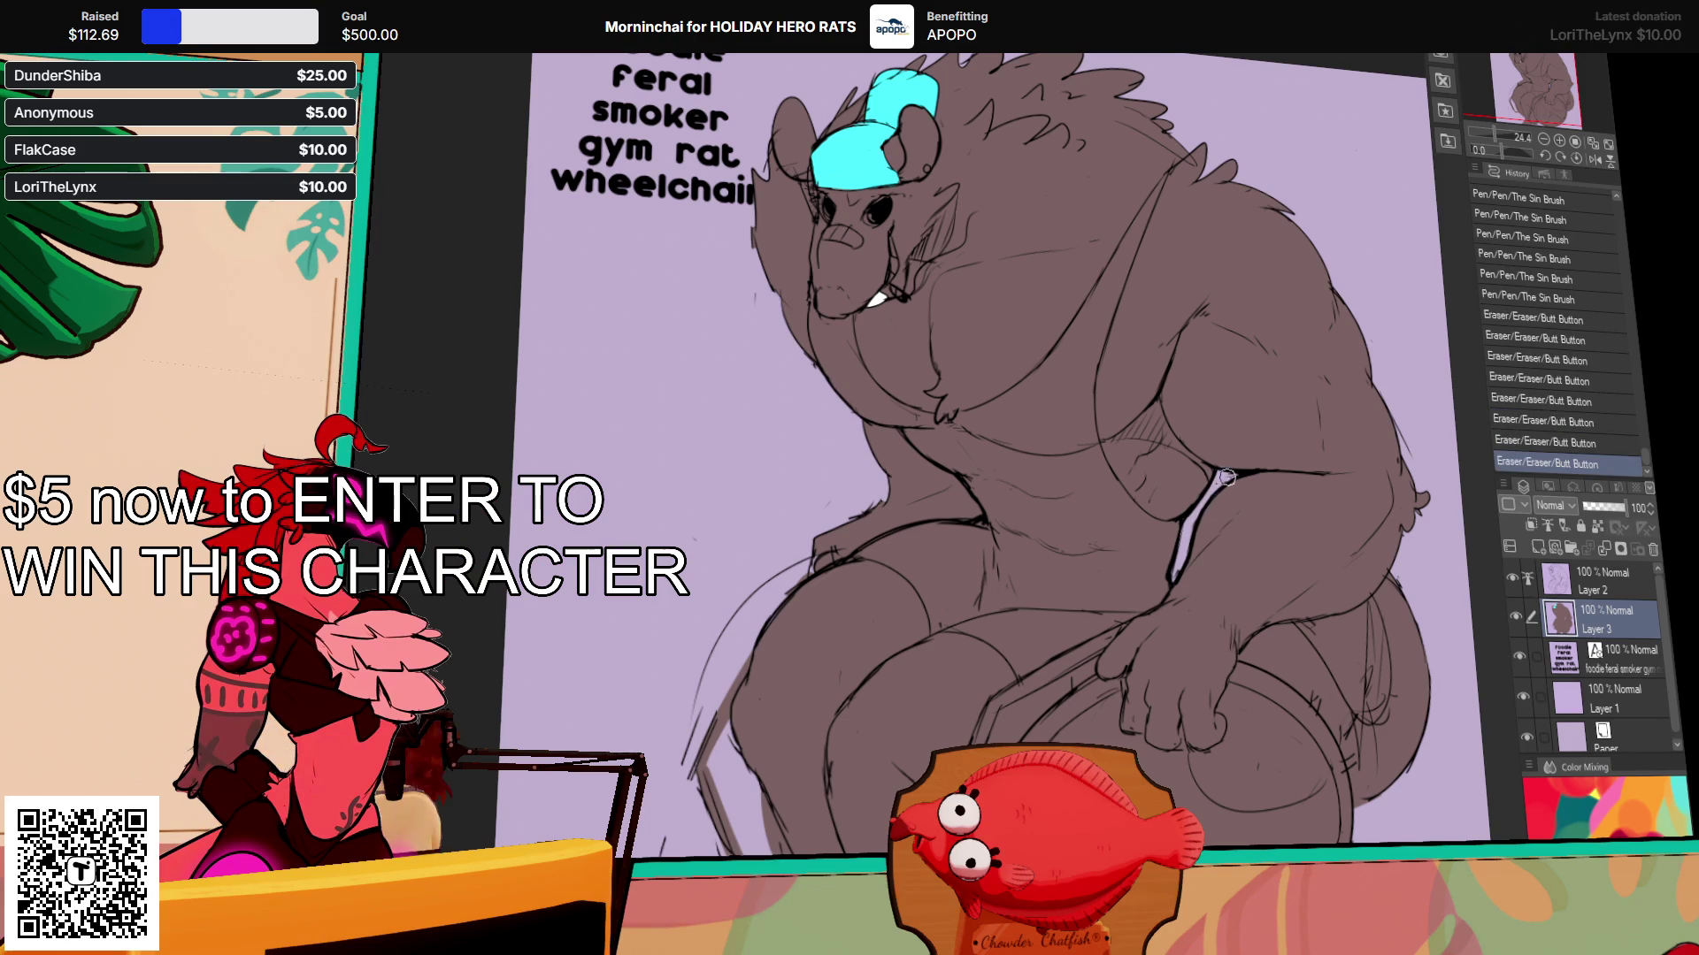
mouse_move(1385, 637)
left_mouse_down()
mouse_move(1389, 678)
mouse_move(1348, 672)
left_mouse_up()
Step: On Layer 2, undo and redo the recent line strokes near the arm to compare them
left_click(1606, 582)
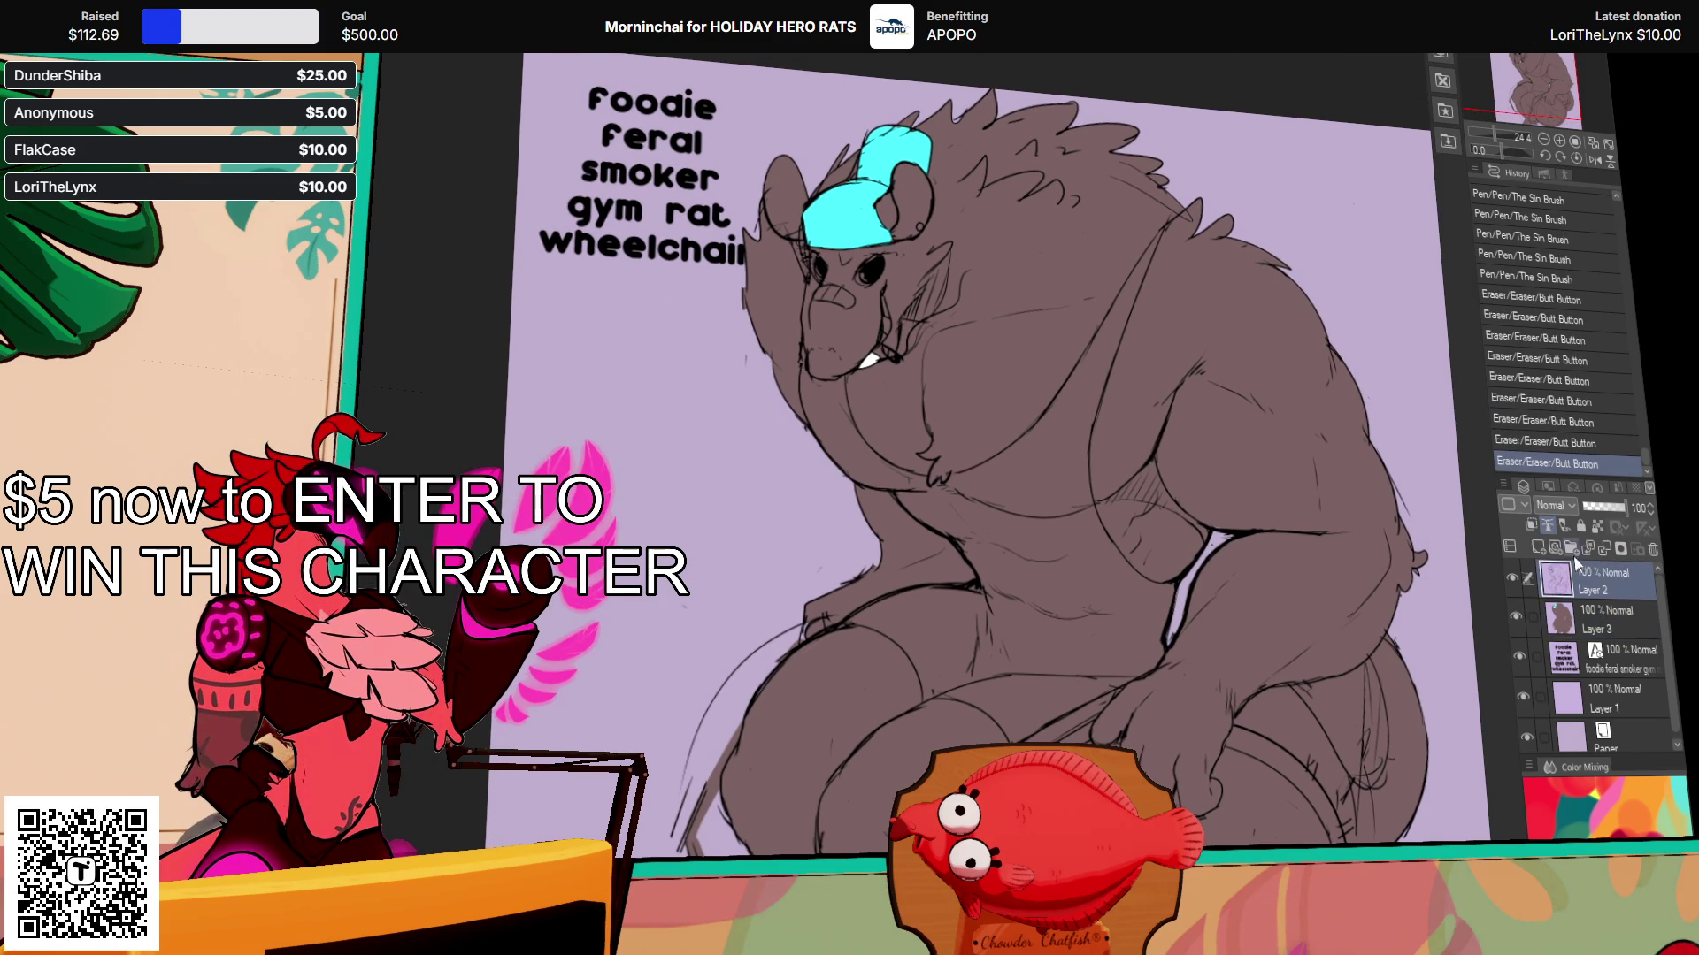
key("ctrl+z")
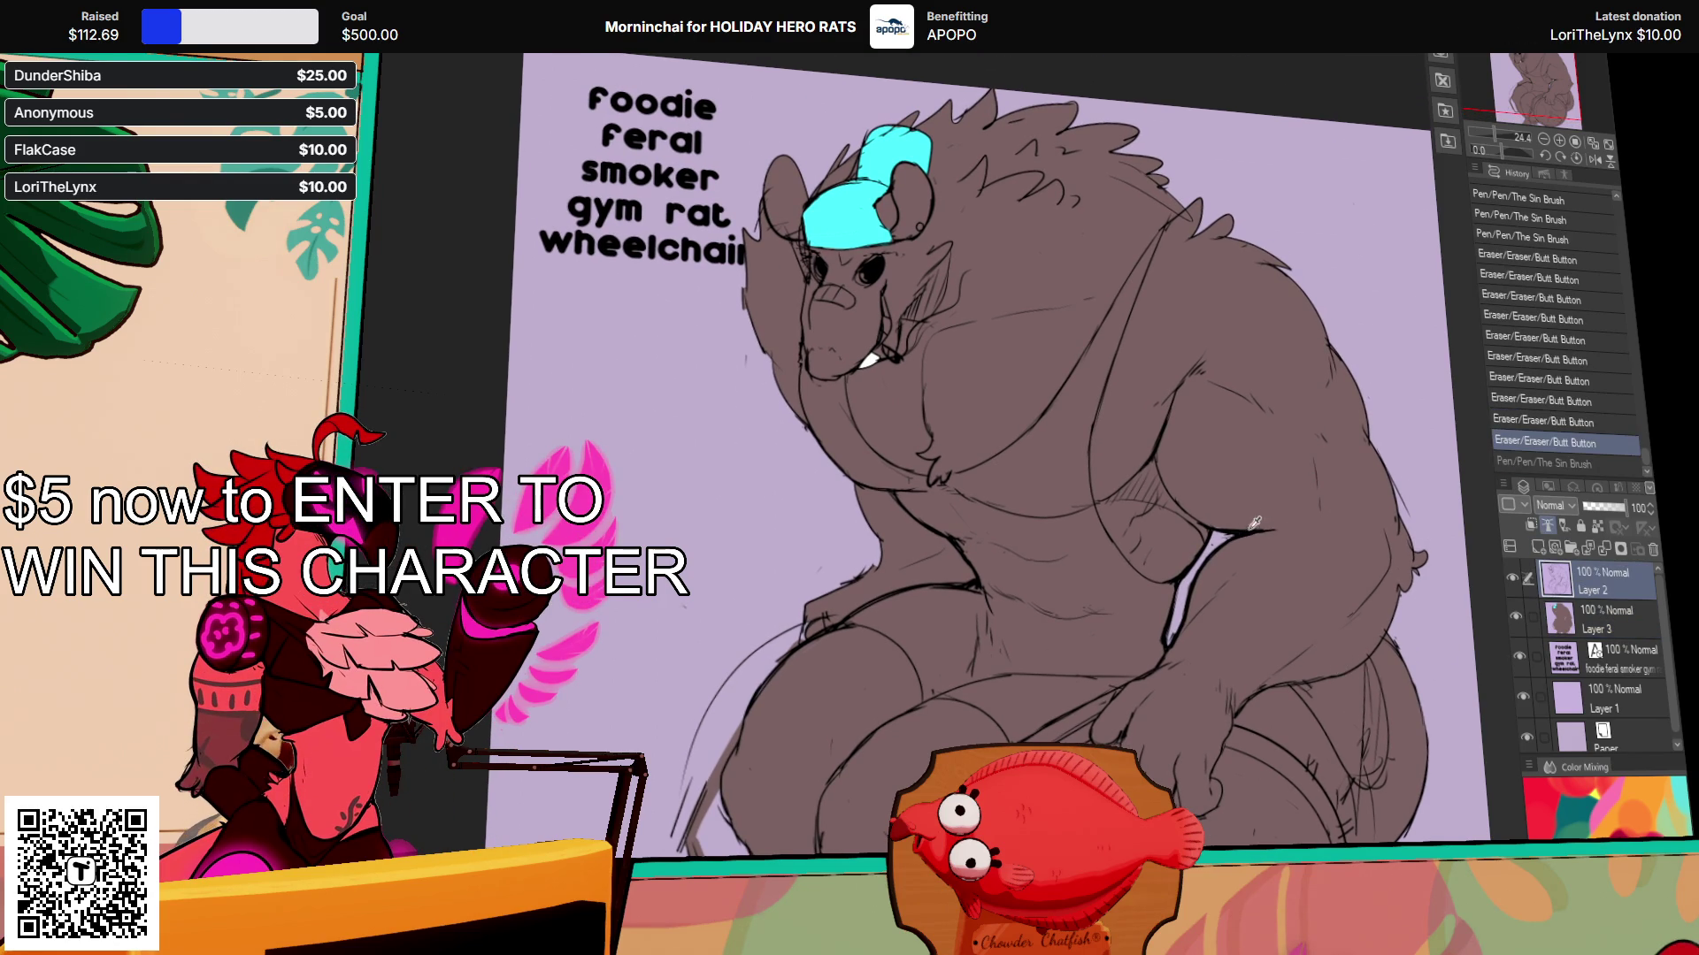
key("ctrl+y")
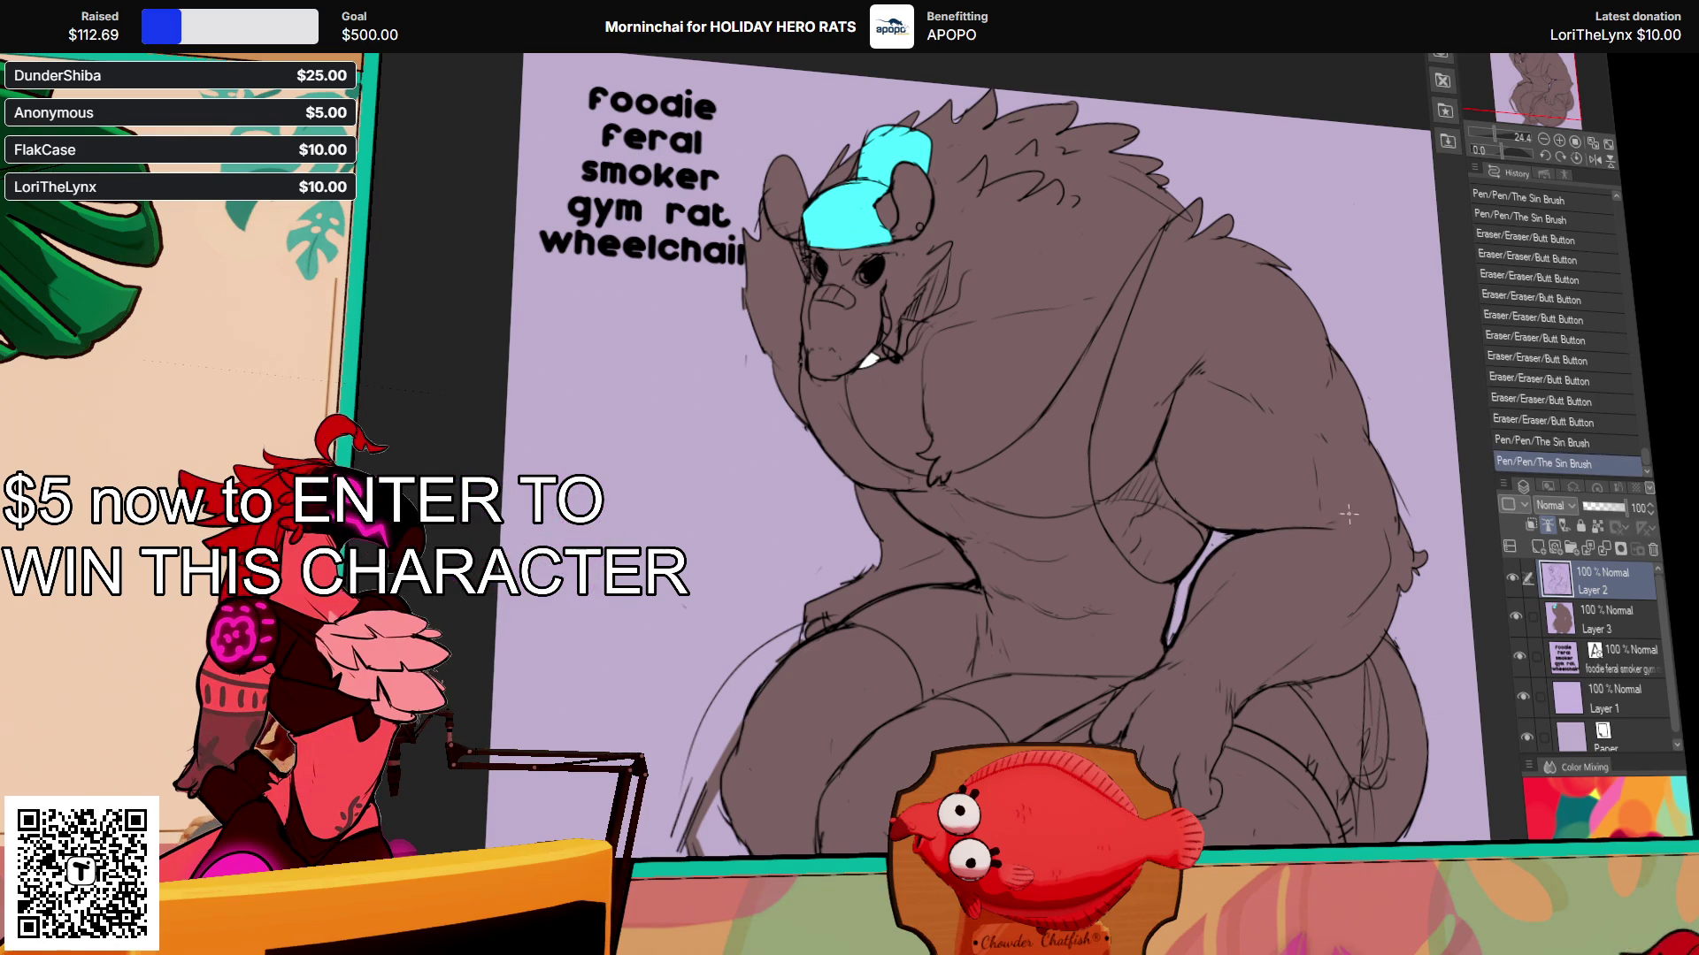
key("ctrl+y")
left_click_drag(1306, 622, 1307, 628)
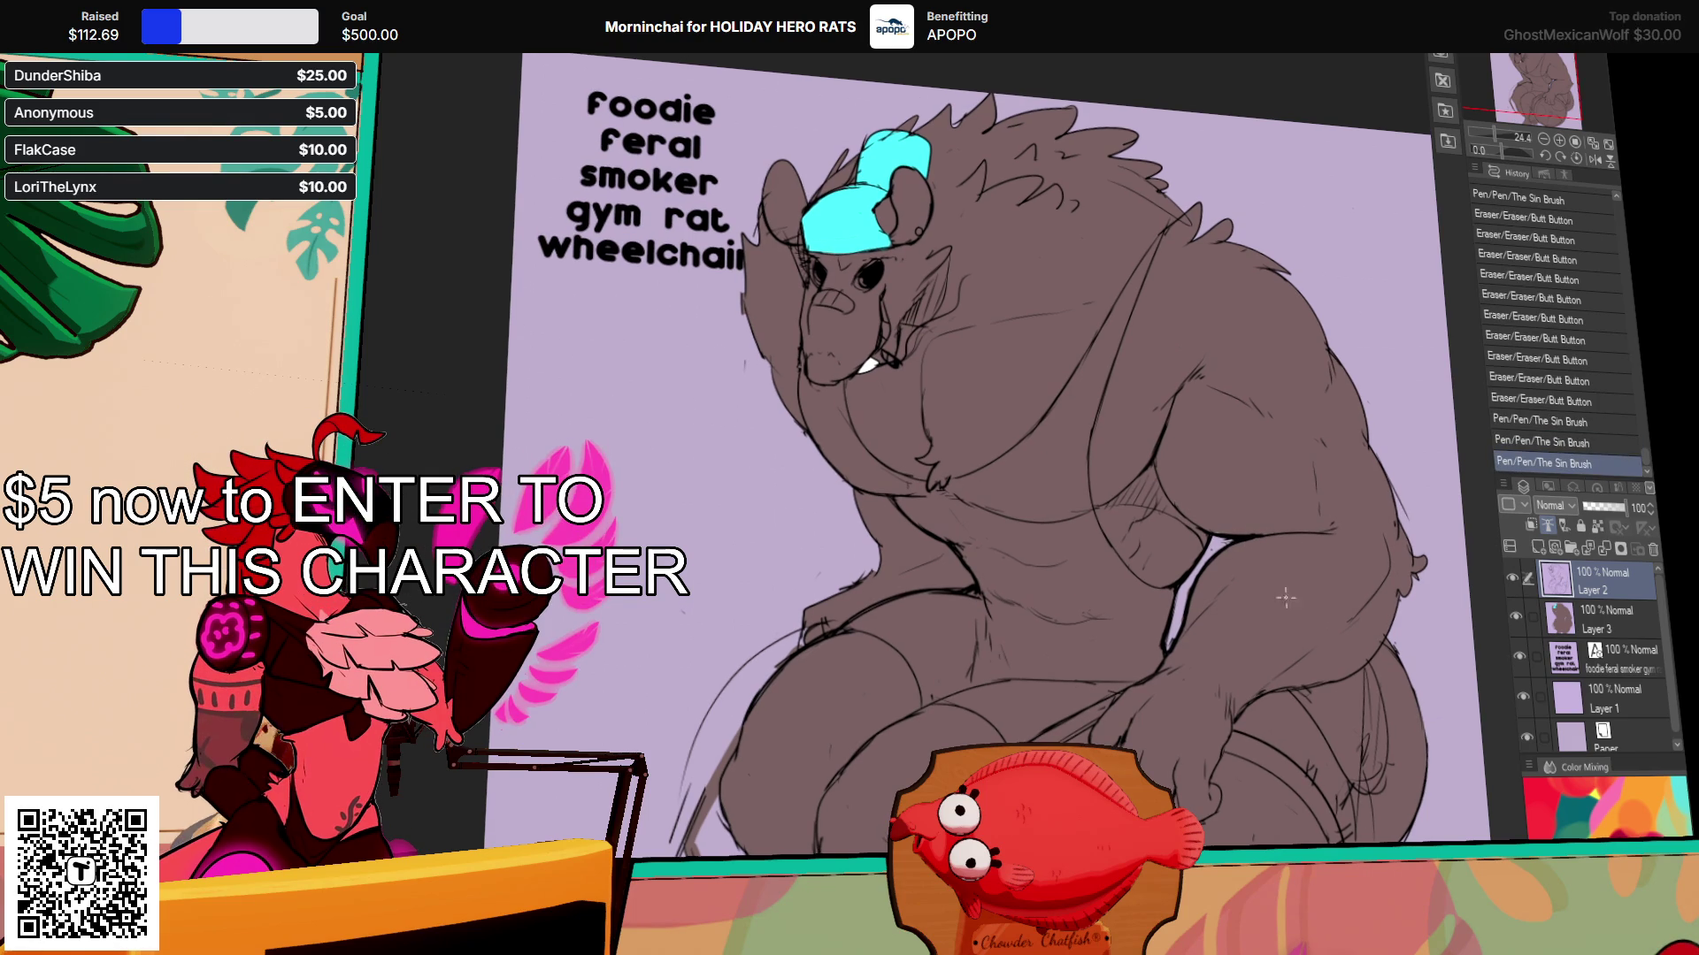
key("ctrl+y")
key("ctrl+y")
key("ctrl+y")
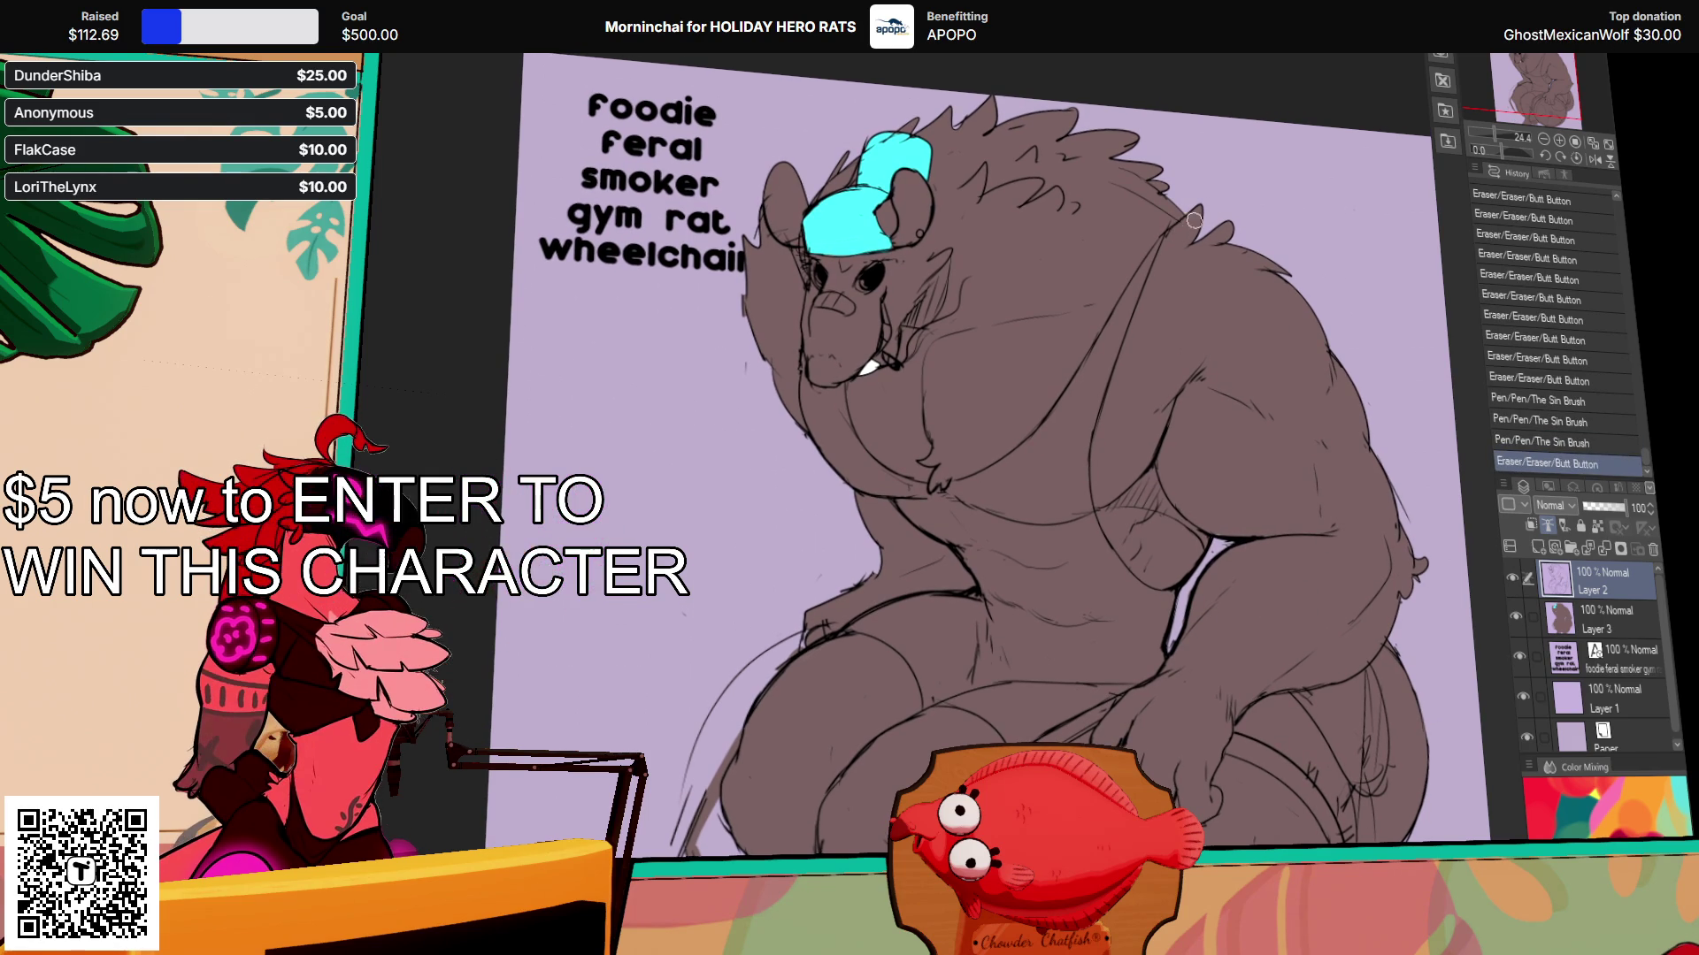
scroll(1205, 144, "up", 2)
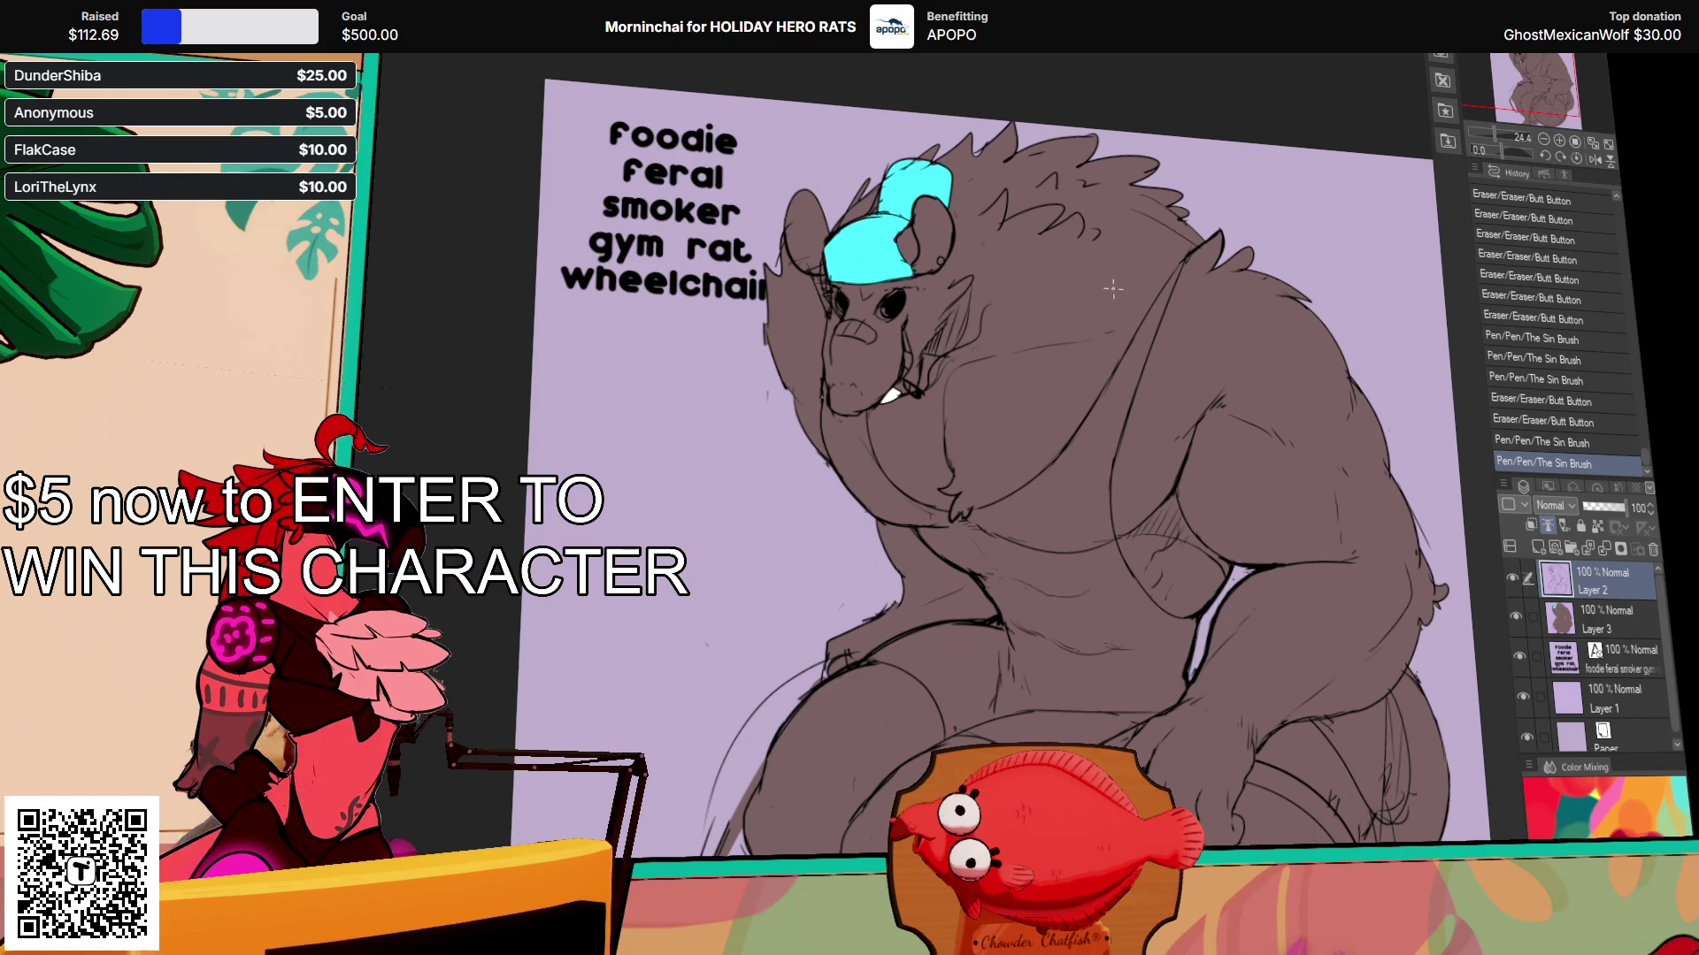
scroll(965, 413, "down", 2)
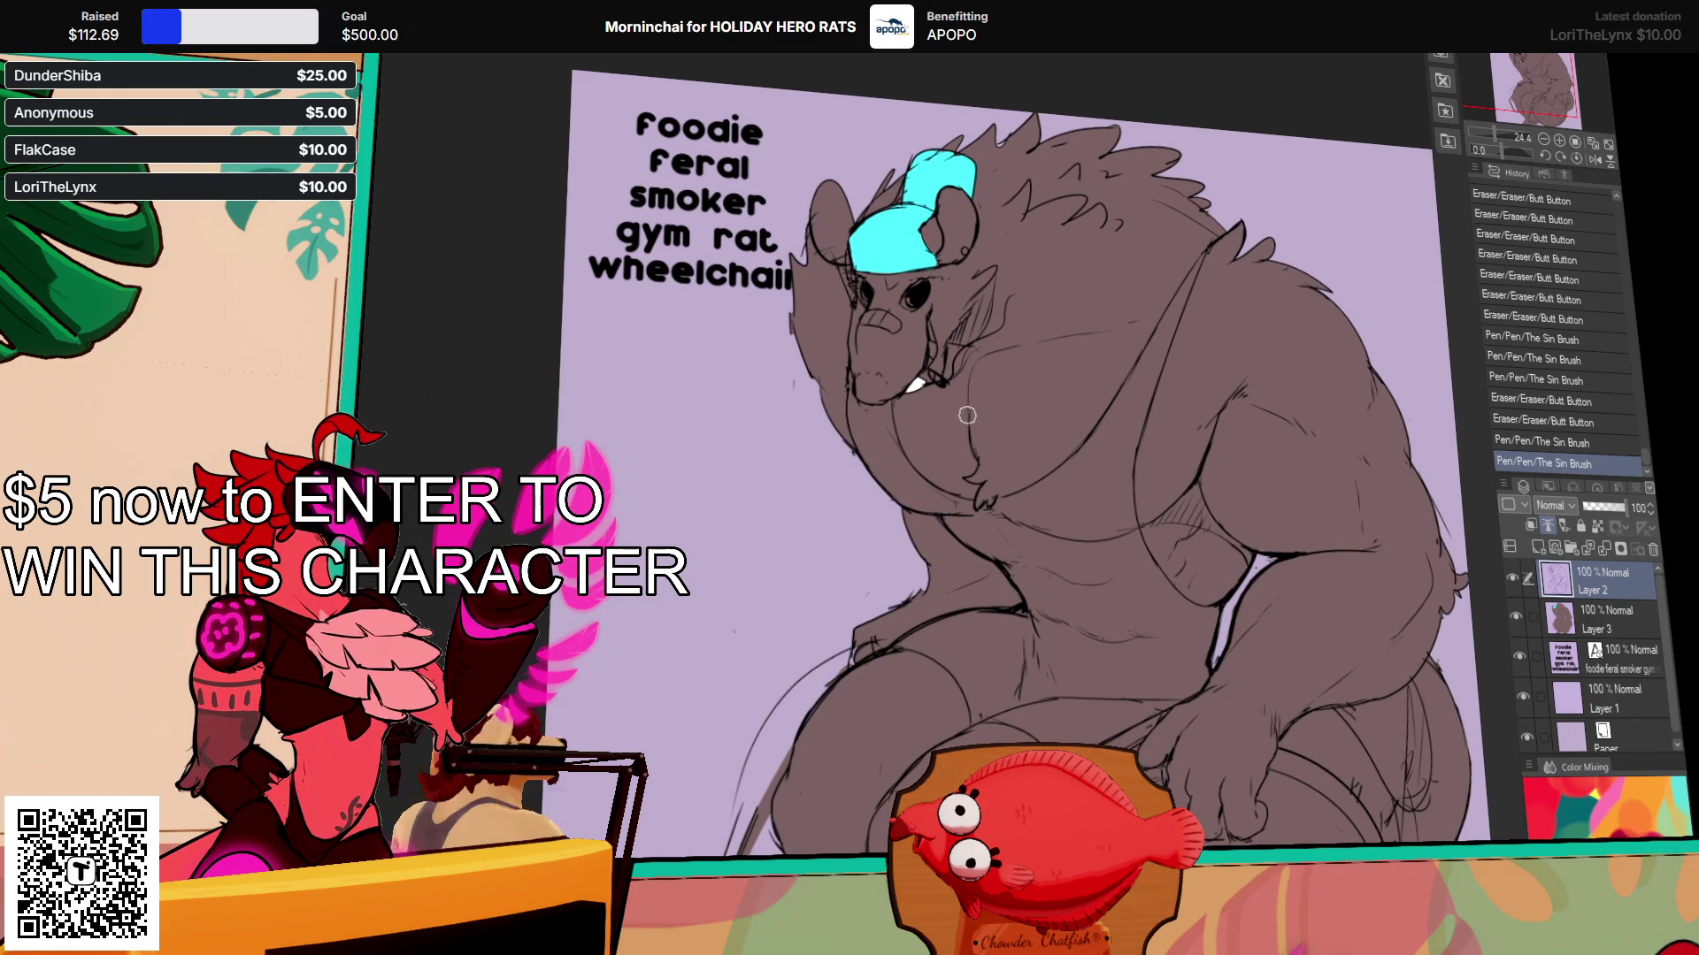
key("ctrl+y")
key("ctrl+y")
key("ctrl+y")
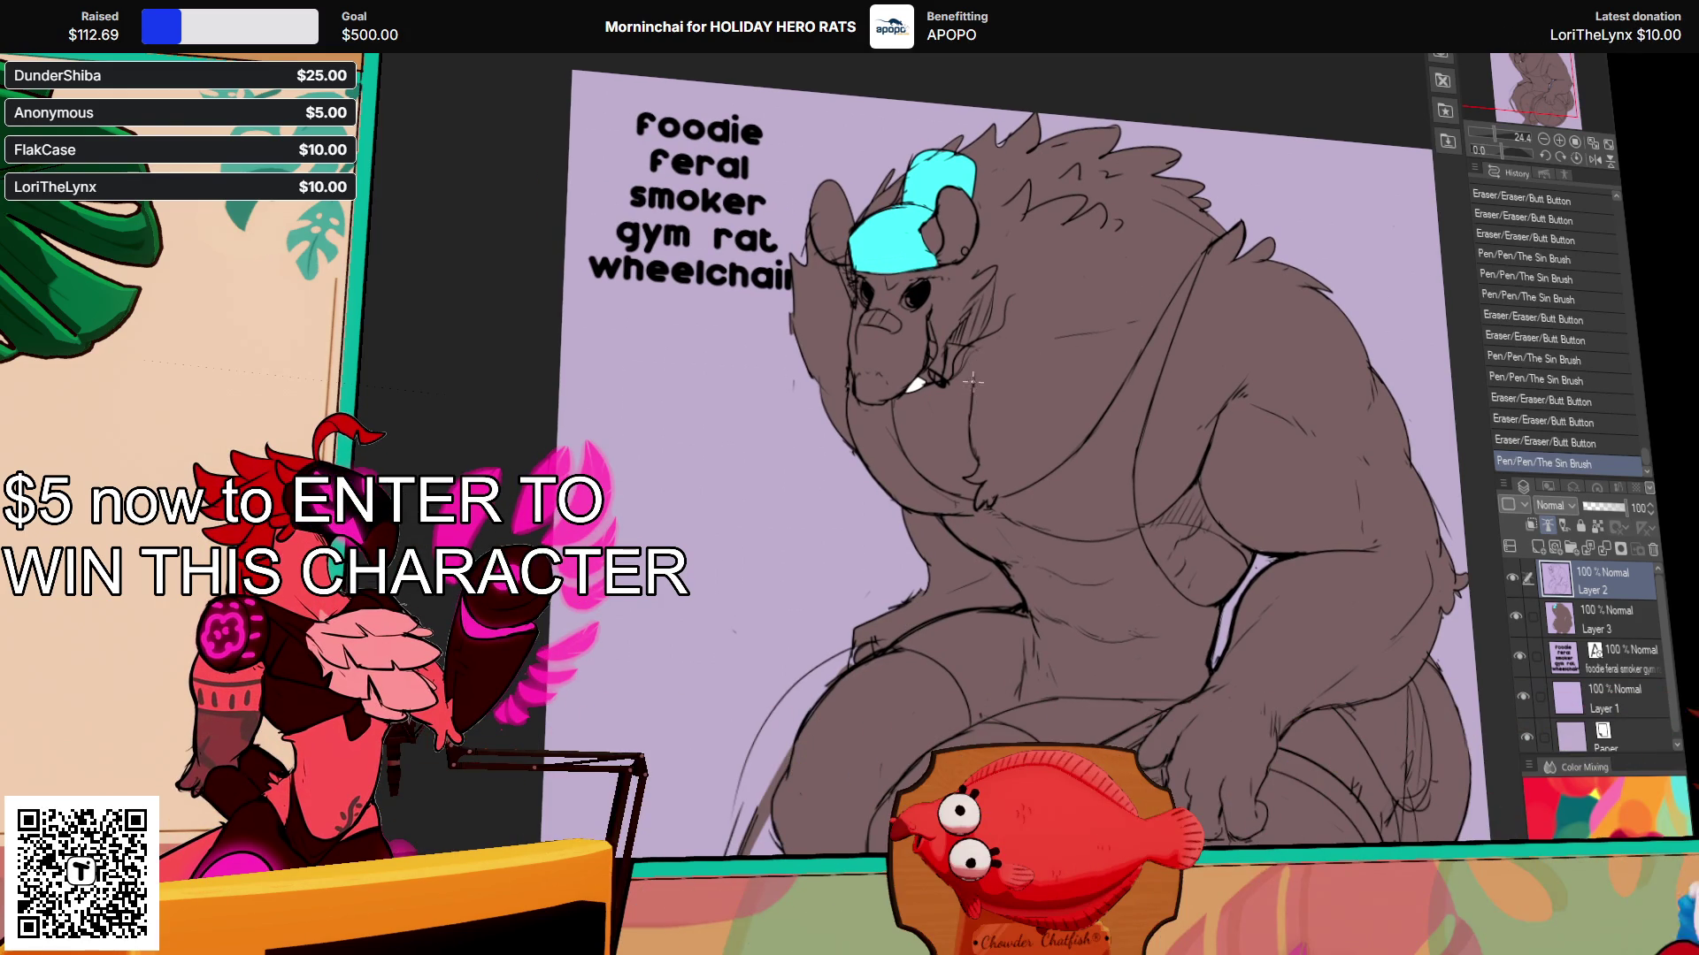
Step: Toggle the last cheek stroke on and off to compare, keeping the redrawn version
key("ctrl+z")
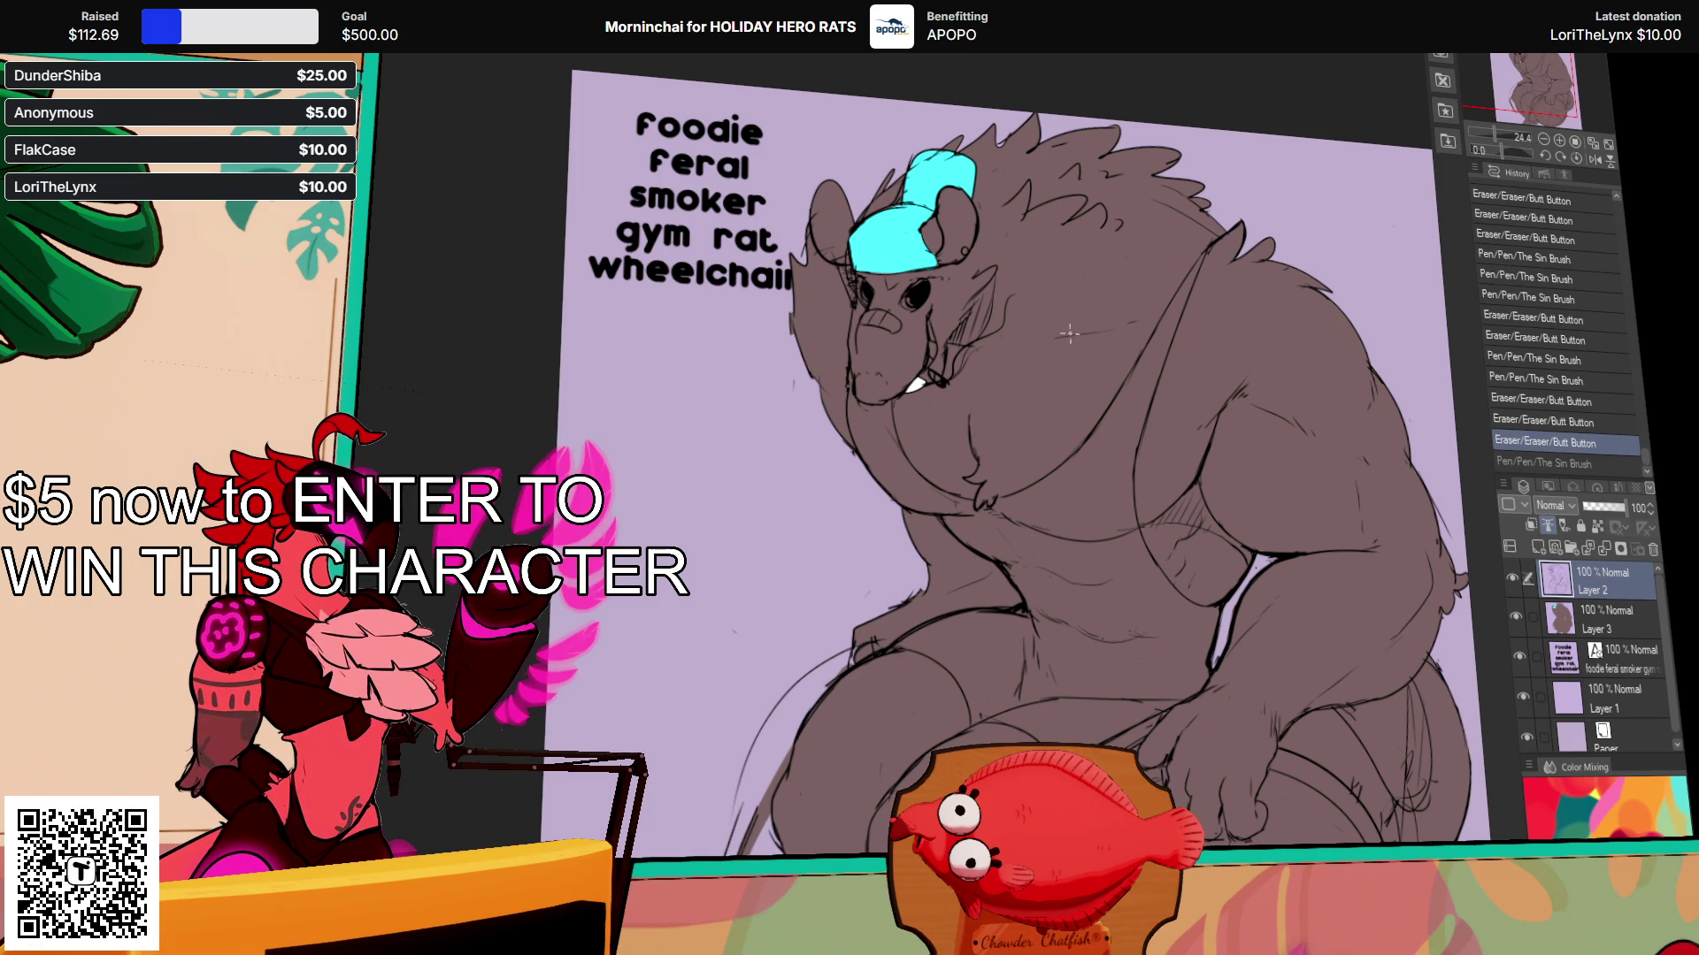
key("ctrl+y")
key("ctrl+z")
key("ctrl+y")
key("ctrl+z")
key("ctrl+y")
key("ctrl+z")
key("ctrl+y")
key("ctrl+z")
key("ctrl+y")
Step: Touch up the cheek and tooth lines, erasing stray bits and redrawing small marks
left_click_drag(1075, 320, 1089, 335)
left_click(989, 374)
left_click(989, 374)
left_click(994, 369)
left_click(974, 390)
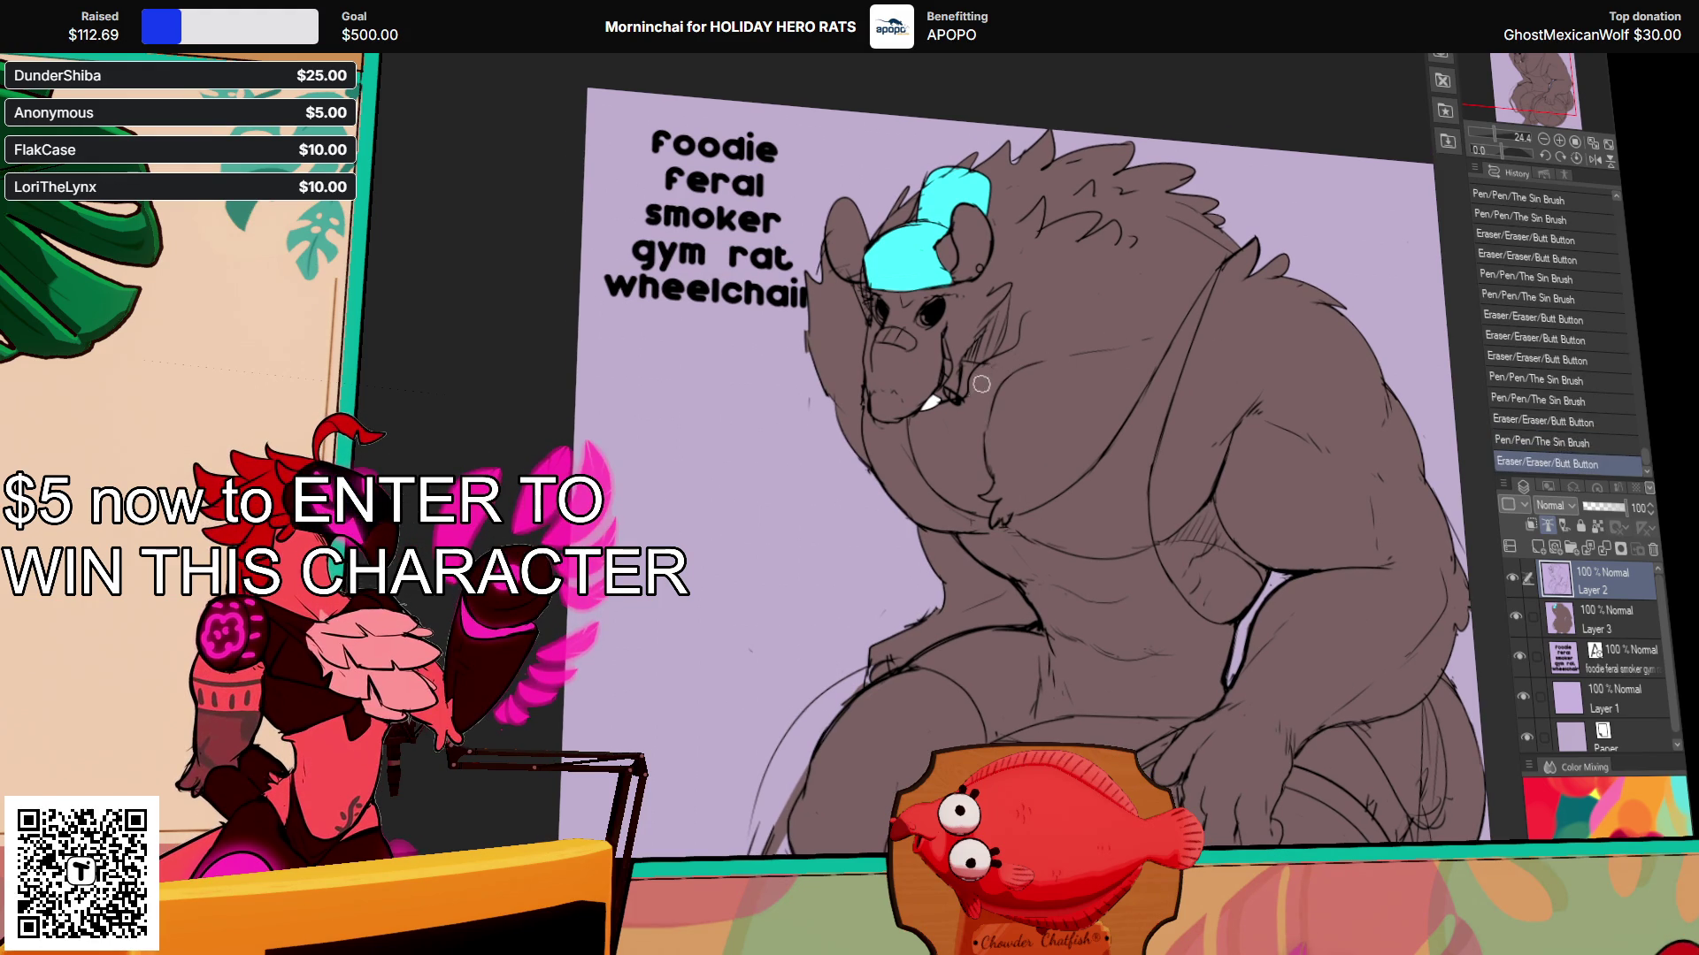
mouse_move(1199, 320)
left_mouse_down()
mouse_move(1198, 303)
mouse_move(1192, 347)
mouse_move(1167, 283)
left_mouse_up()
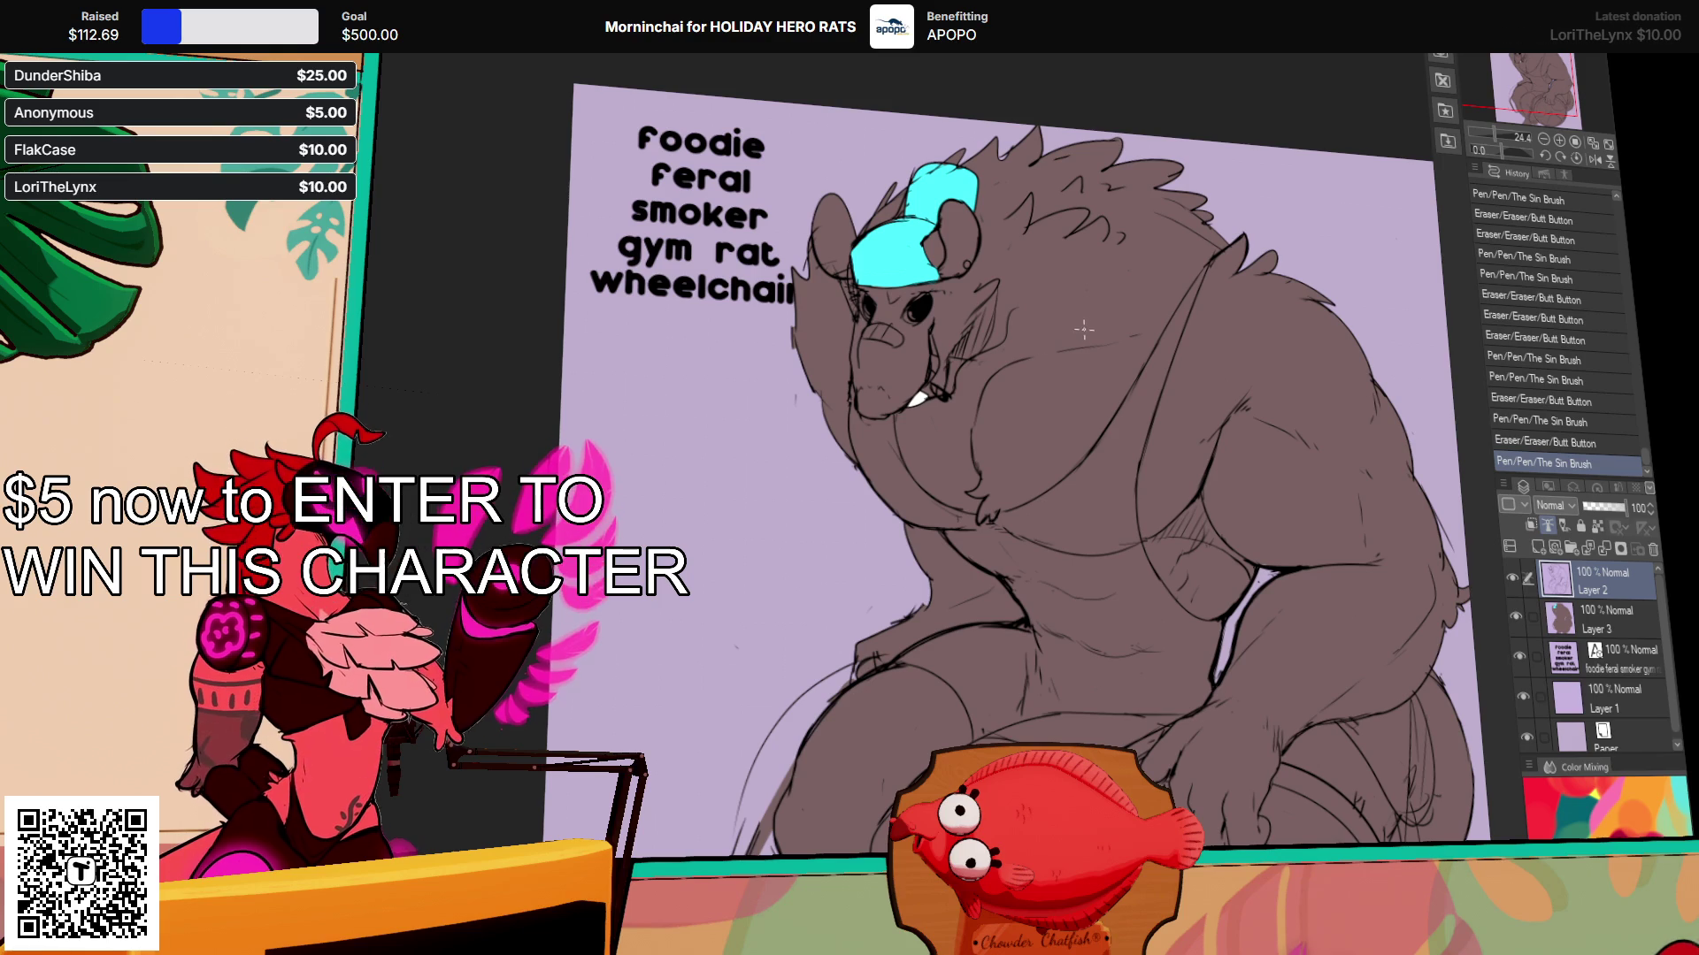
left_click(1009, 325)
left_click(978, 358)
left_click(982, 390)
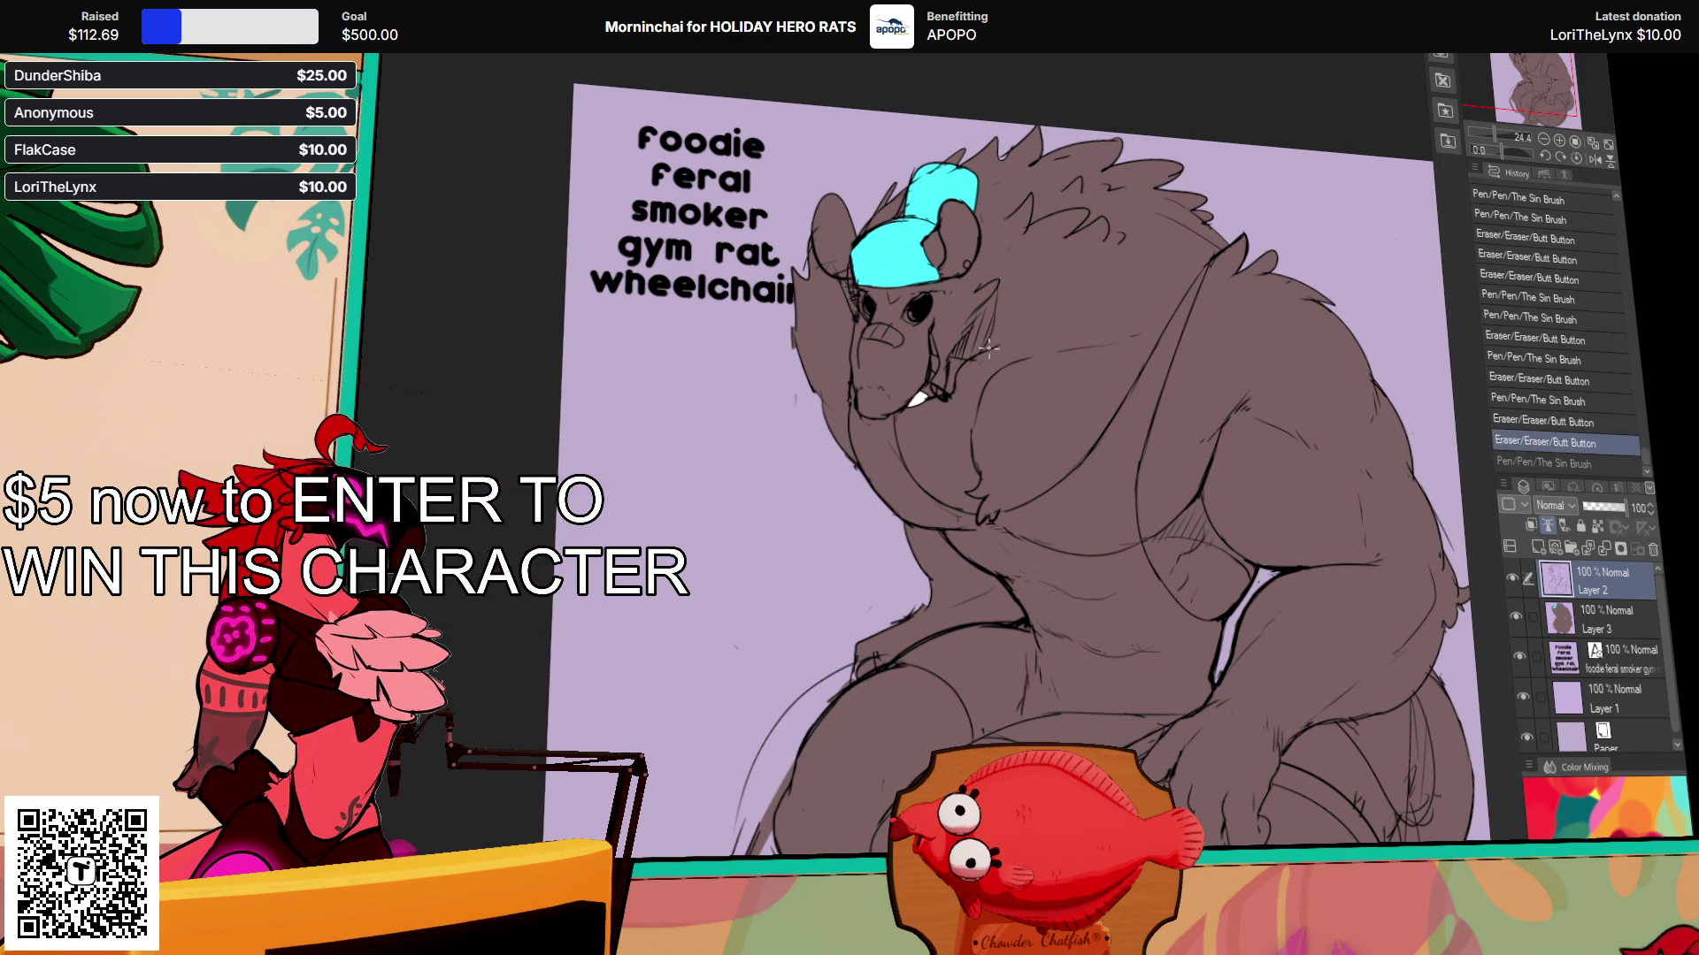
left_click(986, 394)
left_click(990, 396)
left_click_drag(1205, 345, 1207, 327)
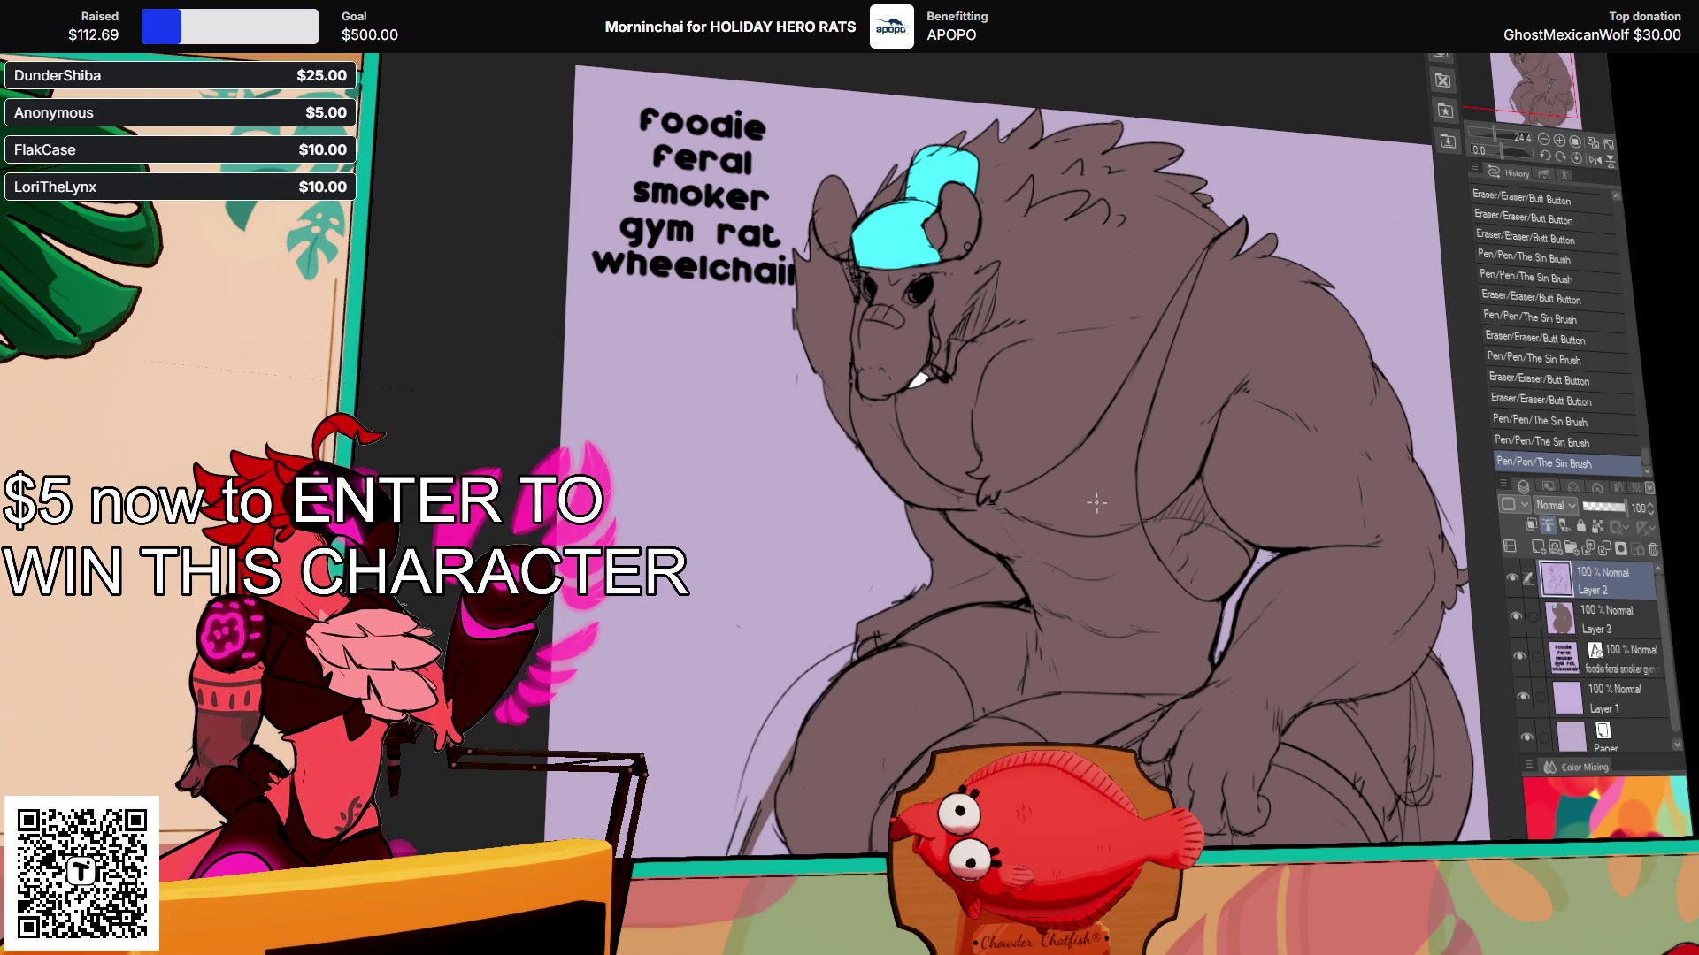
Step: Add a few more line strokes and undo the unwanted last one
left_click_drag(1153, 388, 1102, 266)
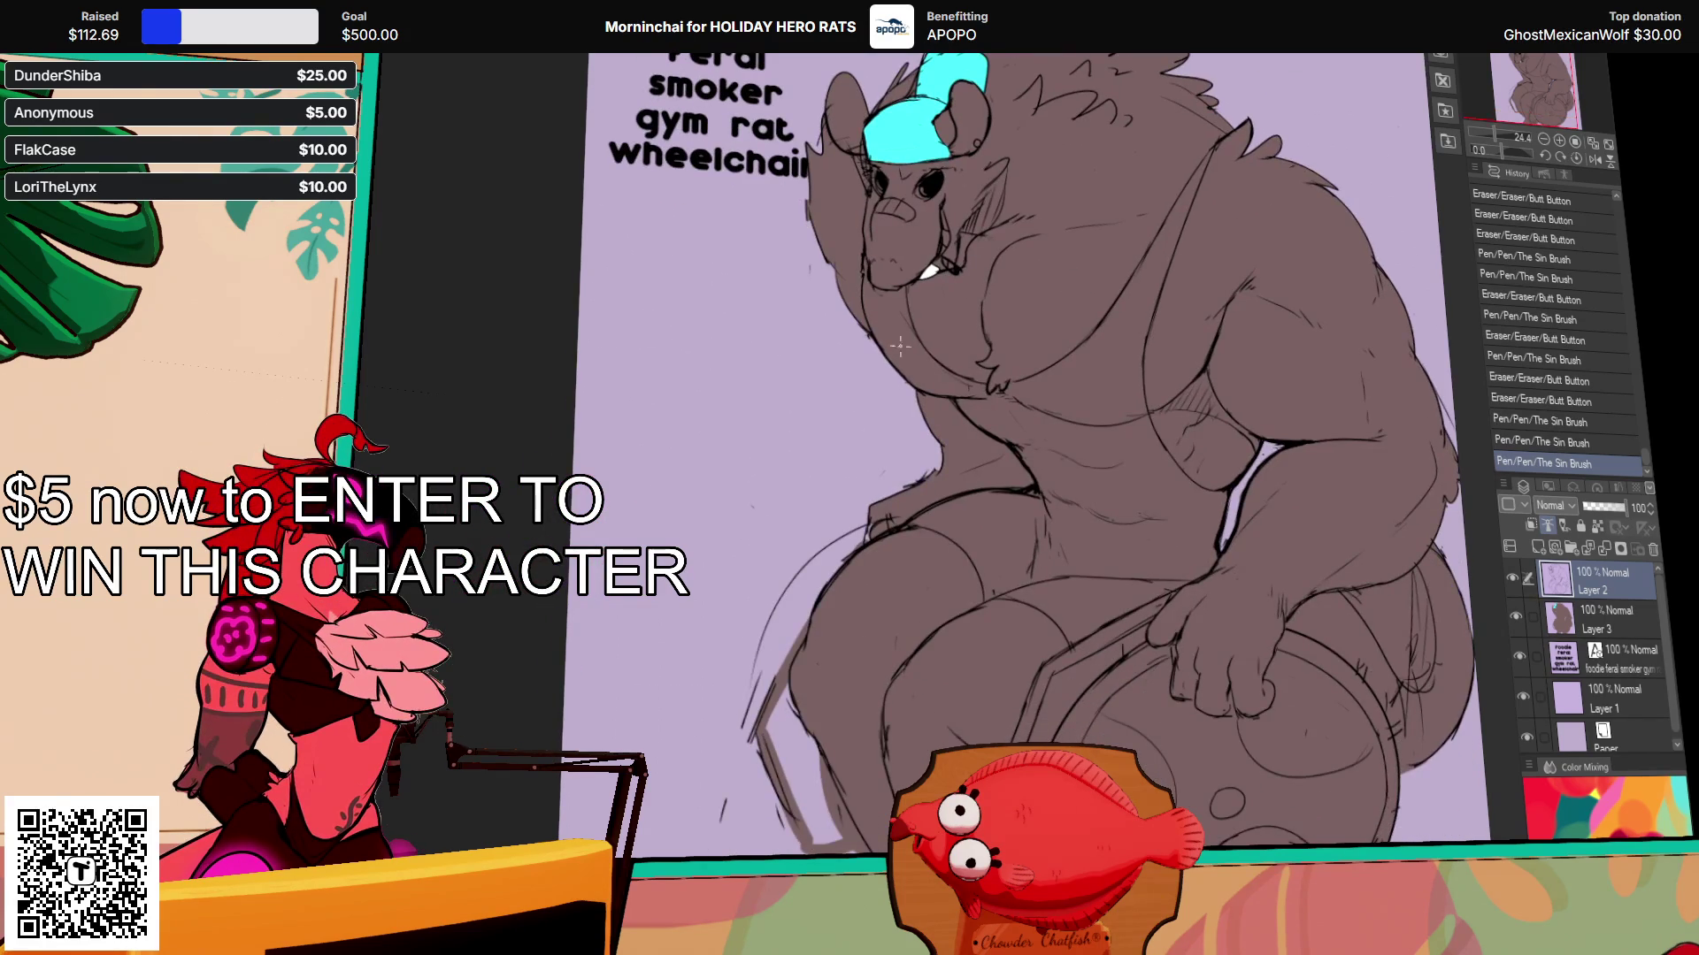
left_click_drag(882, 335, 883, 374)
left_click_drag(870, 305, 875, 380)
left_click_drag(867, 296, 881, 394)
key("ctrl+z")
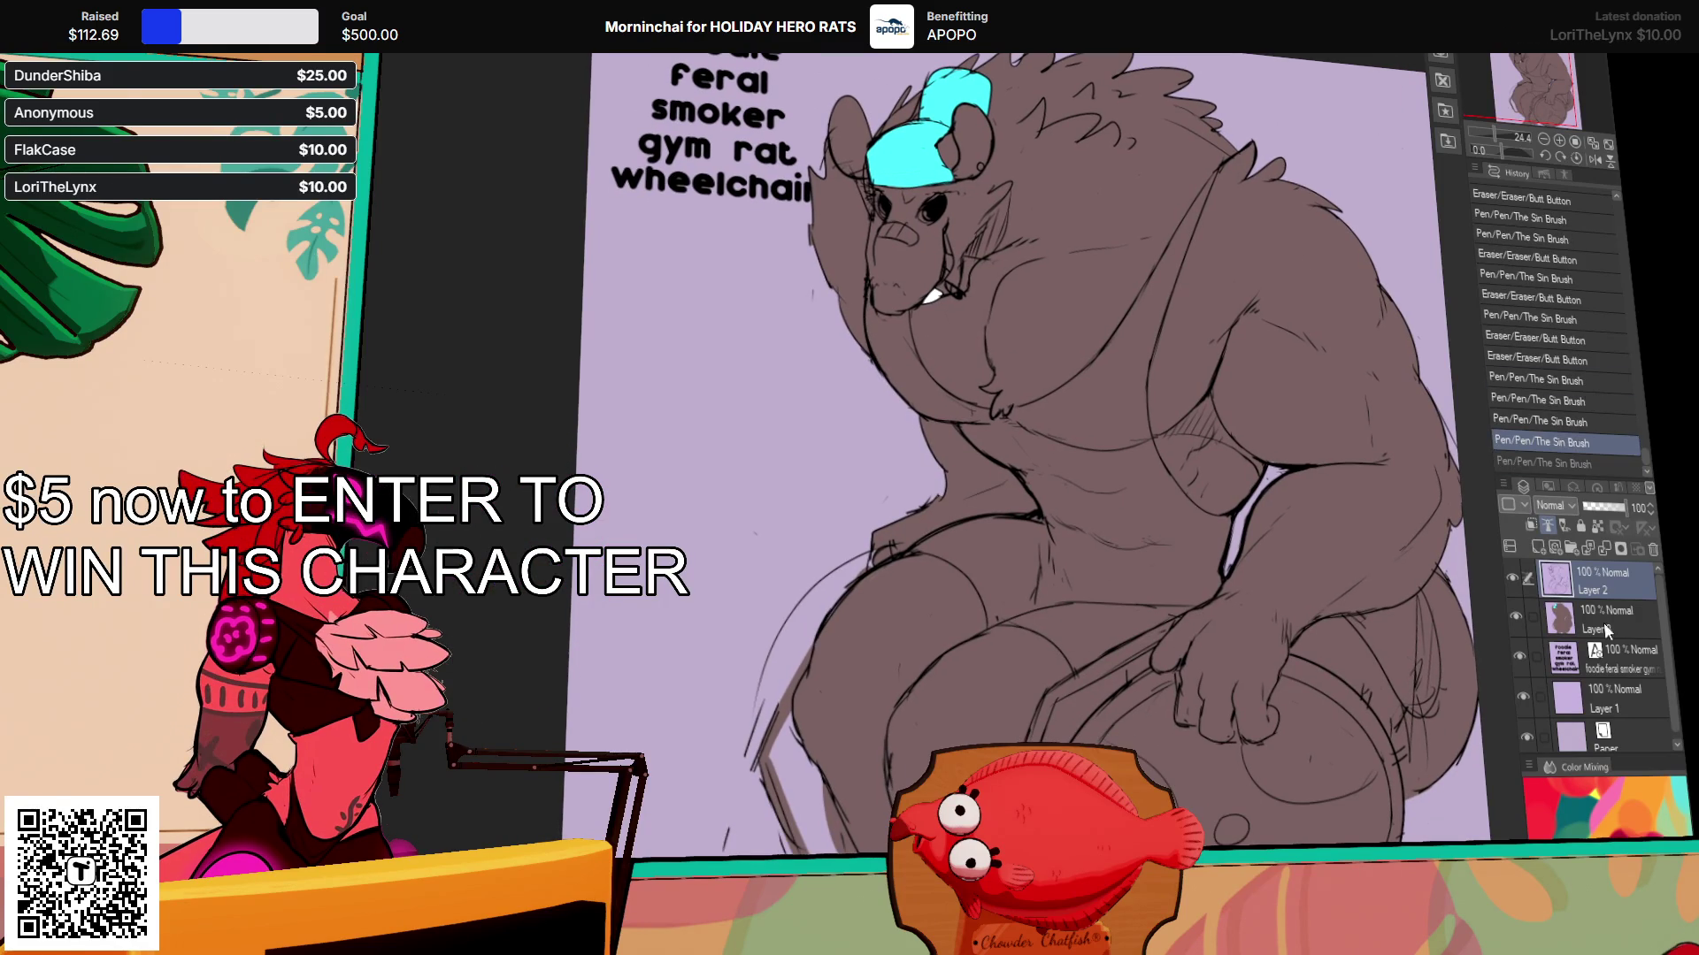
Step: On Layer 3, dab pink onto the rat's tongue
left_click(1600, 619)
left_click_drag(983, 338, 944, 367)
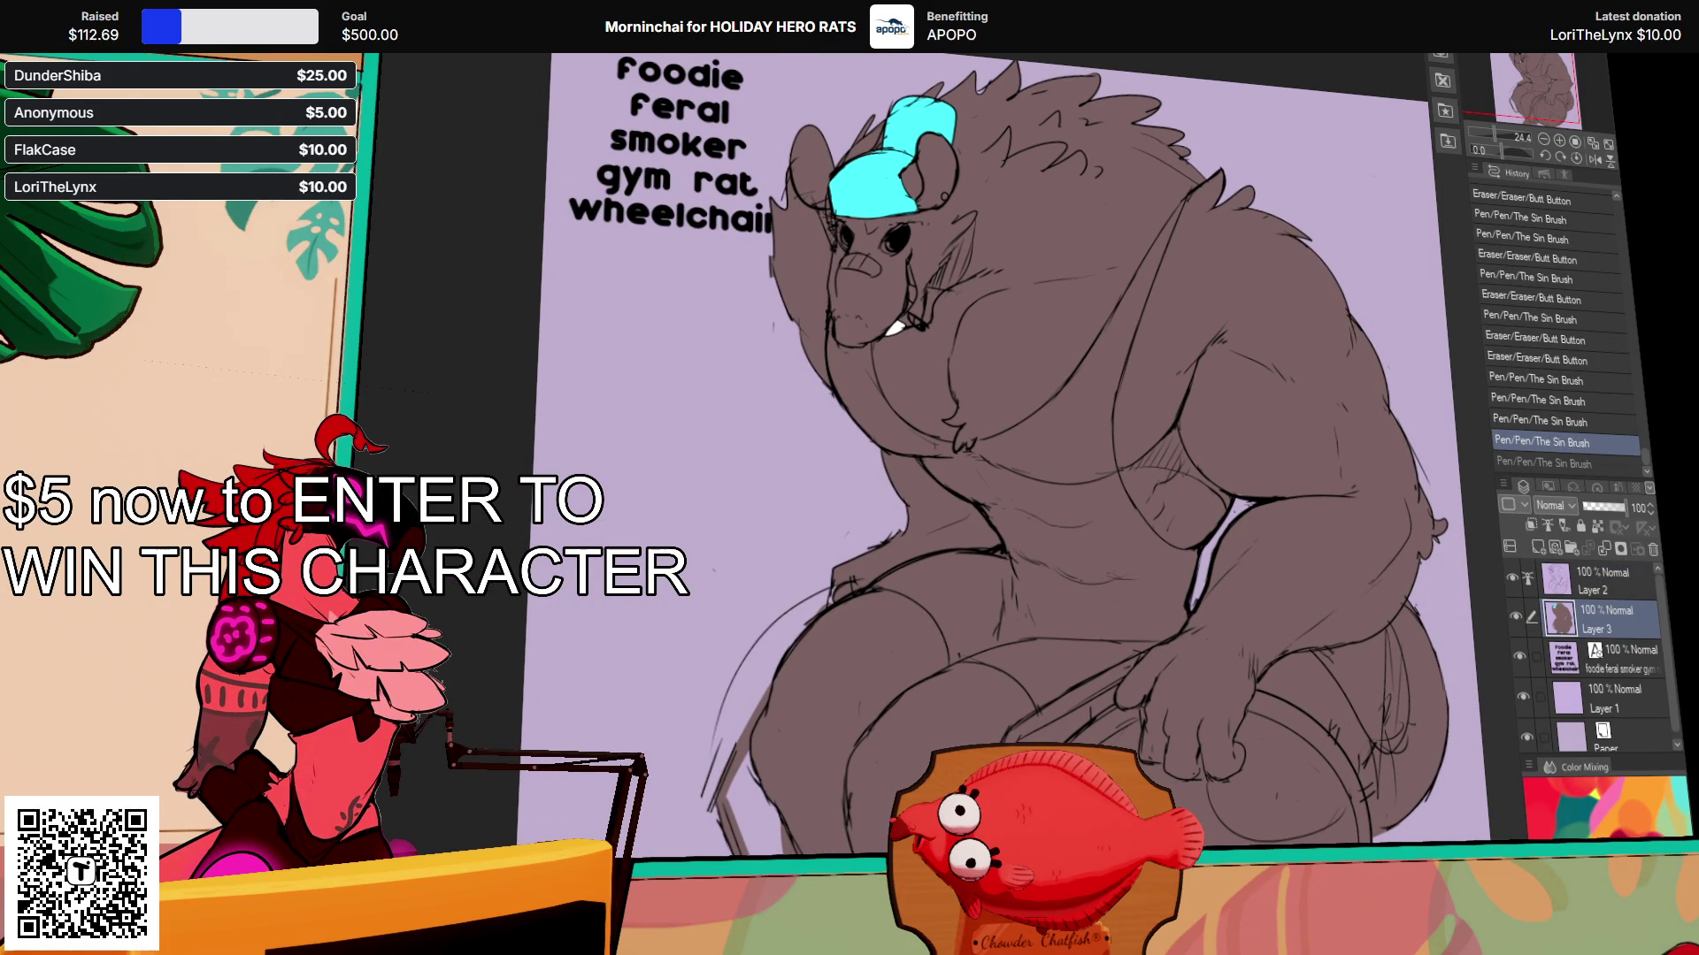
left_click_drag(944, 266, 1018, 292)
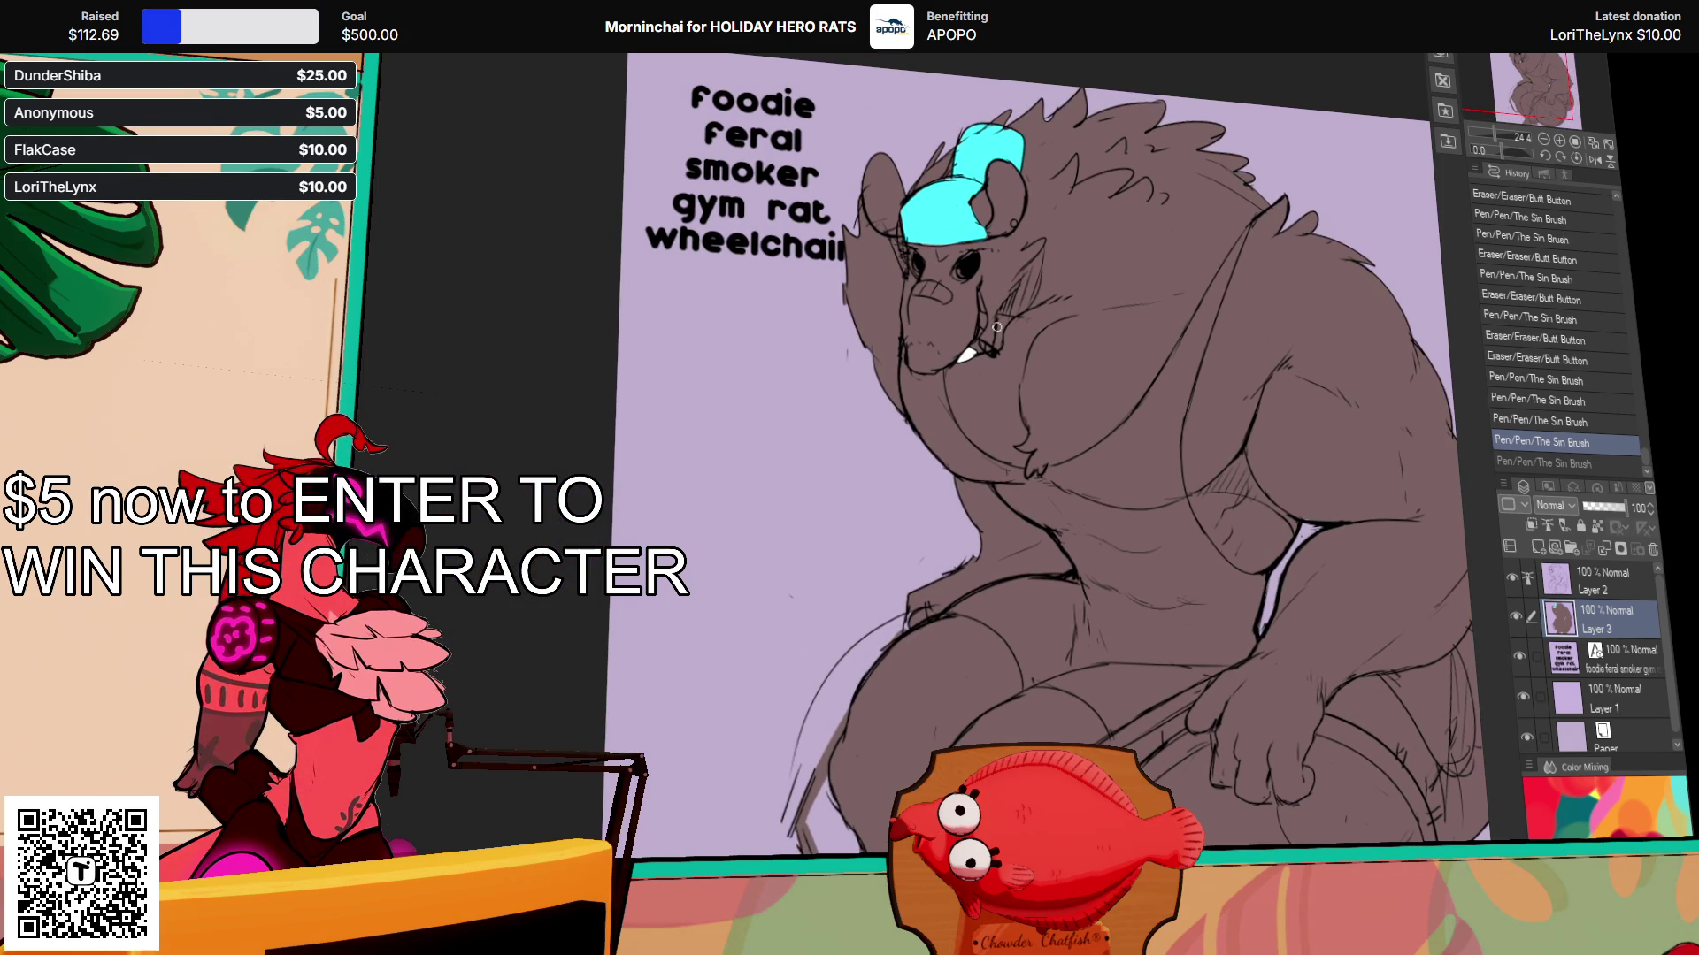
left_click(916, 347)
left_click(929, 347)
left_click(934, 349)
left_click(931, 347)
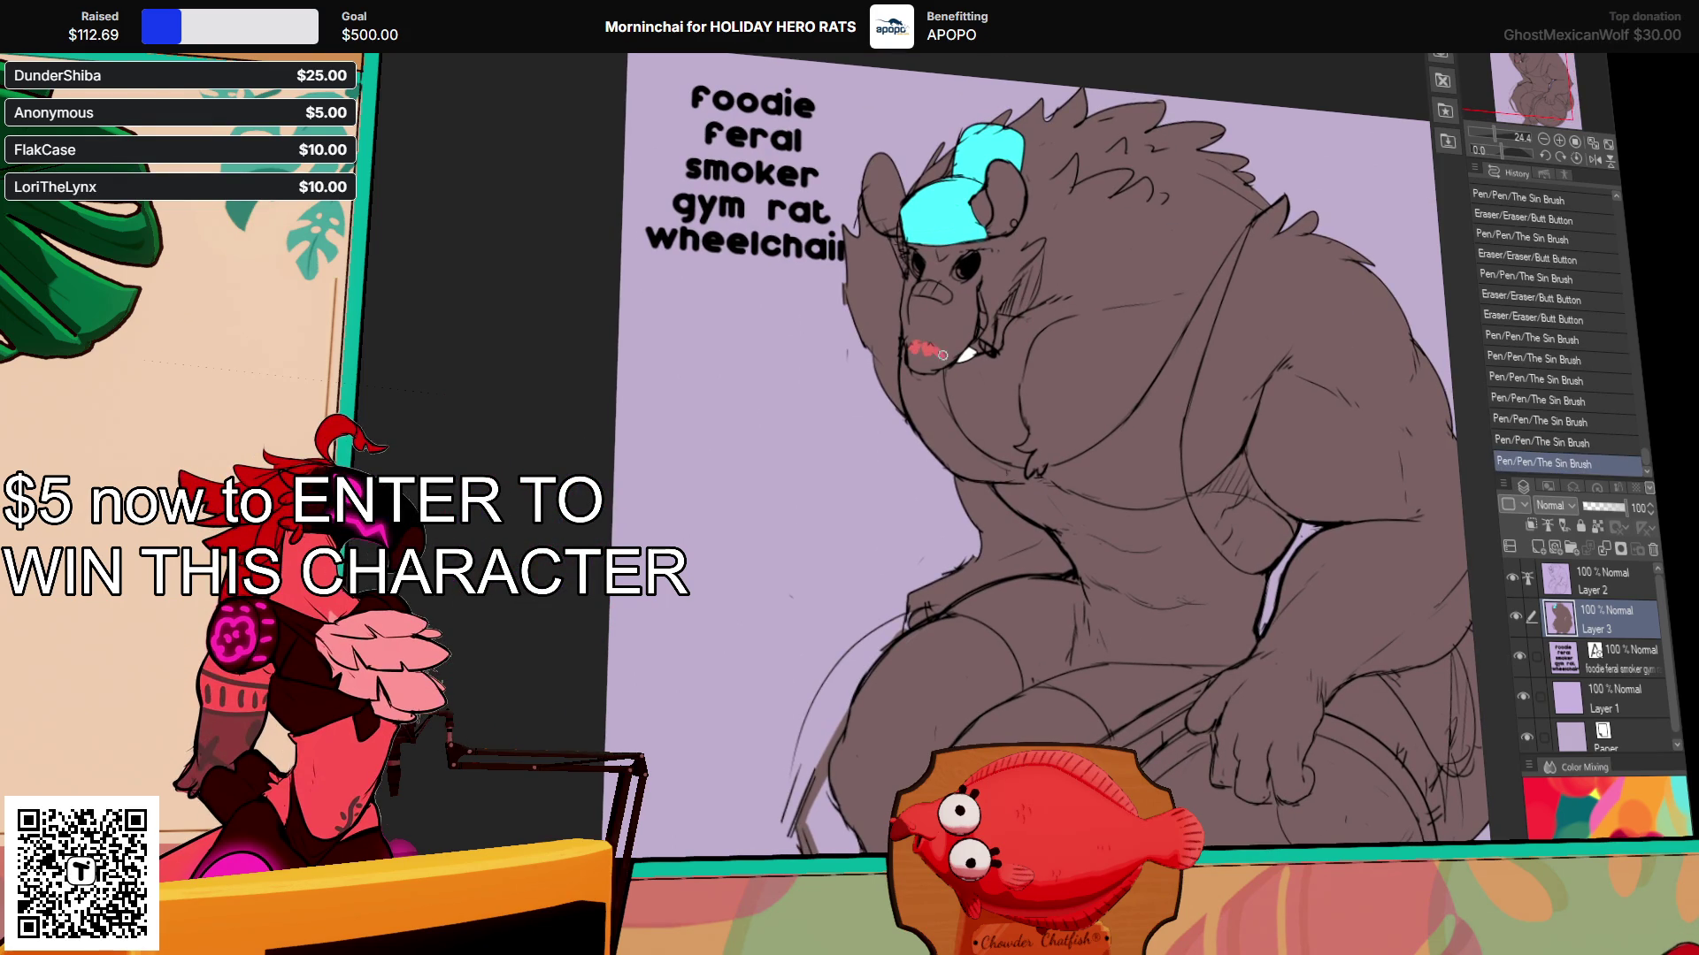
left_click(938, 354)
Step: Remove the stray pink dab and fill the tongue solid pink
key("ctrl+z")
key("ctrl+y")
key("ctrl+z")
left_click(936, 346)
left_click(931, 347)
left_click(937, 356)
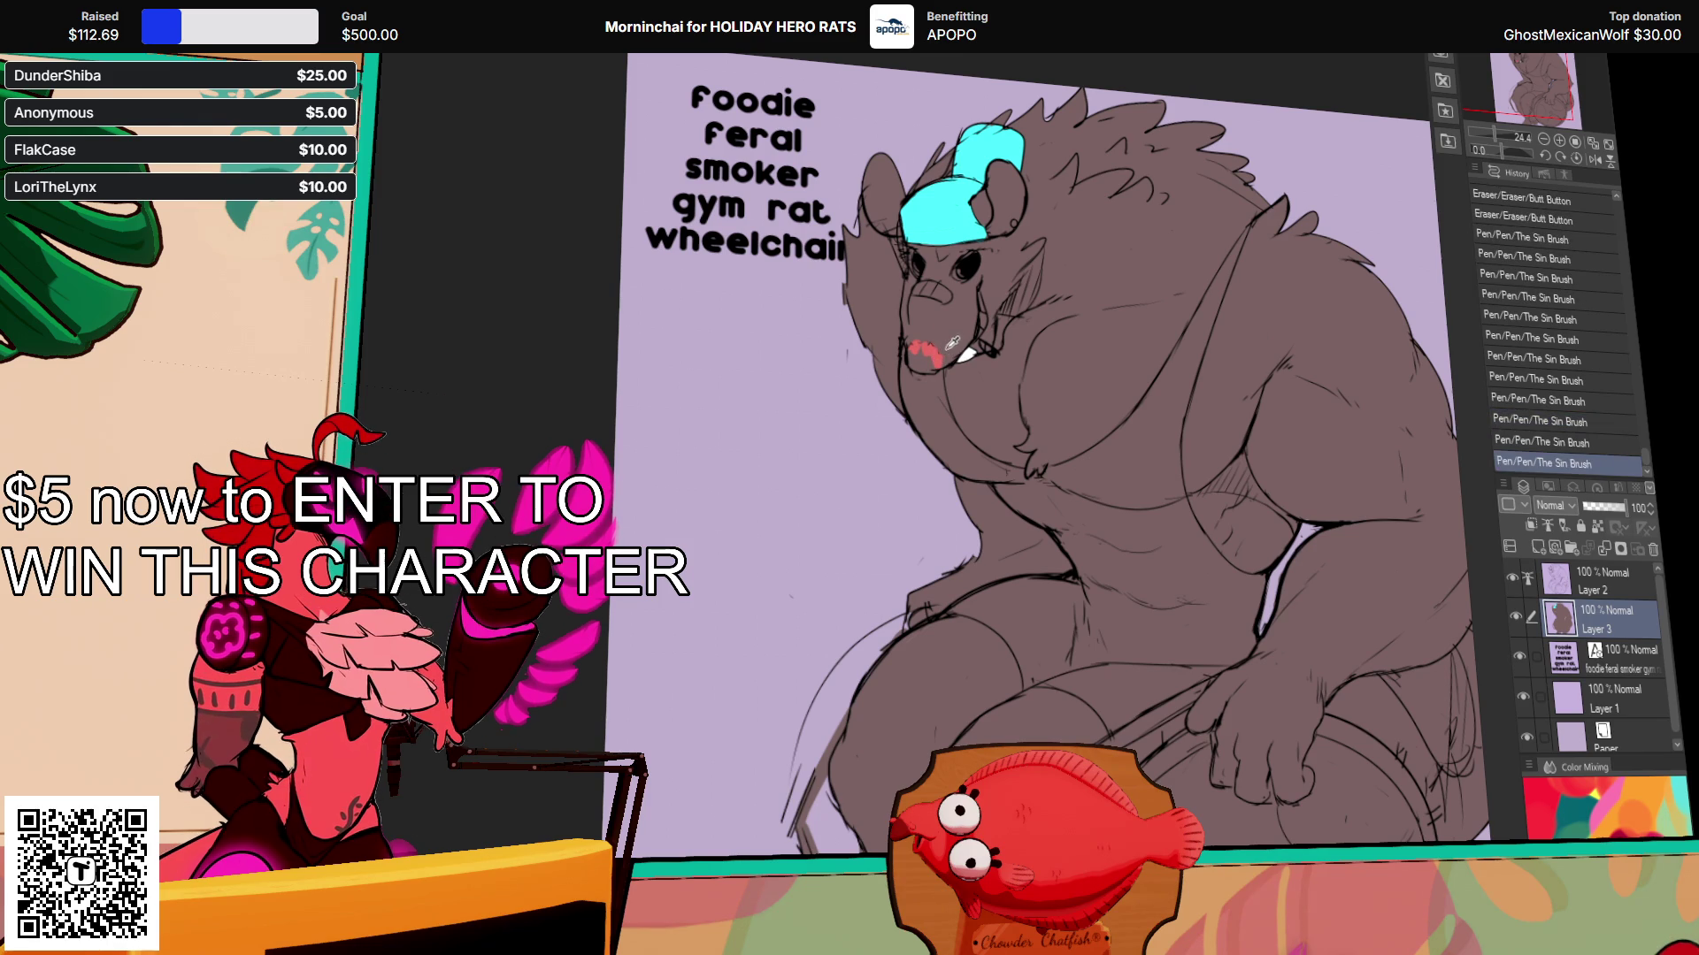
left_click_drag(939, 343, 920, 361)
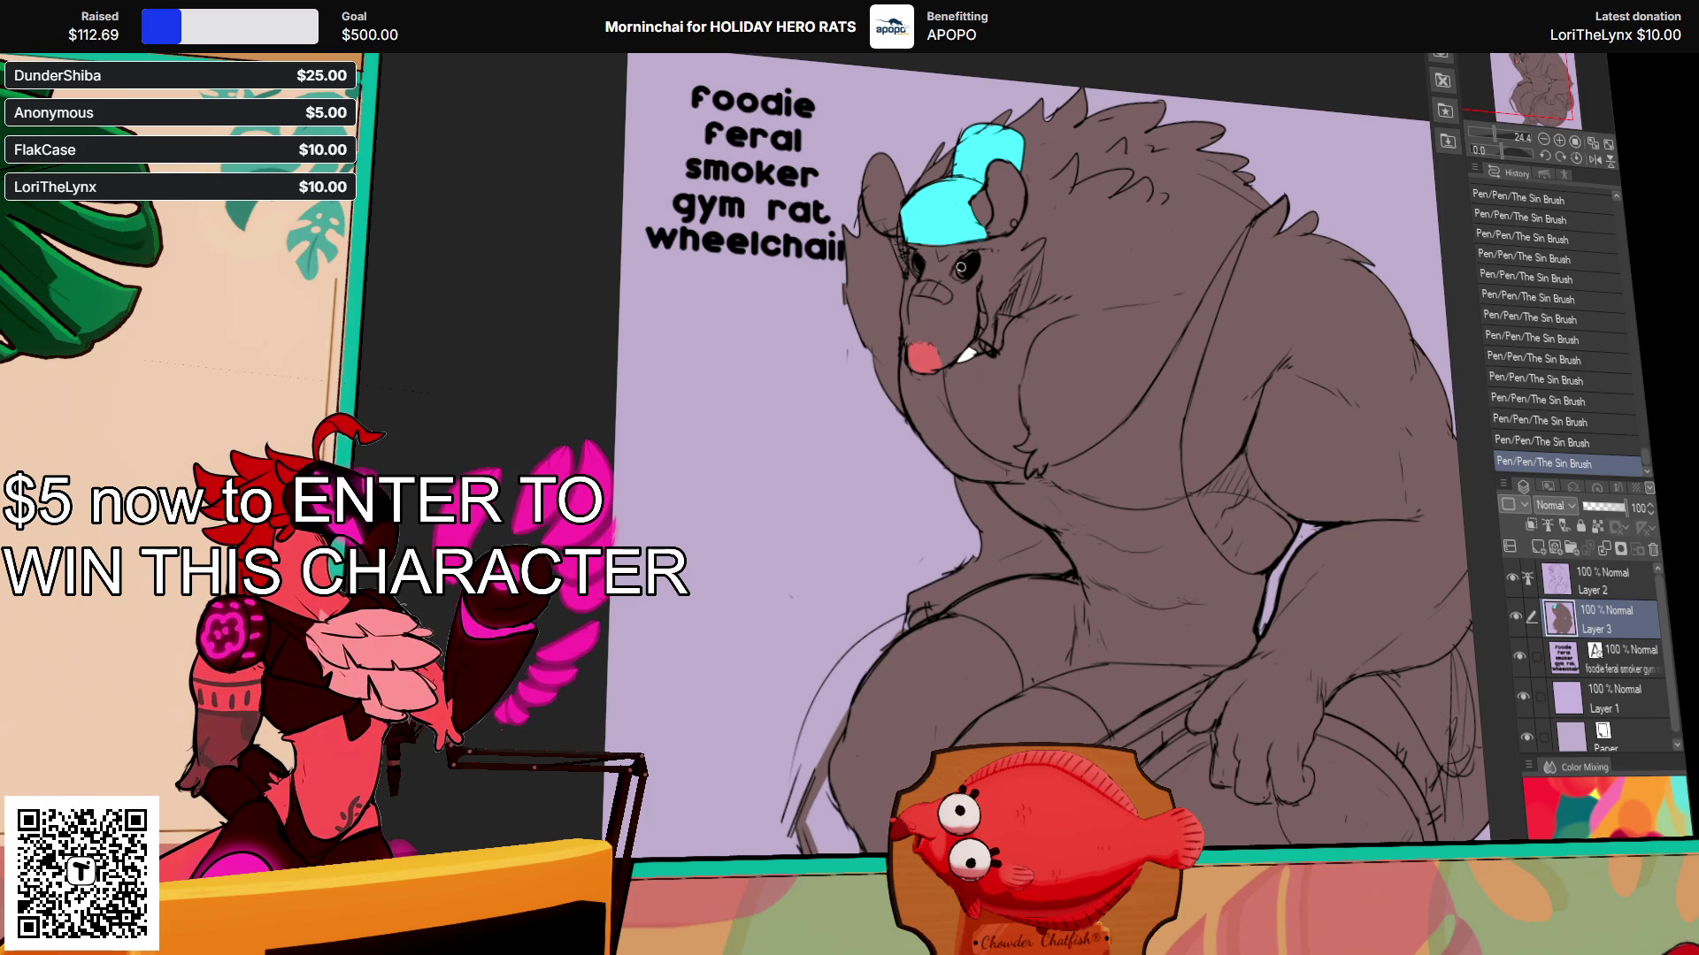
Step: Lock transparent pixels on Layer 3 and airbrush a soft pink blush around the mouth
left_click_drag(1017, 342, 1043, 367)
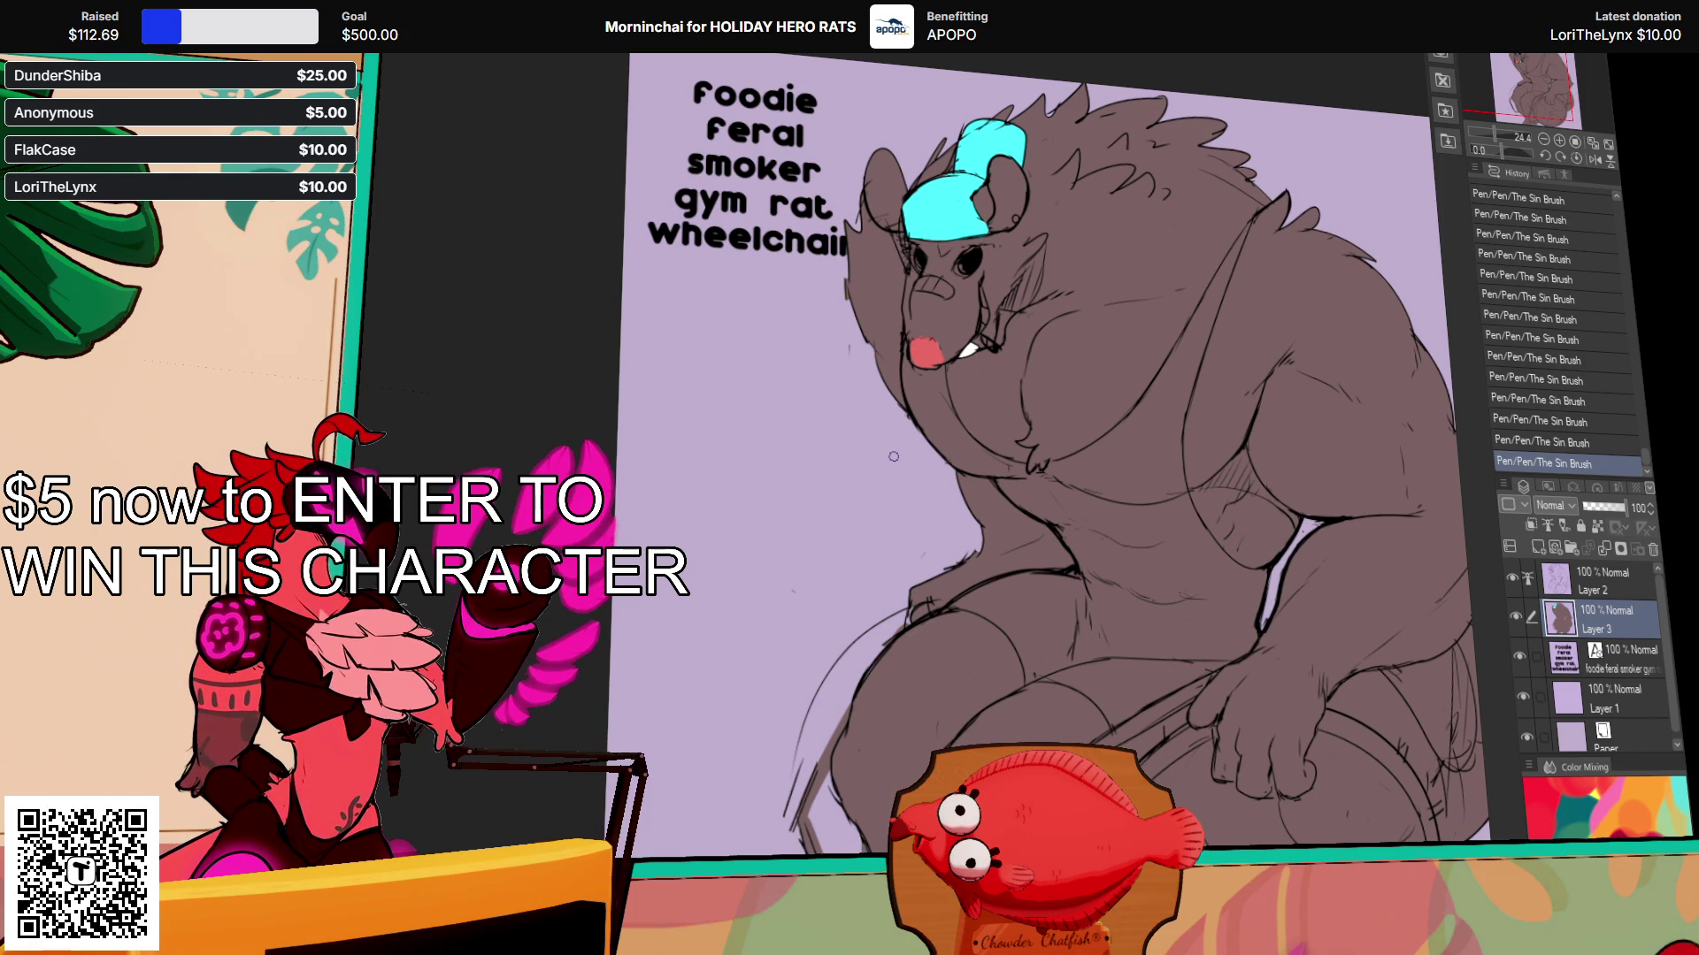
left_click_drag(1033, 349, 932, 302)
mouse_move(817, 534)
left_mouse_down()
mouse_move(800, 525)
mouse_move(851, 539)
left_mouse_up()
left_click_drag(1221, 299, 1207, 327)
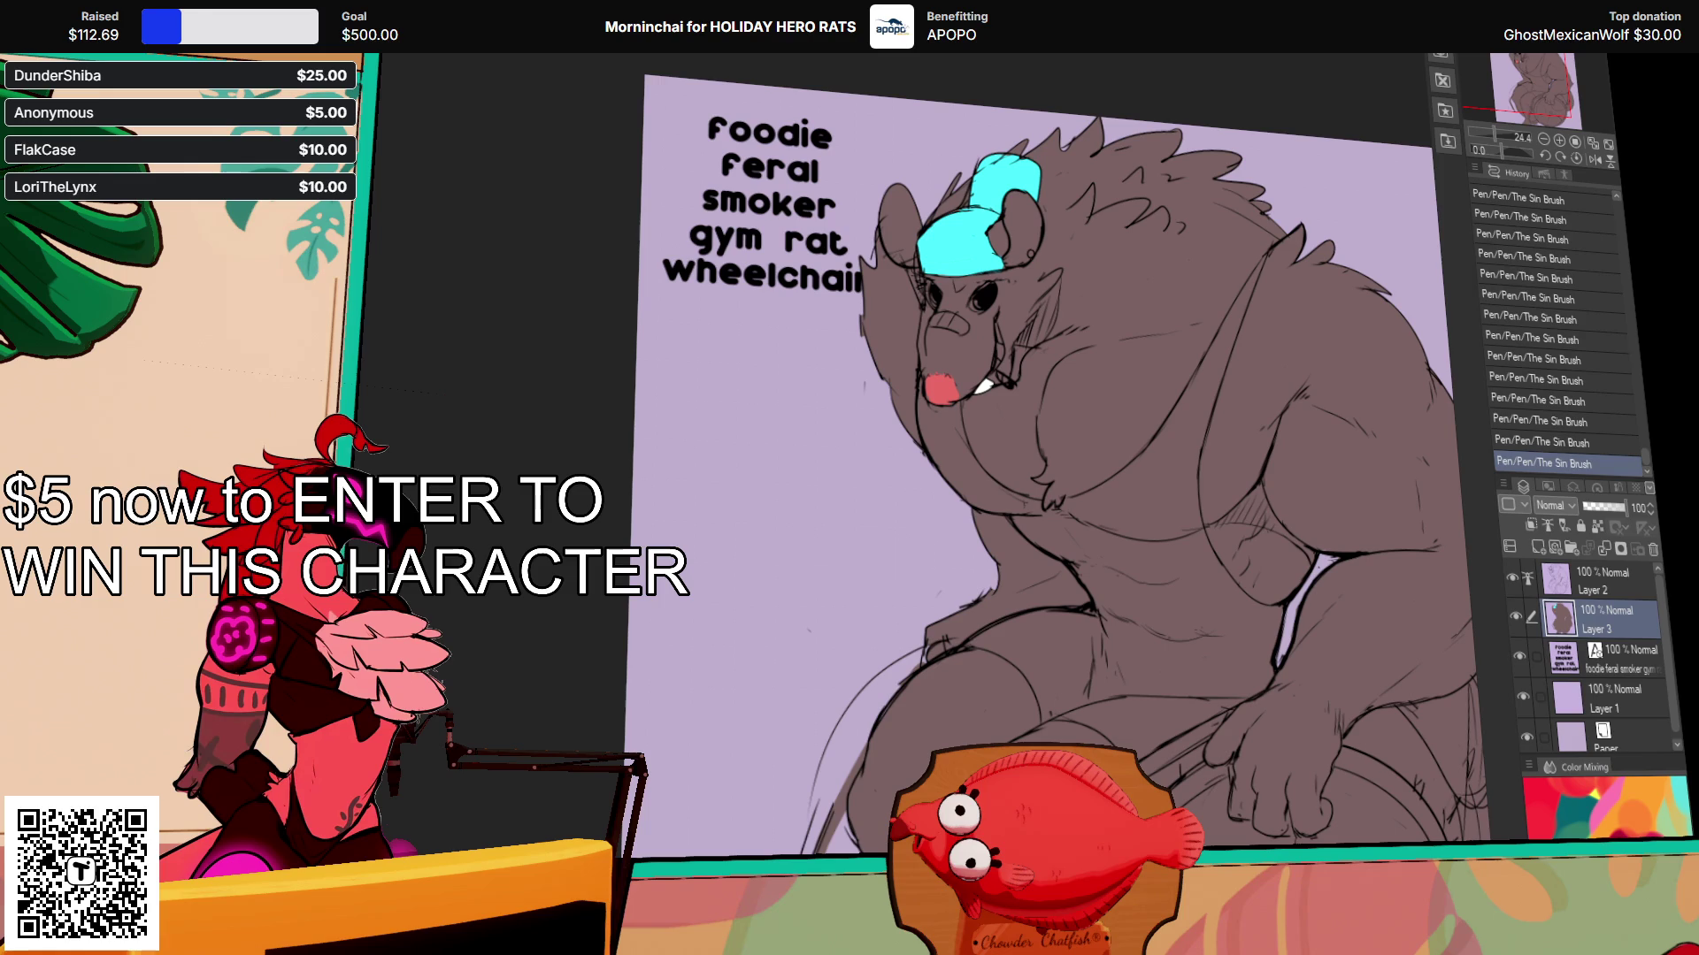
left_click(1597, 525)
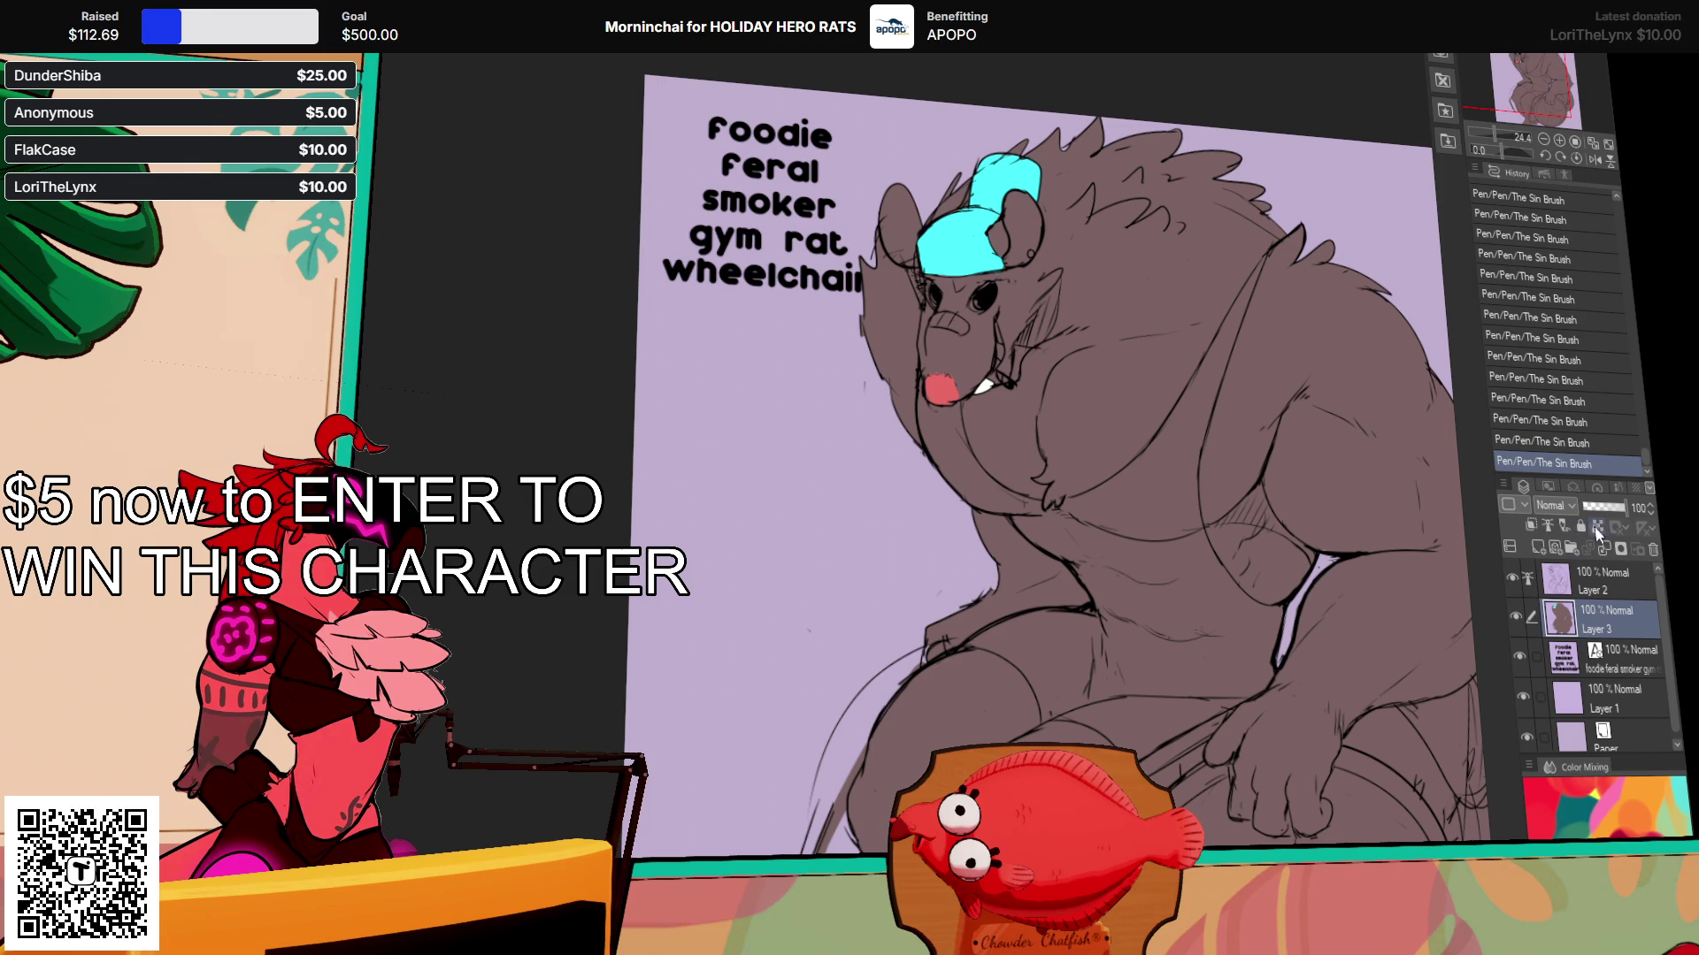
left_click_drag(982, 402, 940, 388)
key("ctrl+z")
key("ctrl+z")
left_click_drag(938, 380, 951, 400)
key("p")
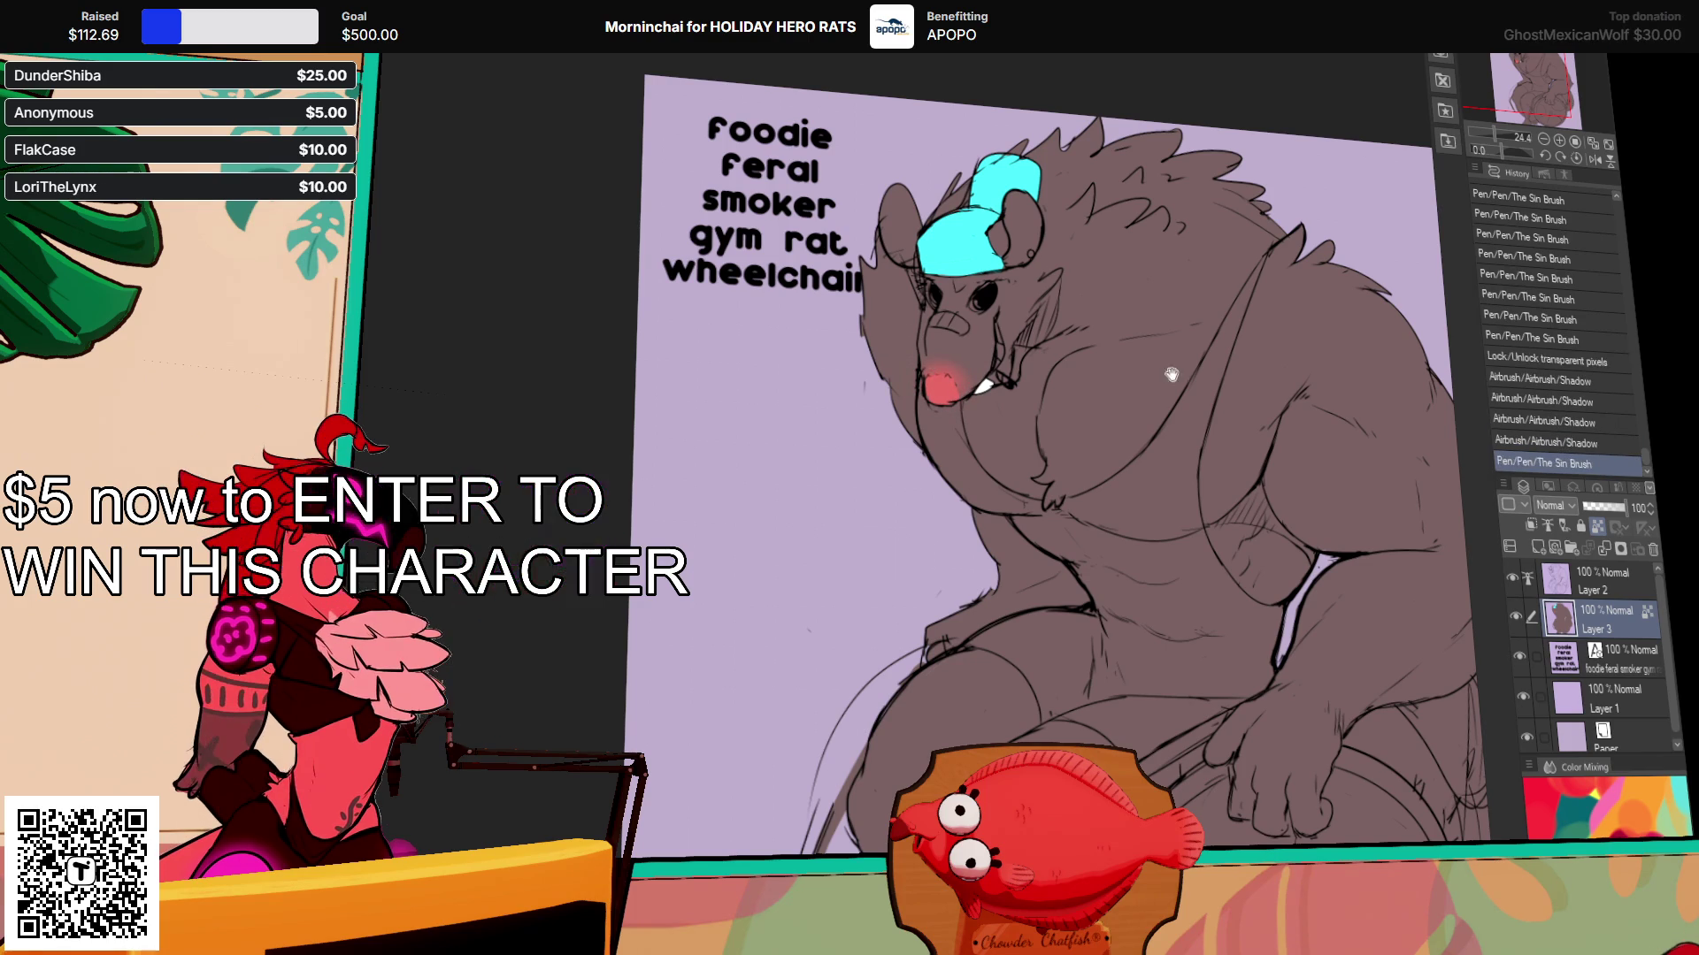
left_click_drag(1221, 365, 1124, 352)
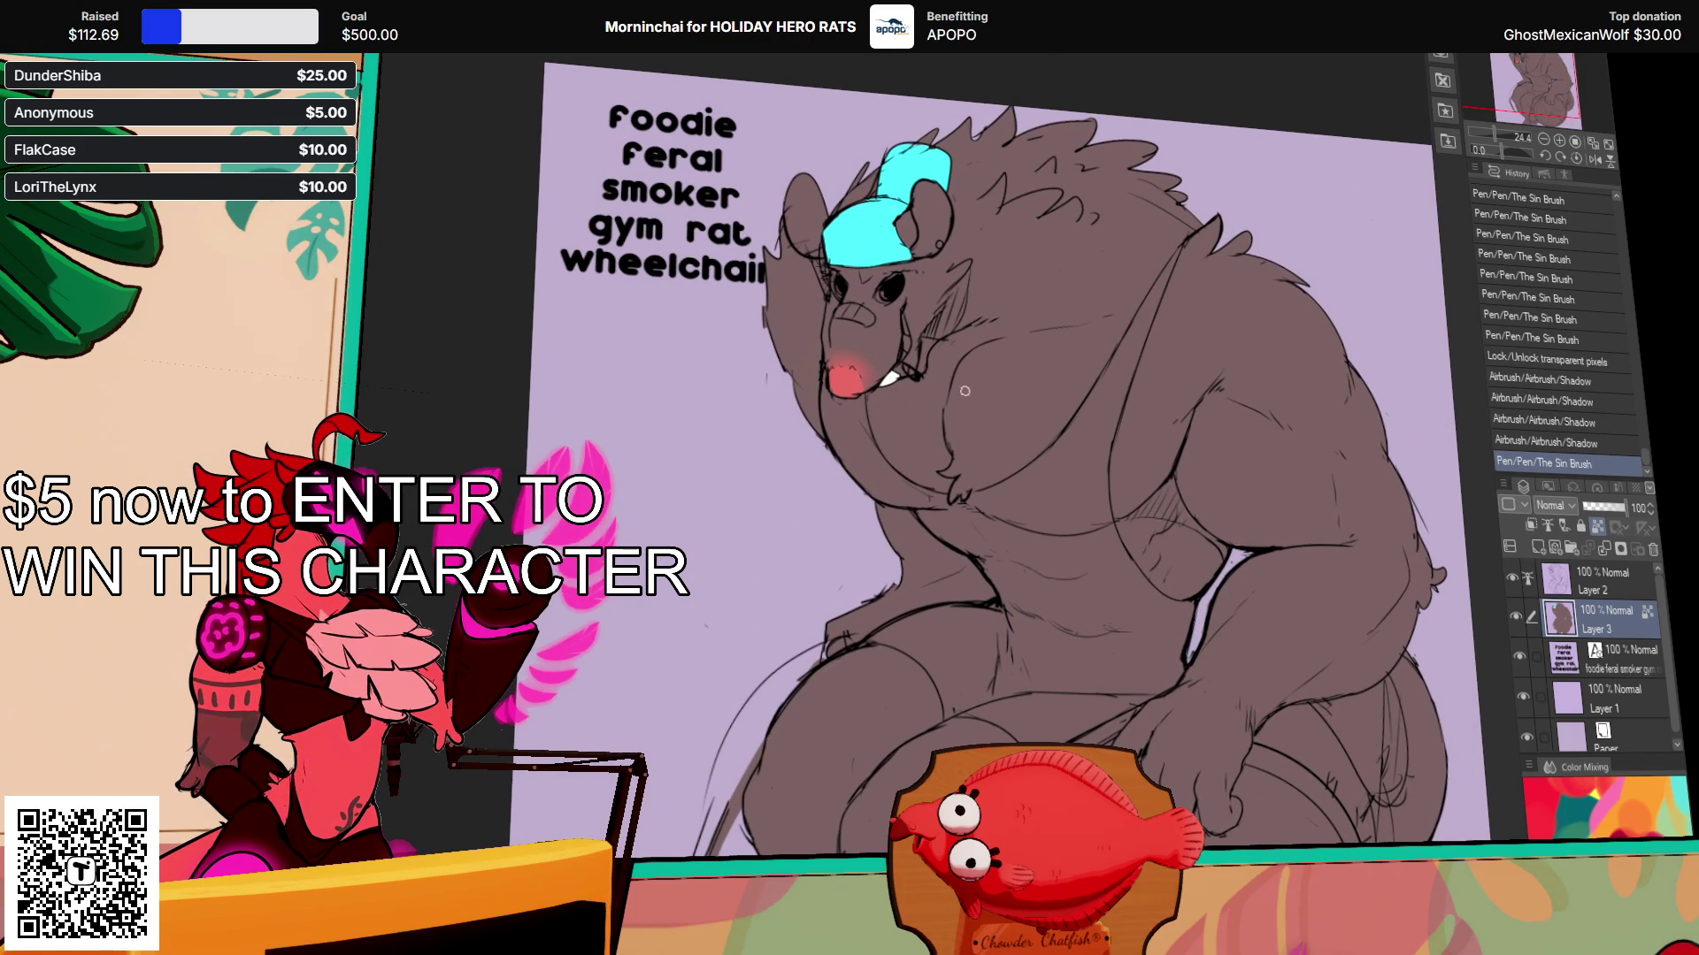
Step: Paint red pepperoni dots on the tank-top pizza
left_click_drag(1094, 244, 1102, 238)
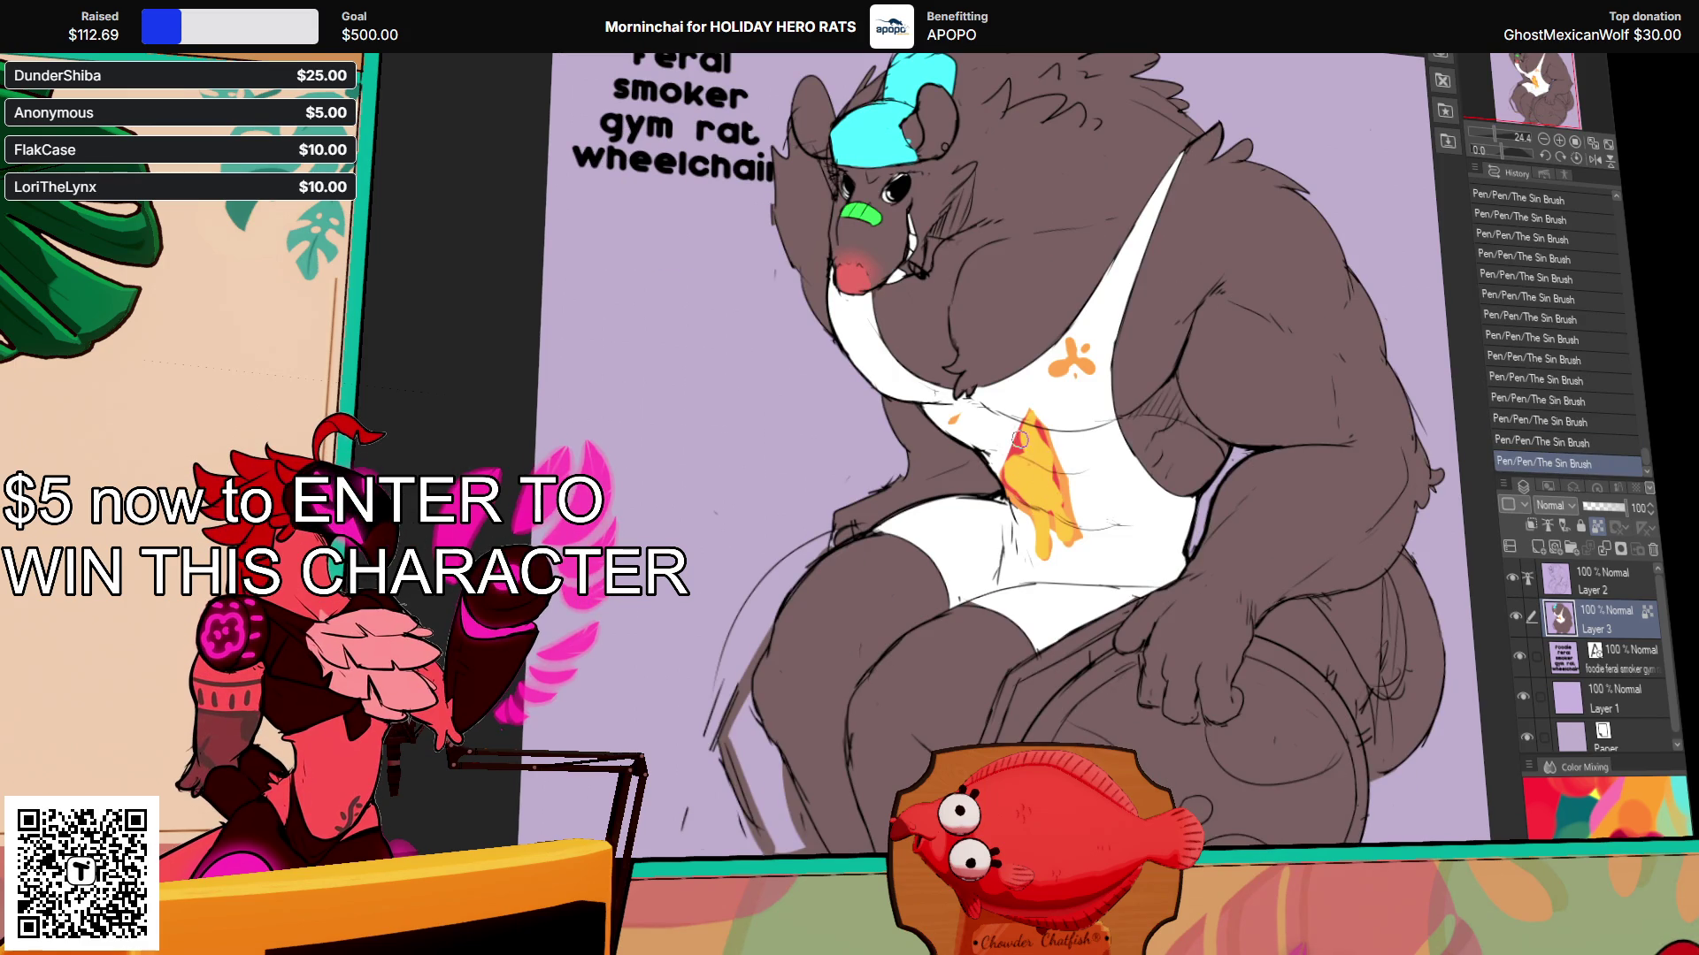
left_click_drag(1045, 440, 1037, 496)
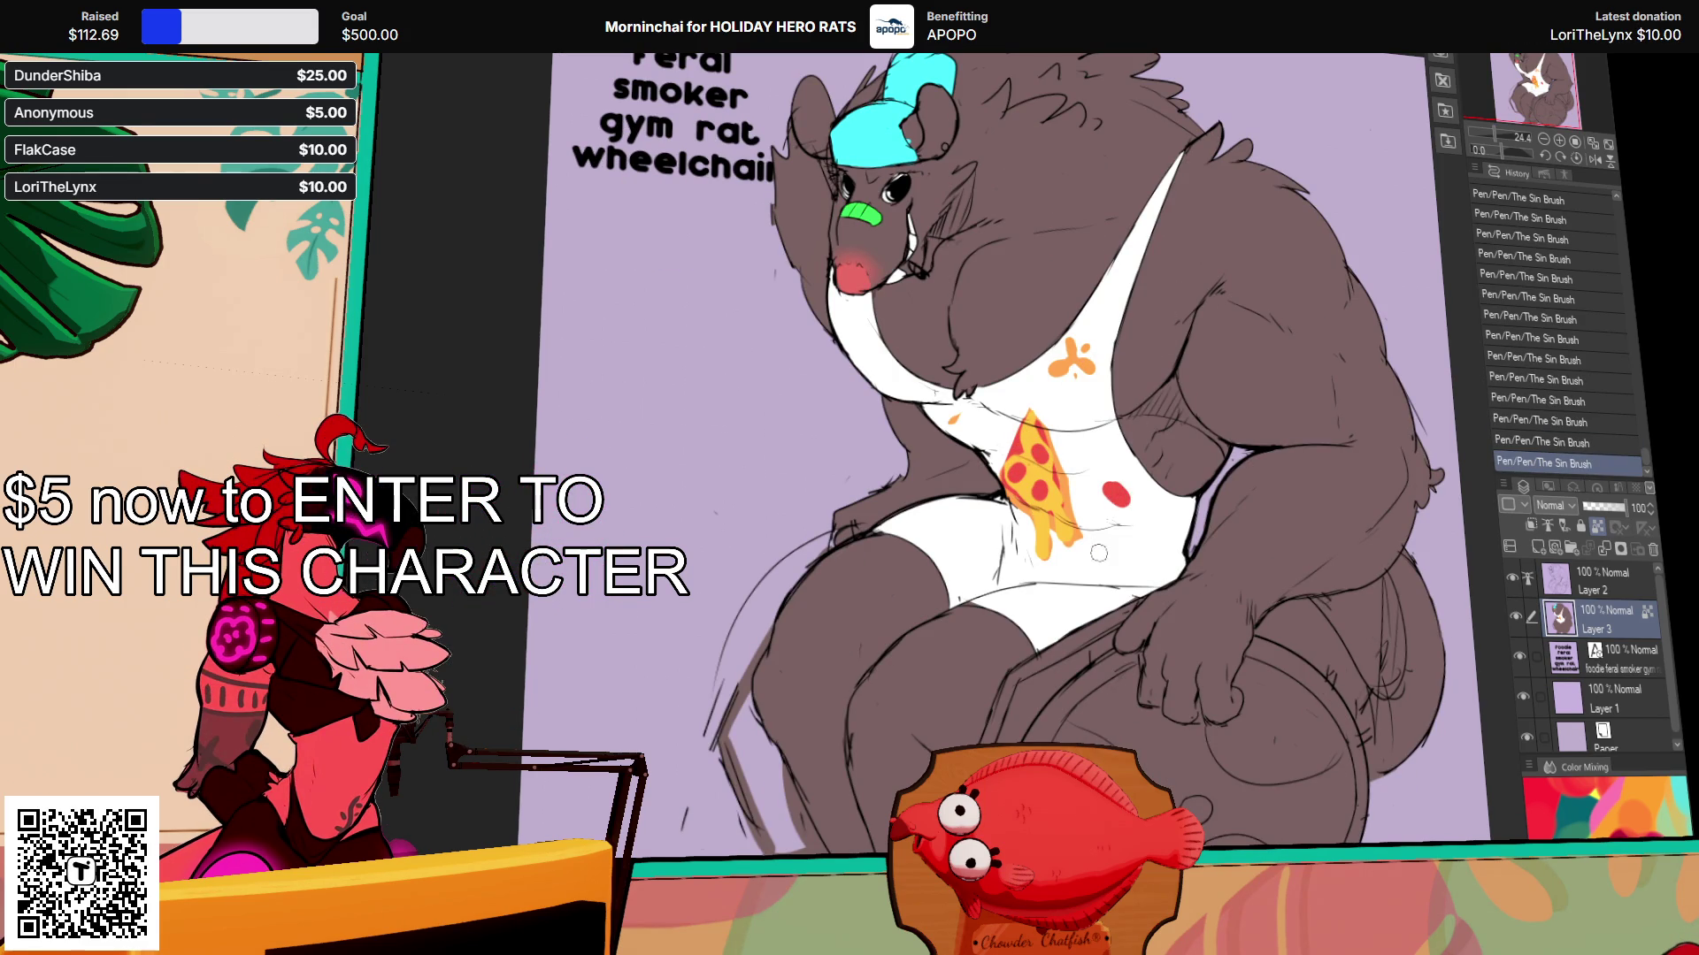
scroll(1123, 374, "up", 2)
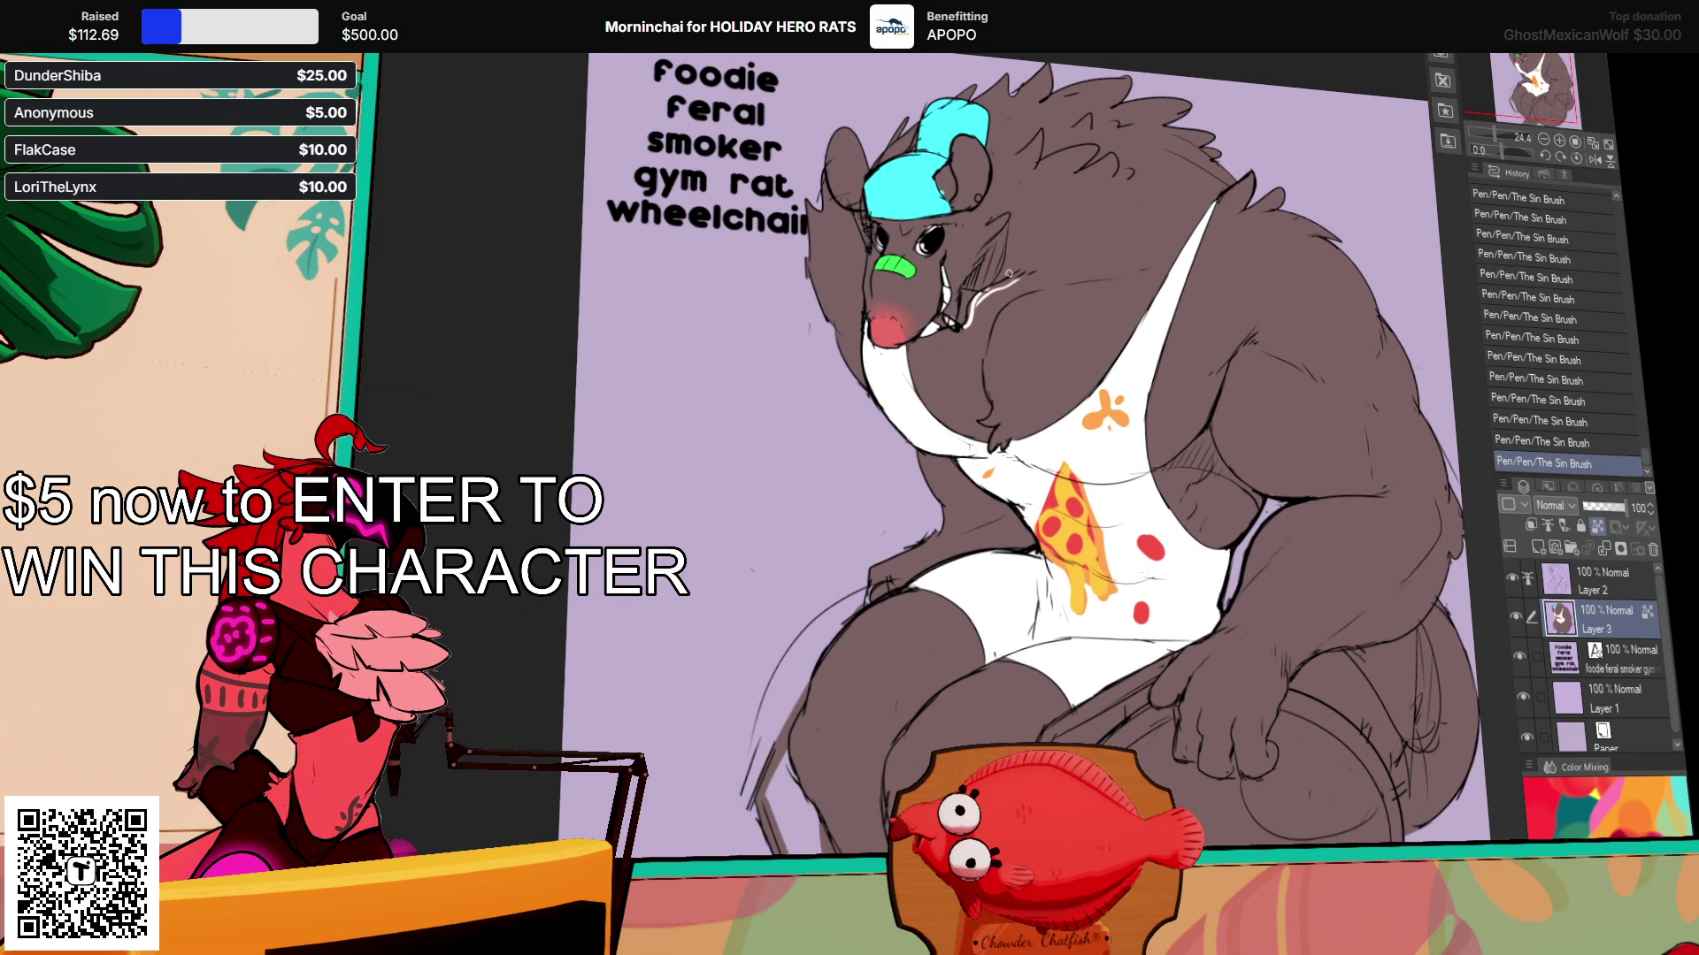
mouse_move(1186, 279)
left_mouse_down()
mouse_move(1144, 232)
mouse_move(1151, 253)
left_mouse_up()
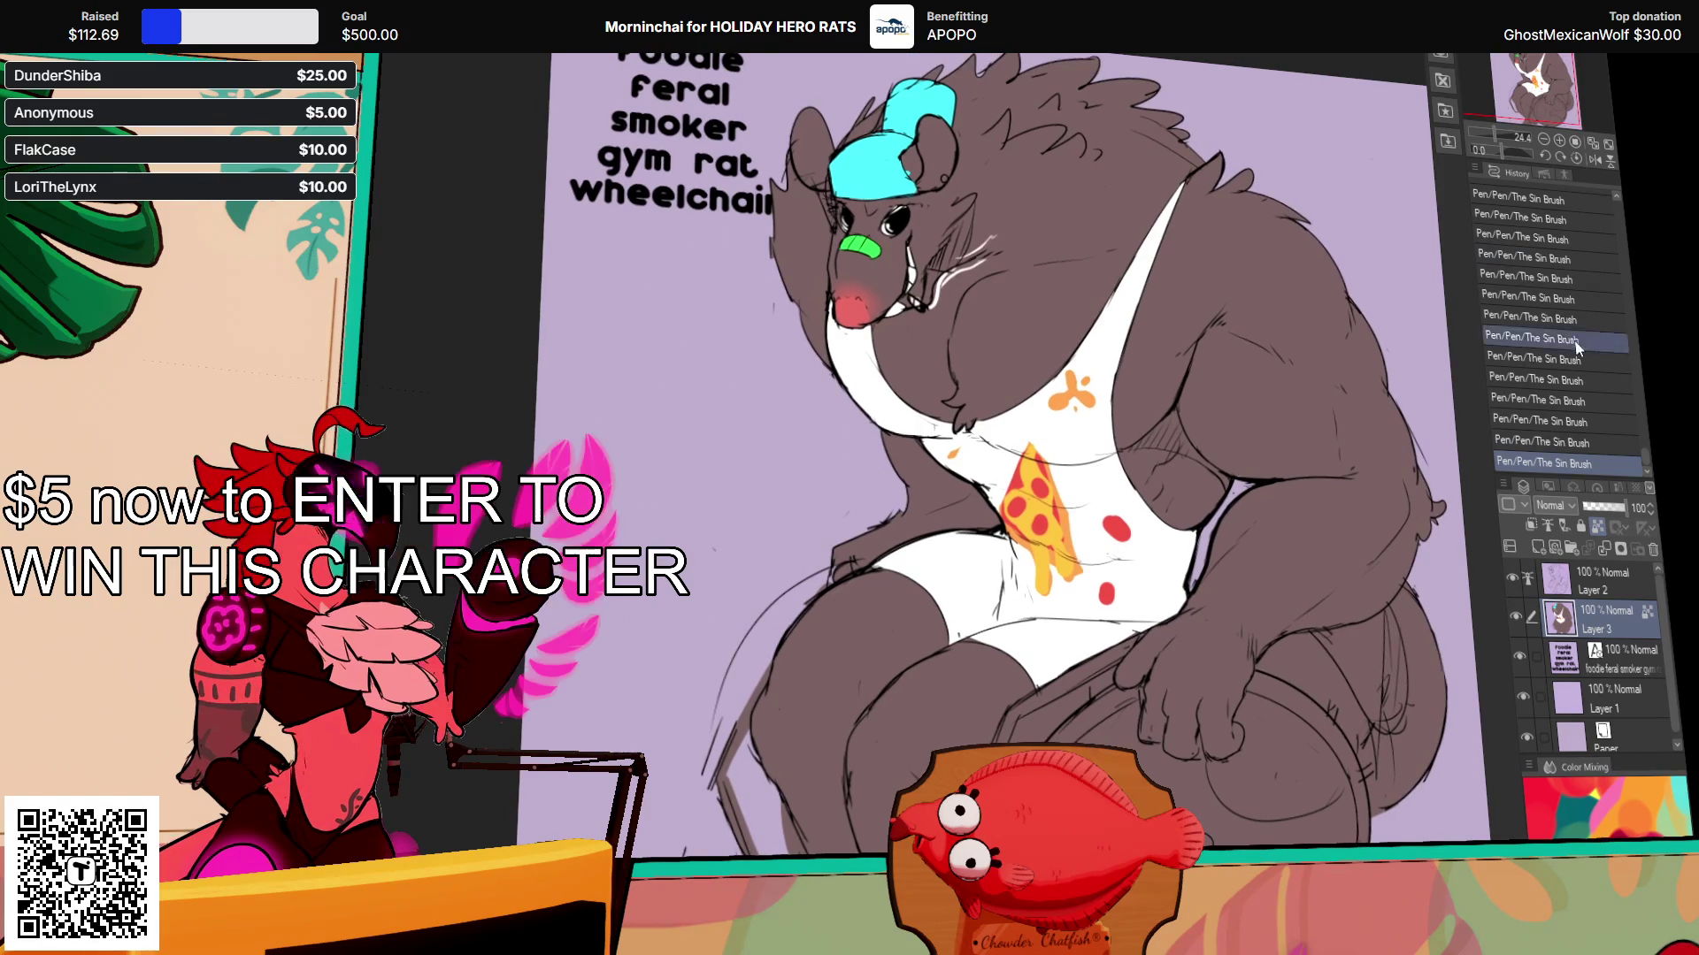
Step: Undo the last brush stroke on Layer 2, then return to Layer 3
left_click(1597, 580)
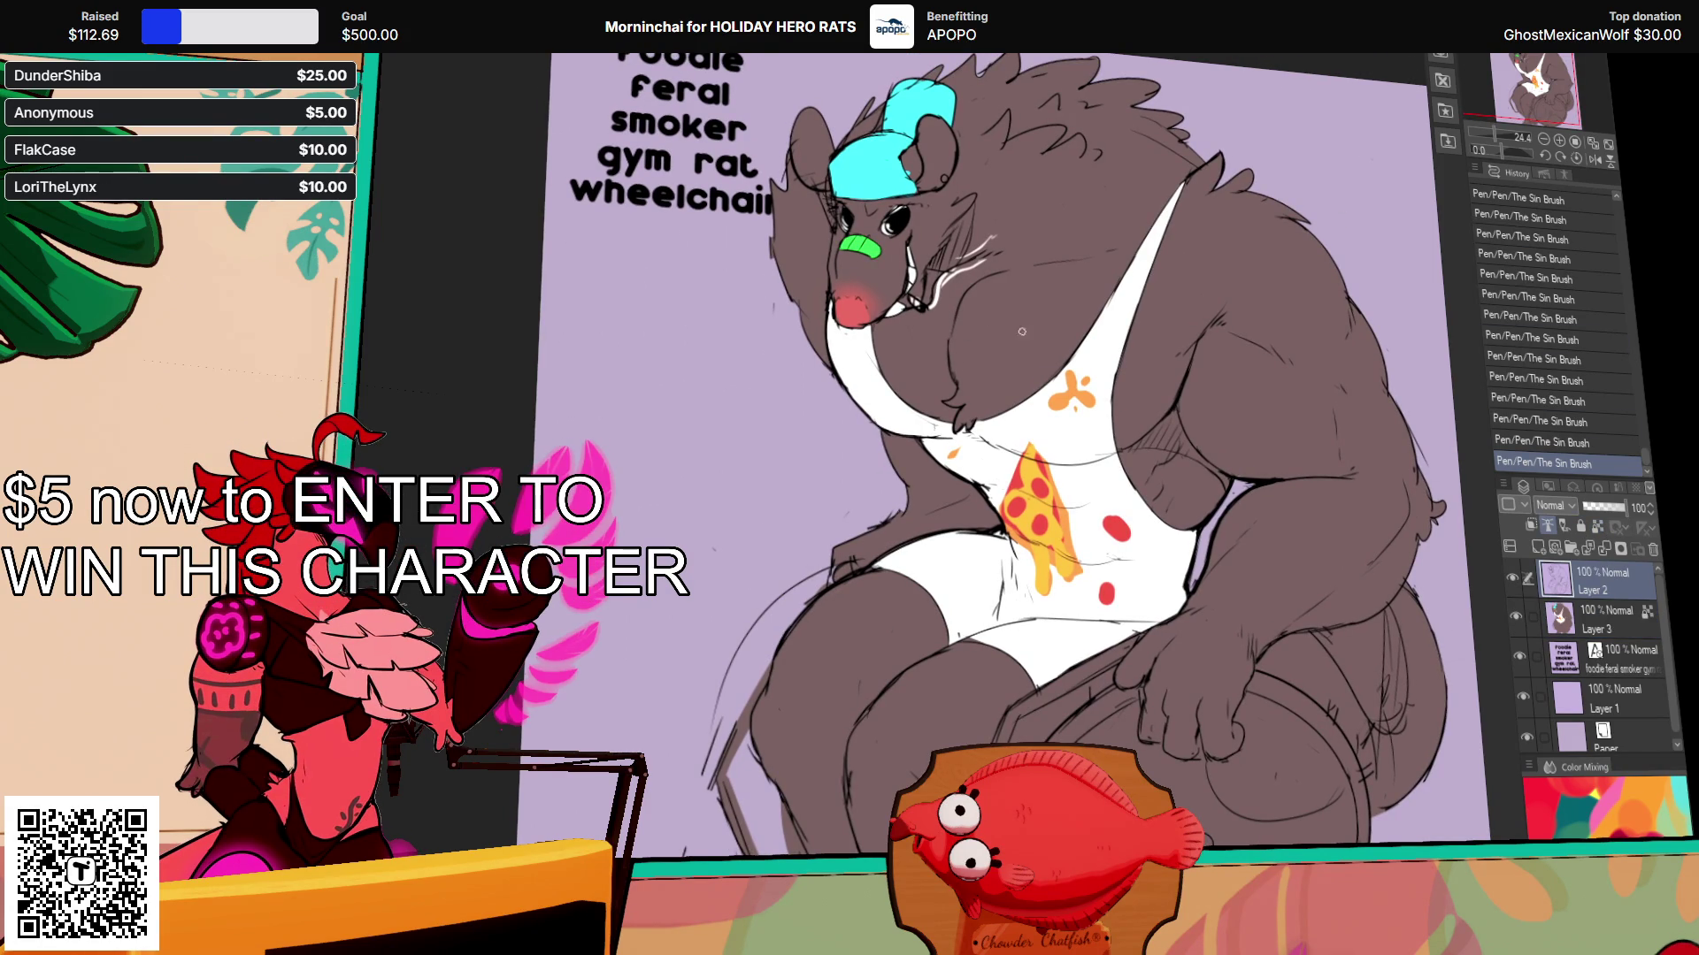
left_click_drag(1008, 329, 1017, 339)
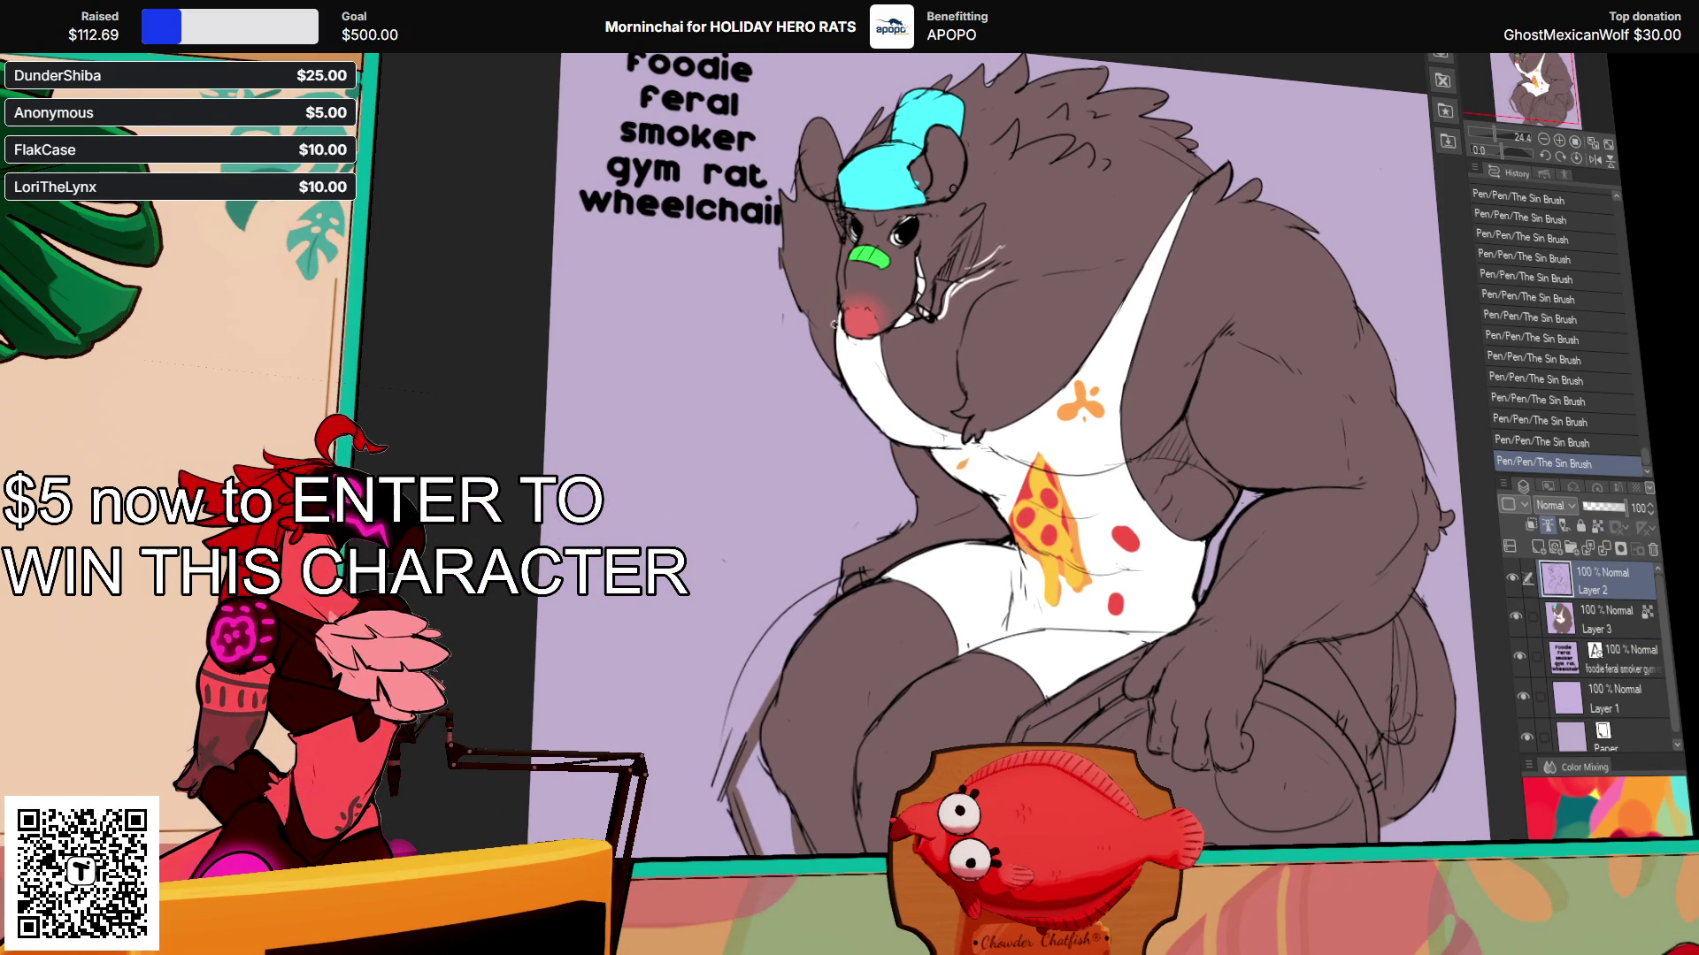
key("ctrl+z")
left_click(1619, 621)
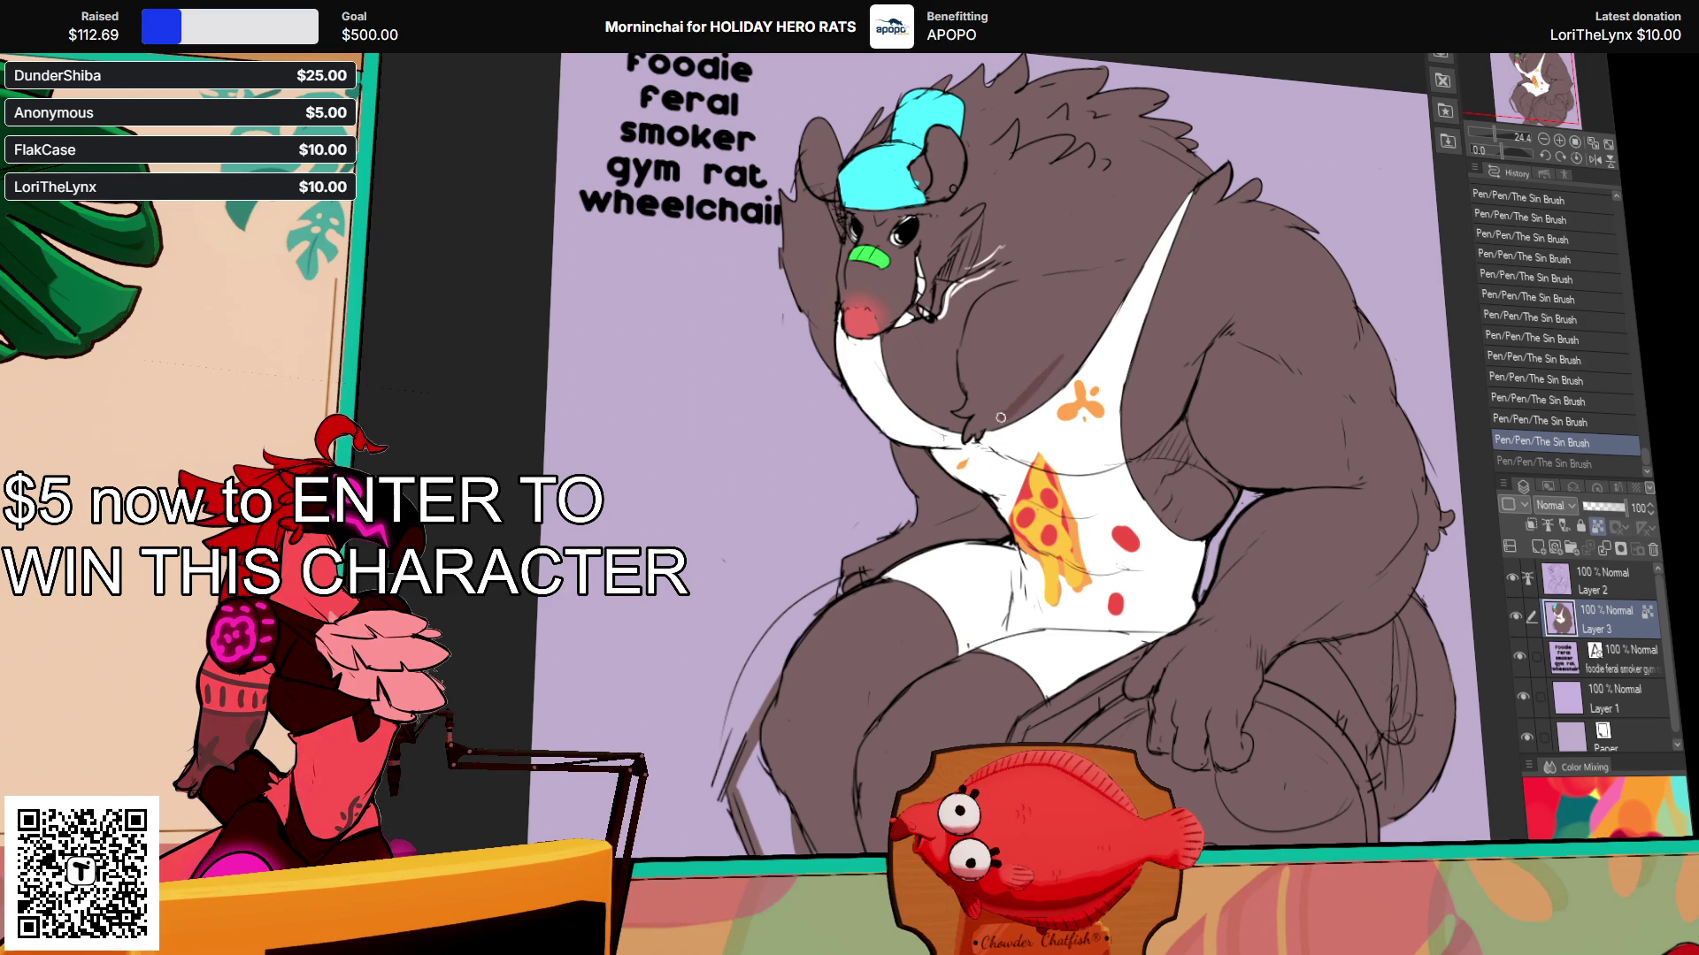
Step: Auto-select the head and upper body, test a stroke, undo it and deselect
key("w")
left_click(1090, 290)
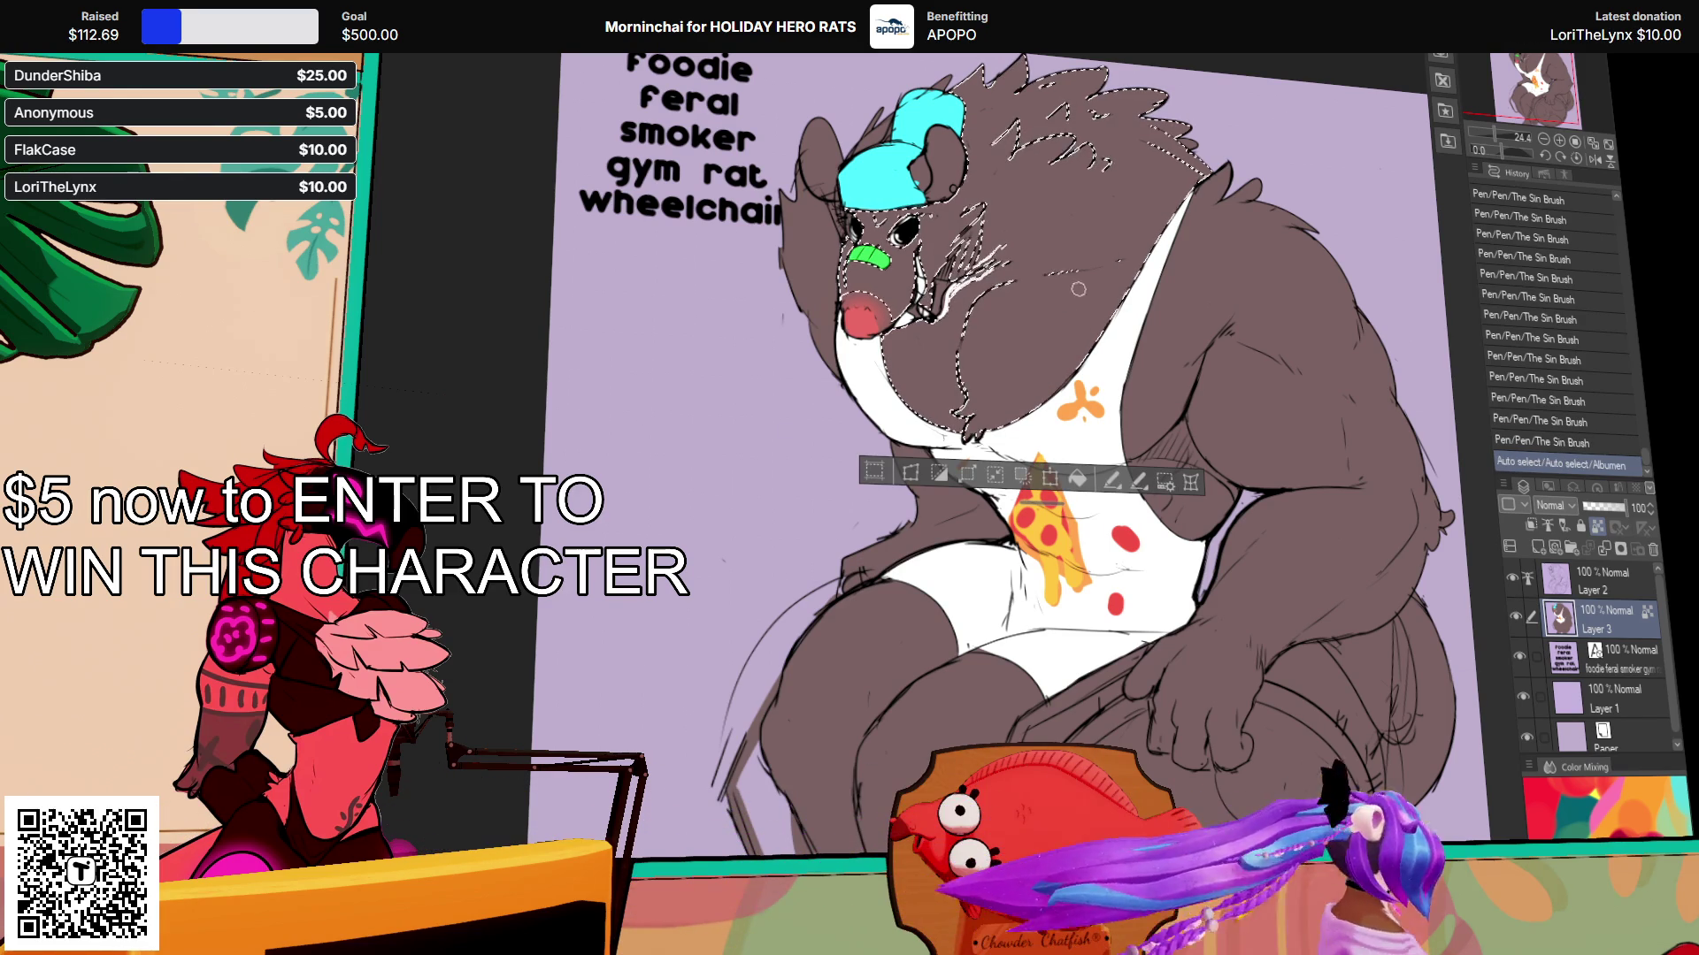
left_click_drag(986, 305, 966, 407)
key("ctrl+z")
key("ctrl+z")
key("ctrl+z")
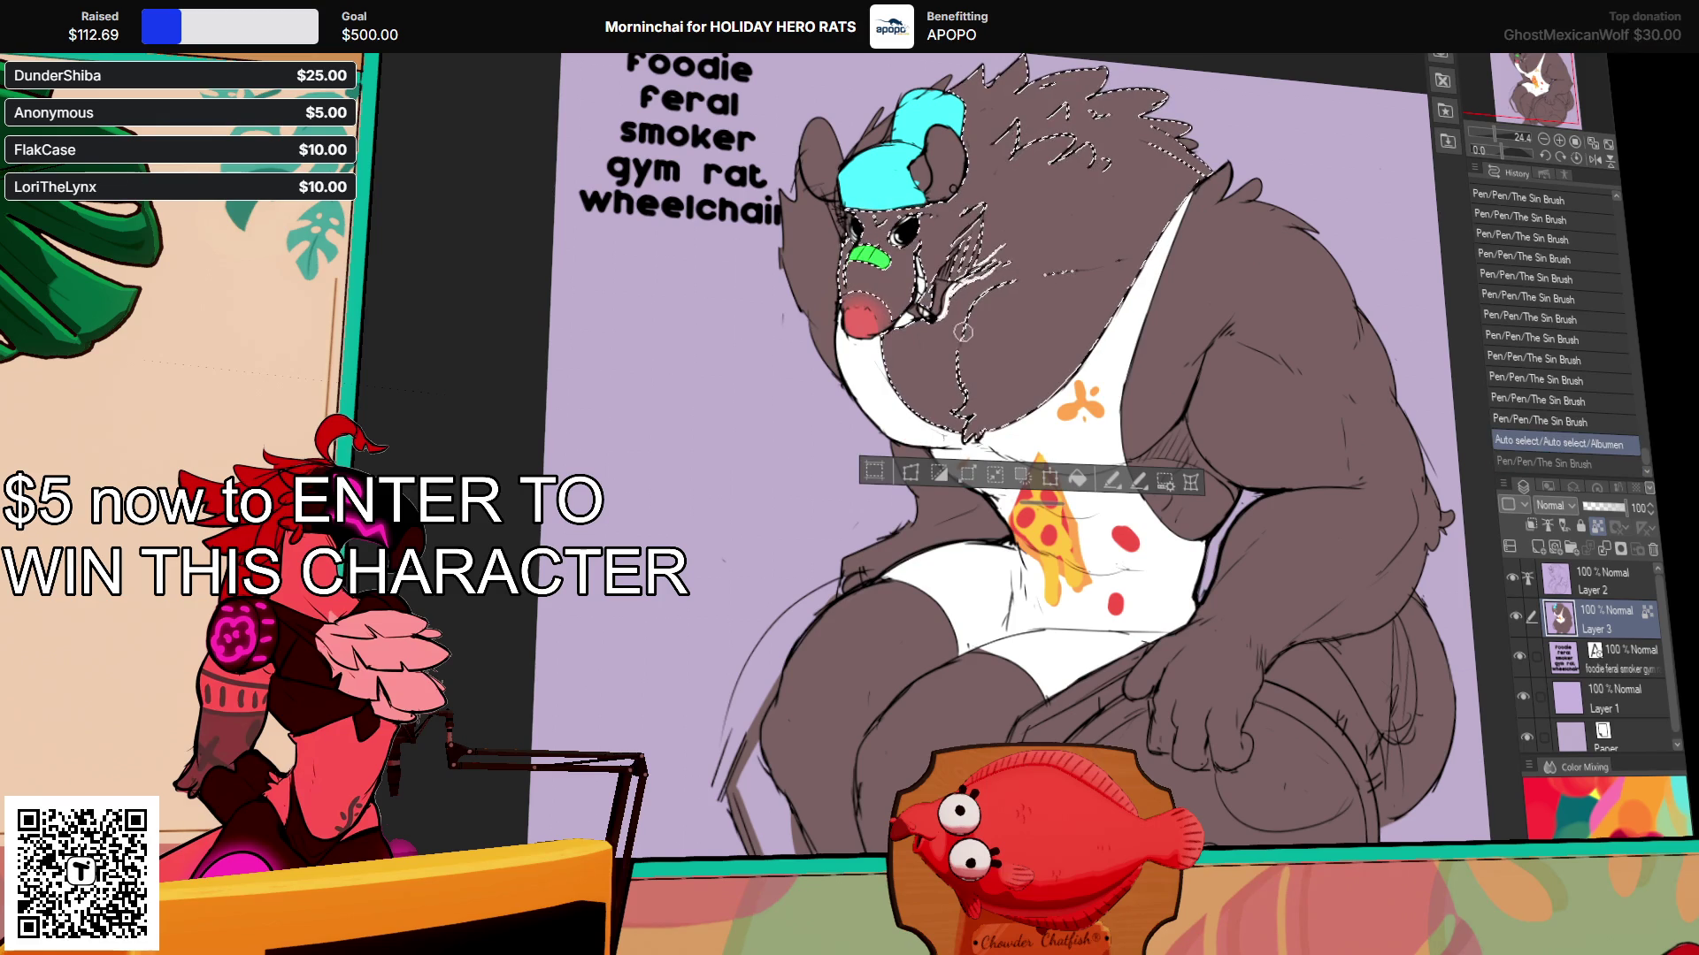
key("ctrl+d")
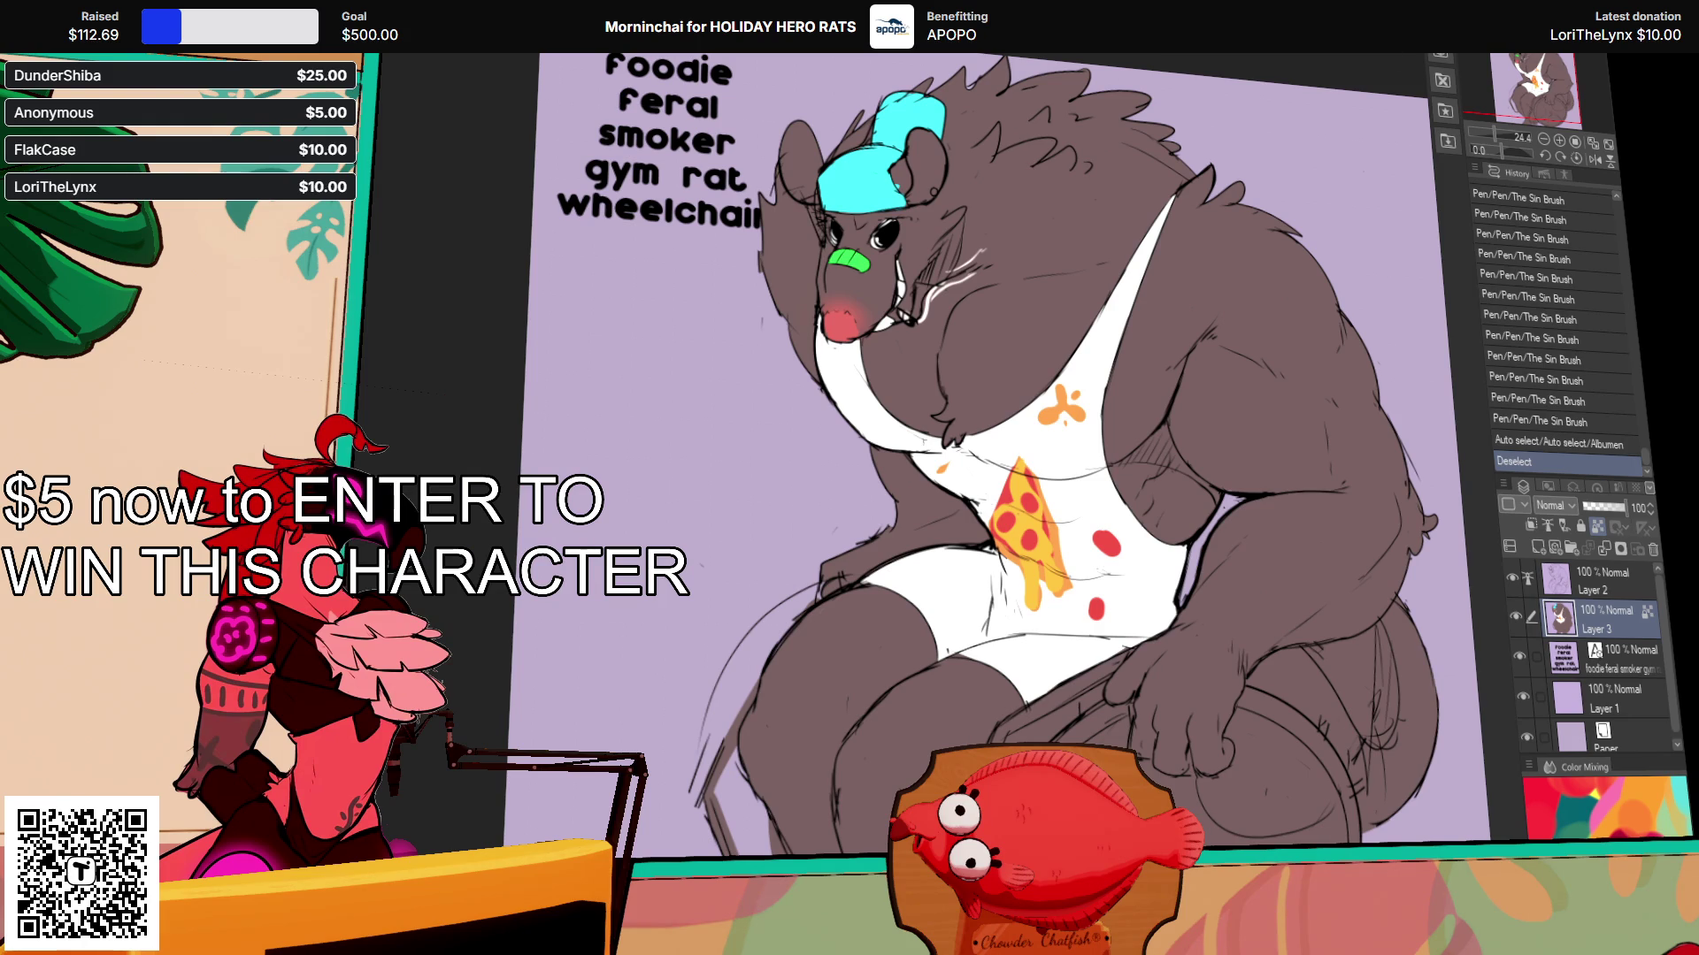
Step: Paint dark brown shading strokes over the chest and shoulder
mouse_move(959, 397)
left_mouse_down()
mouse_move(964, 341)
mouse_move(989, 369)
mouse_move(969, 318)
left_mouse_up()
mouse_move(982, 363)
left_mouse_down()
mouse_move(977, 316)
mouse_move(1056, 303)
mouse_move(1044, 292)
left_mouse_up()
mouse_move(955, 380)
left_mouse_down()
mouse_move(947, 319)
mouse_move(964, 310)
left_mouse_up()
Step: Darken the shoulder and chest shading below the neck and add a stroke near the ear
mouse_move(982, 354)
left_mouse_down()
mouse_move(982, 327)
mouse_move(911, 381)
mouse_move(898, 340)
left_mouse_up()
left_click_drag(920, 393, 884, 345)
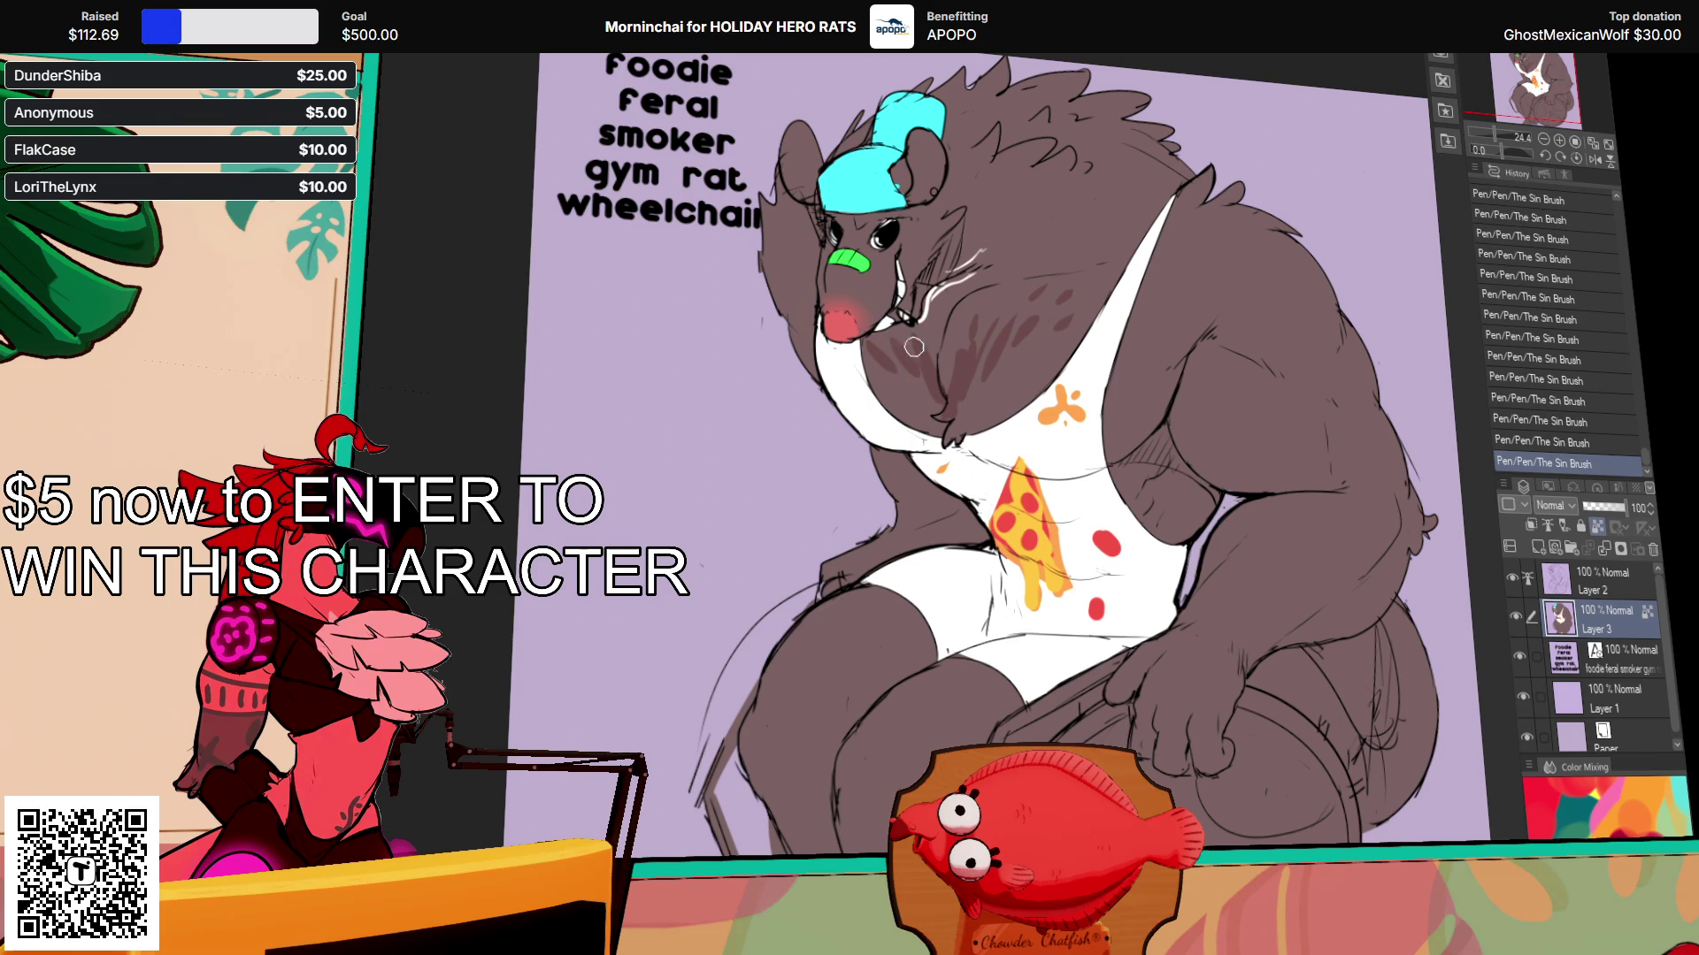
left_click_drag(1004, 416, 1022, 456)
mouse_move(899, 404)
left_mouse_down()
mouse_move(916, 432)
mouse_move(898, 425)
mouse_move(923, 431)
left_mouse_up()
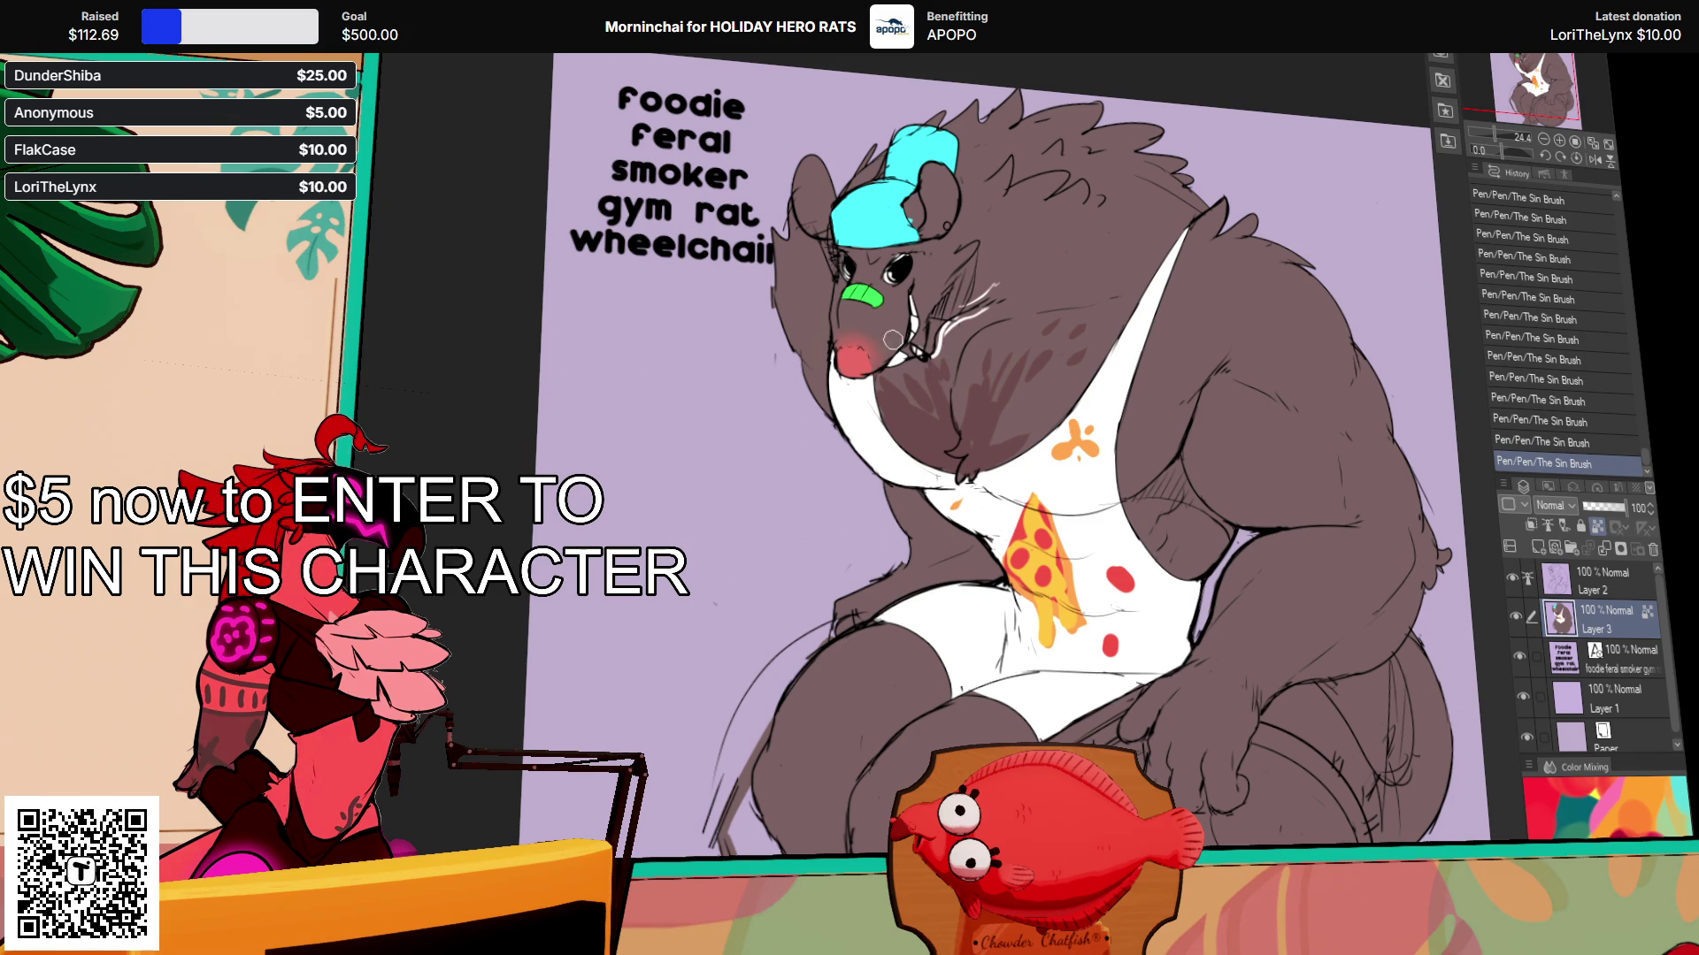
scroll(974, 299, "up", 2)
left_click_drag(943, 299, 948, 303)
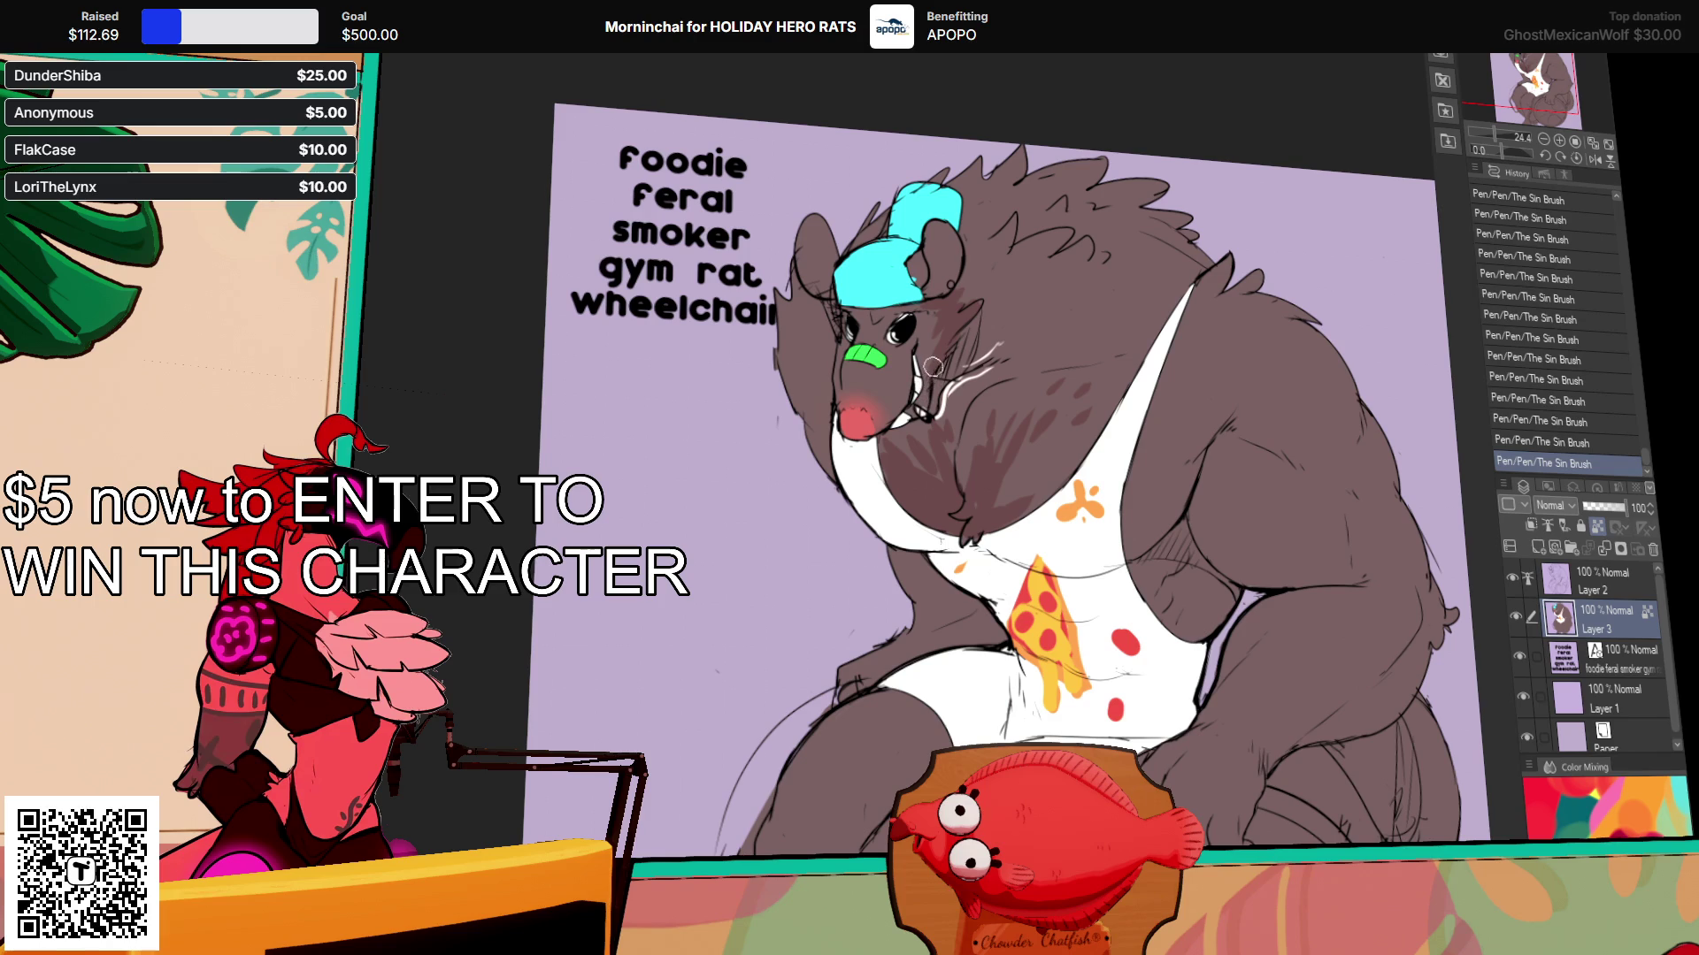
scroll(1318, 255, "down", 2)
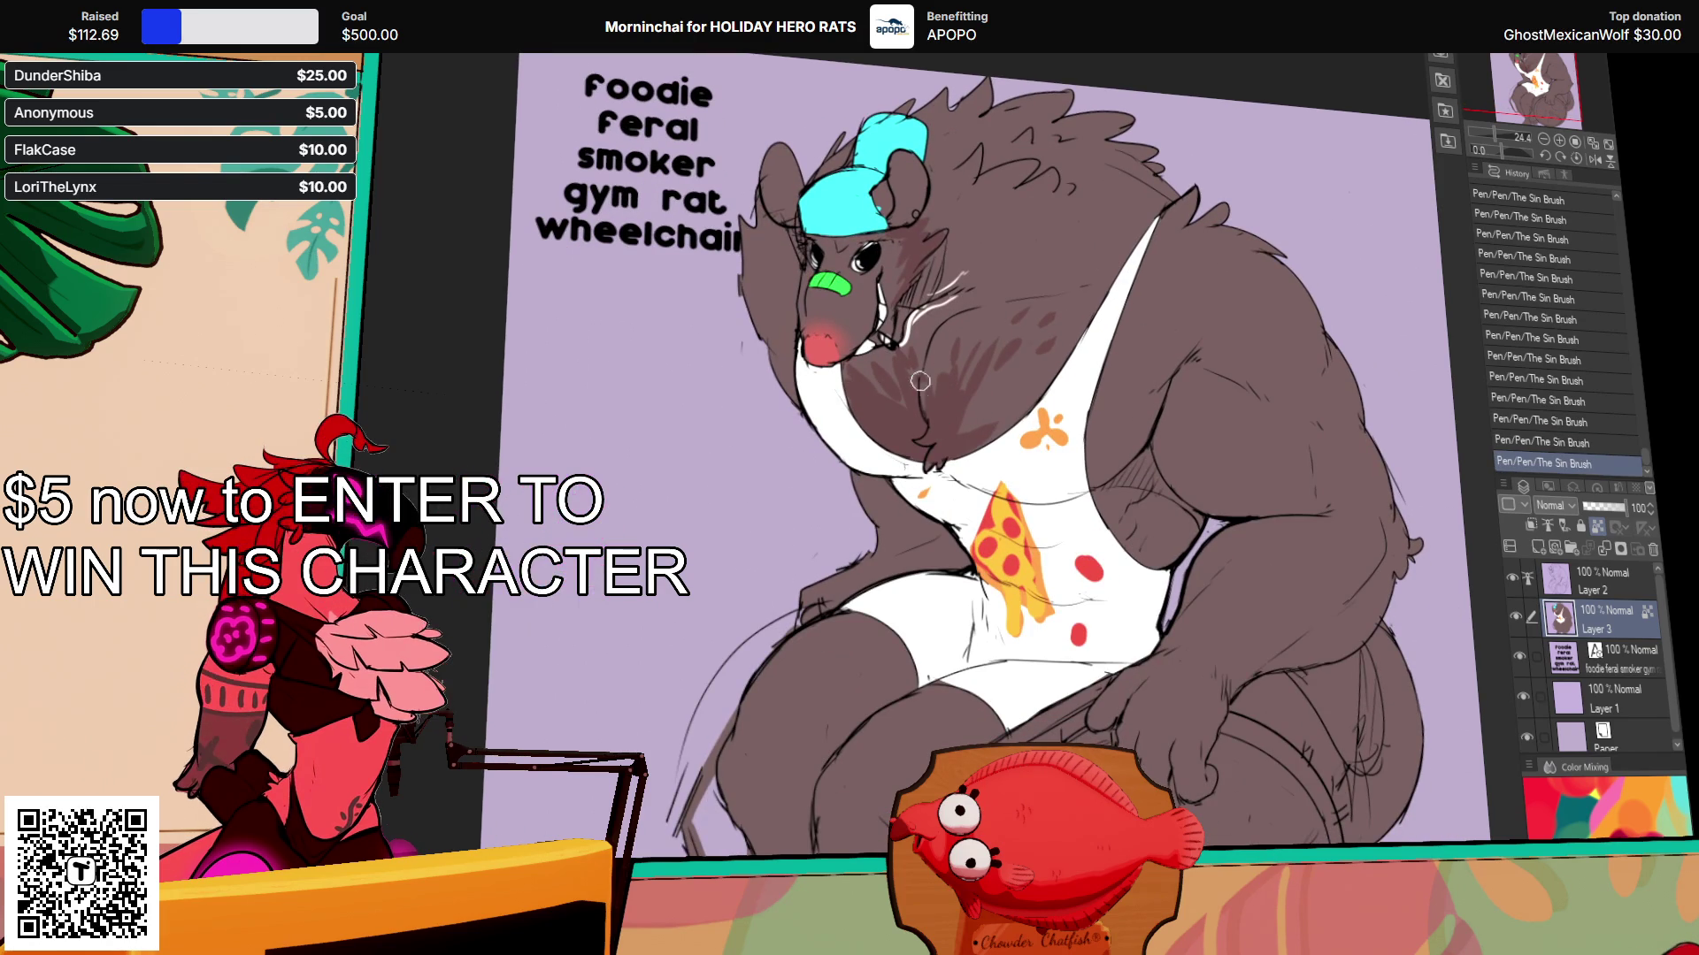
left_click_drag(987, 389, 951, 443)
left_click_drag(1026, 390, 973, 425)
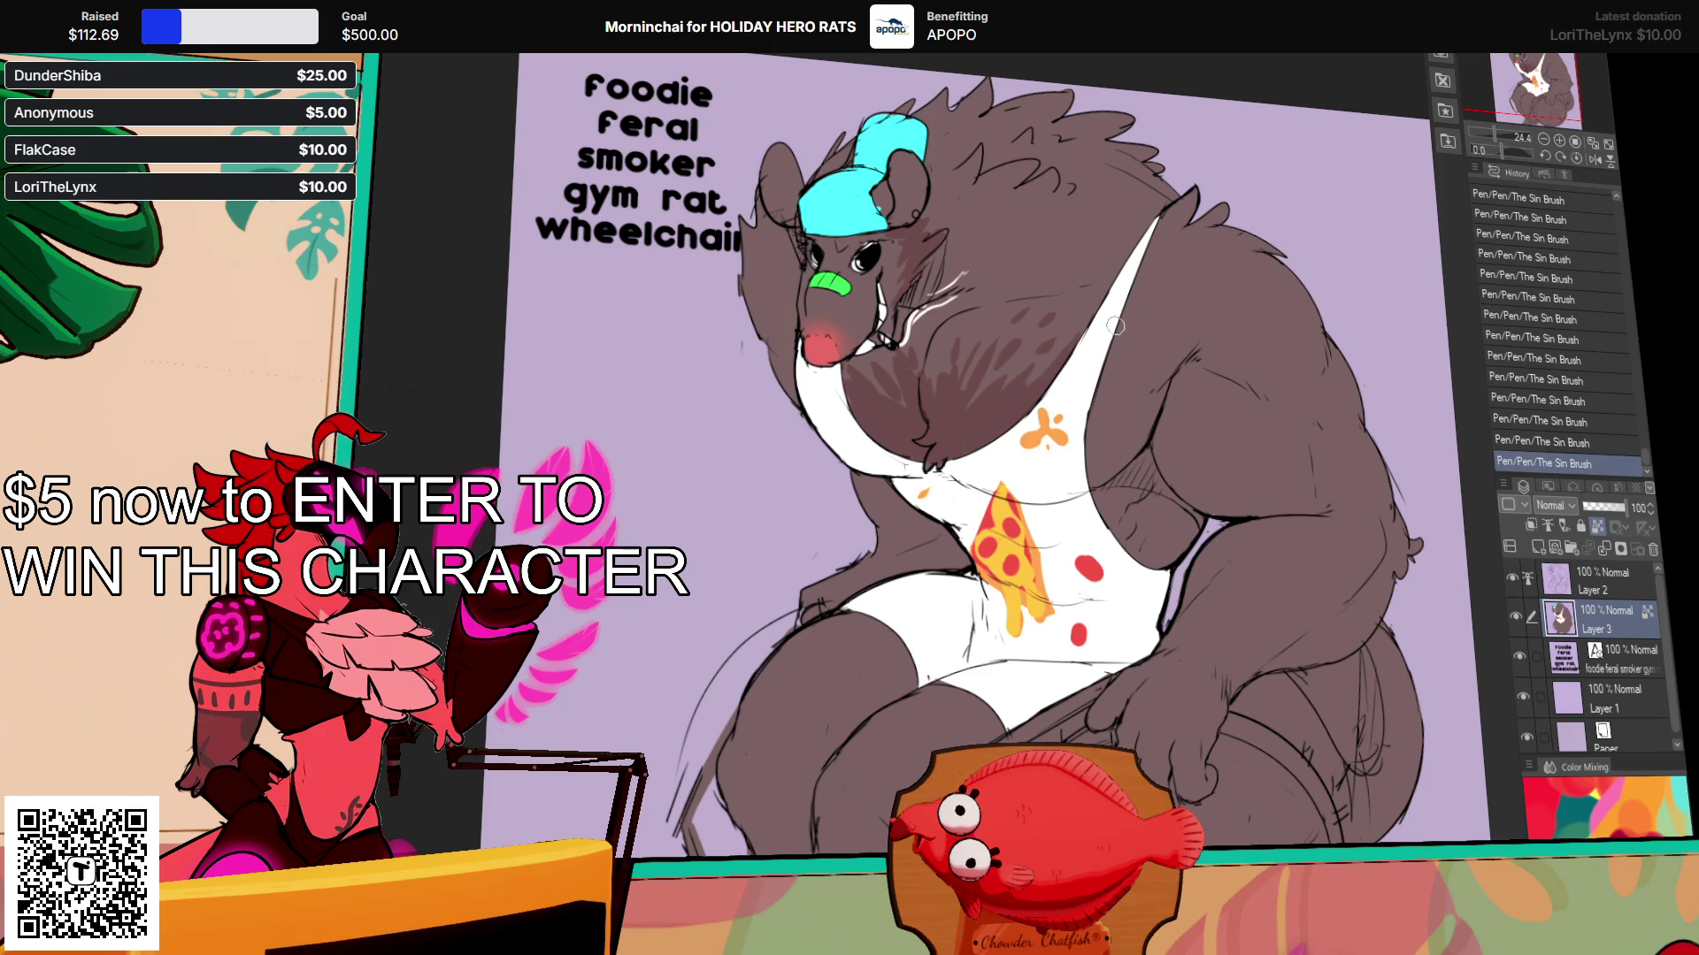
Step: Shade along the arm's left edge, then pan down to the legs and wheelchair
left_click_drag(1159, 336, 1168, 334)
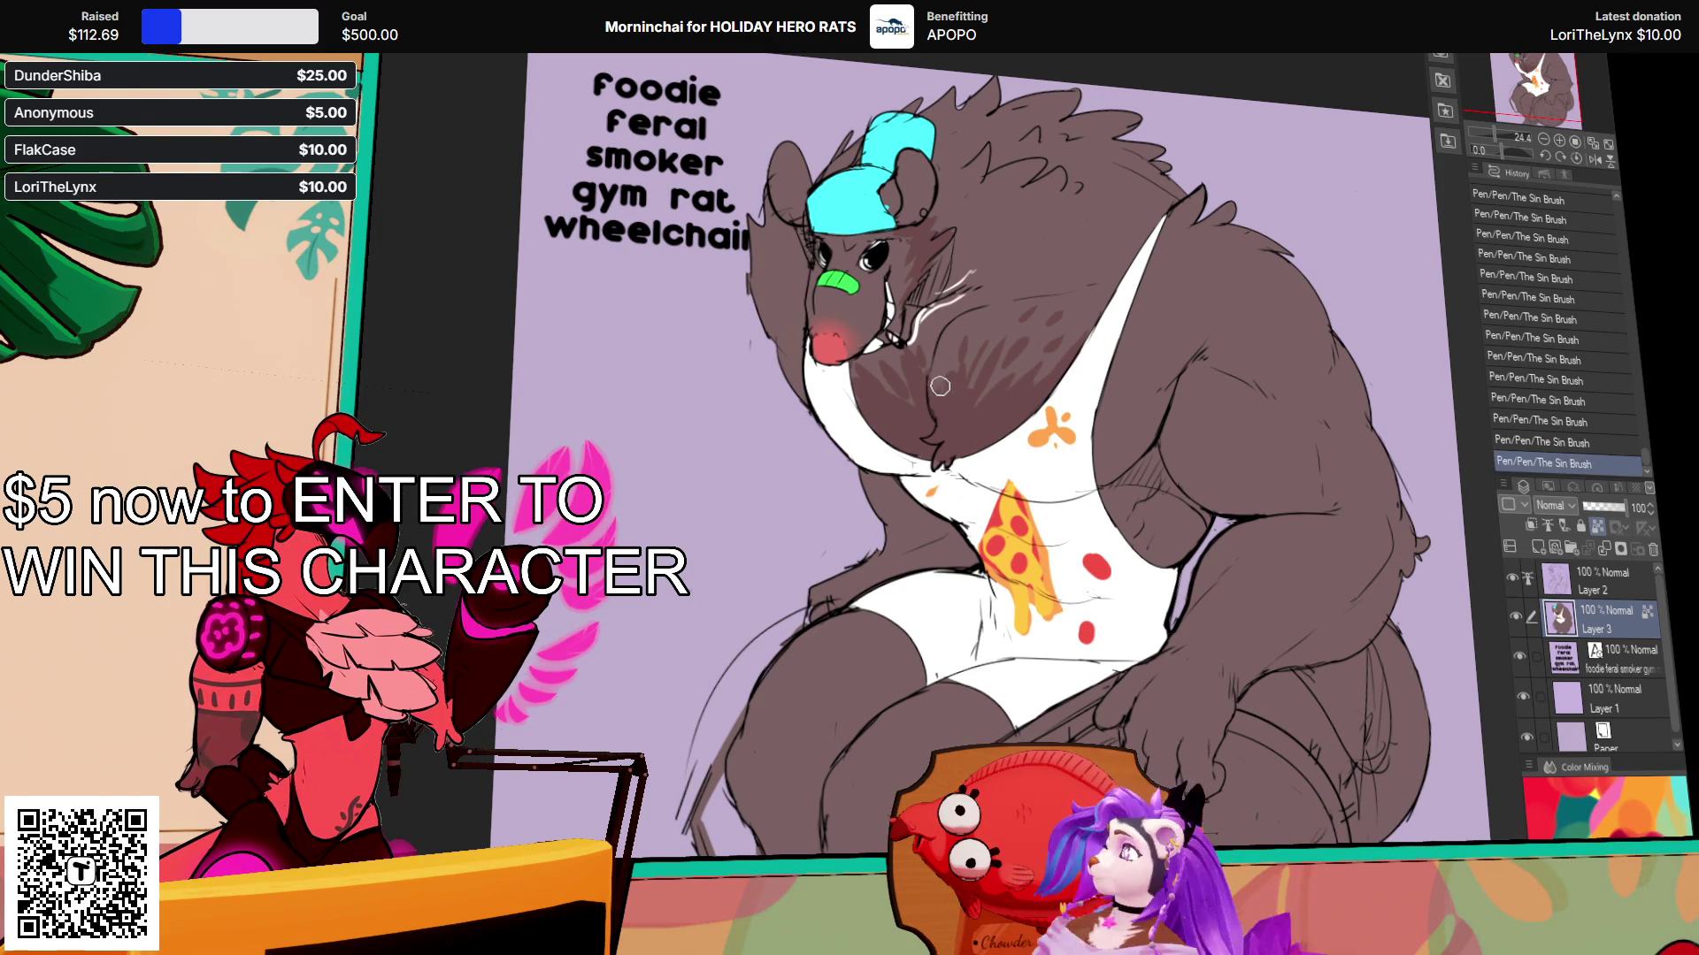
left_click_drag(945, 396, 952, 392)
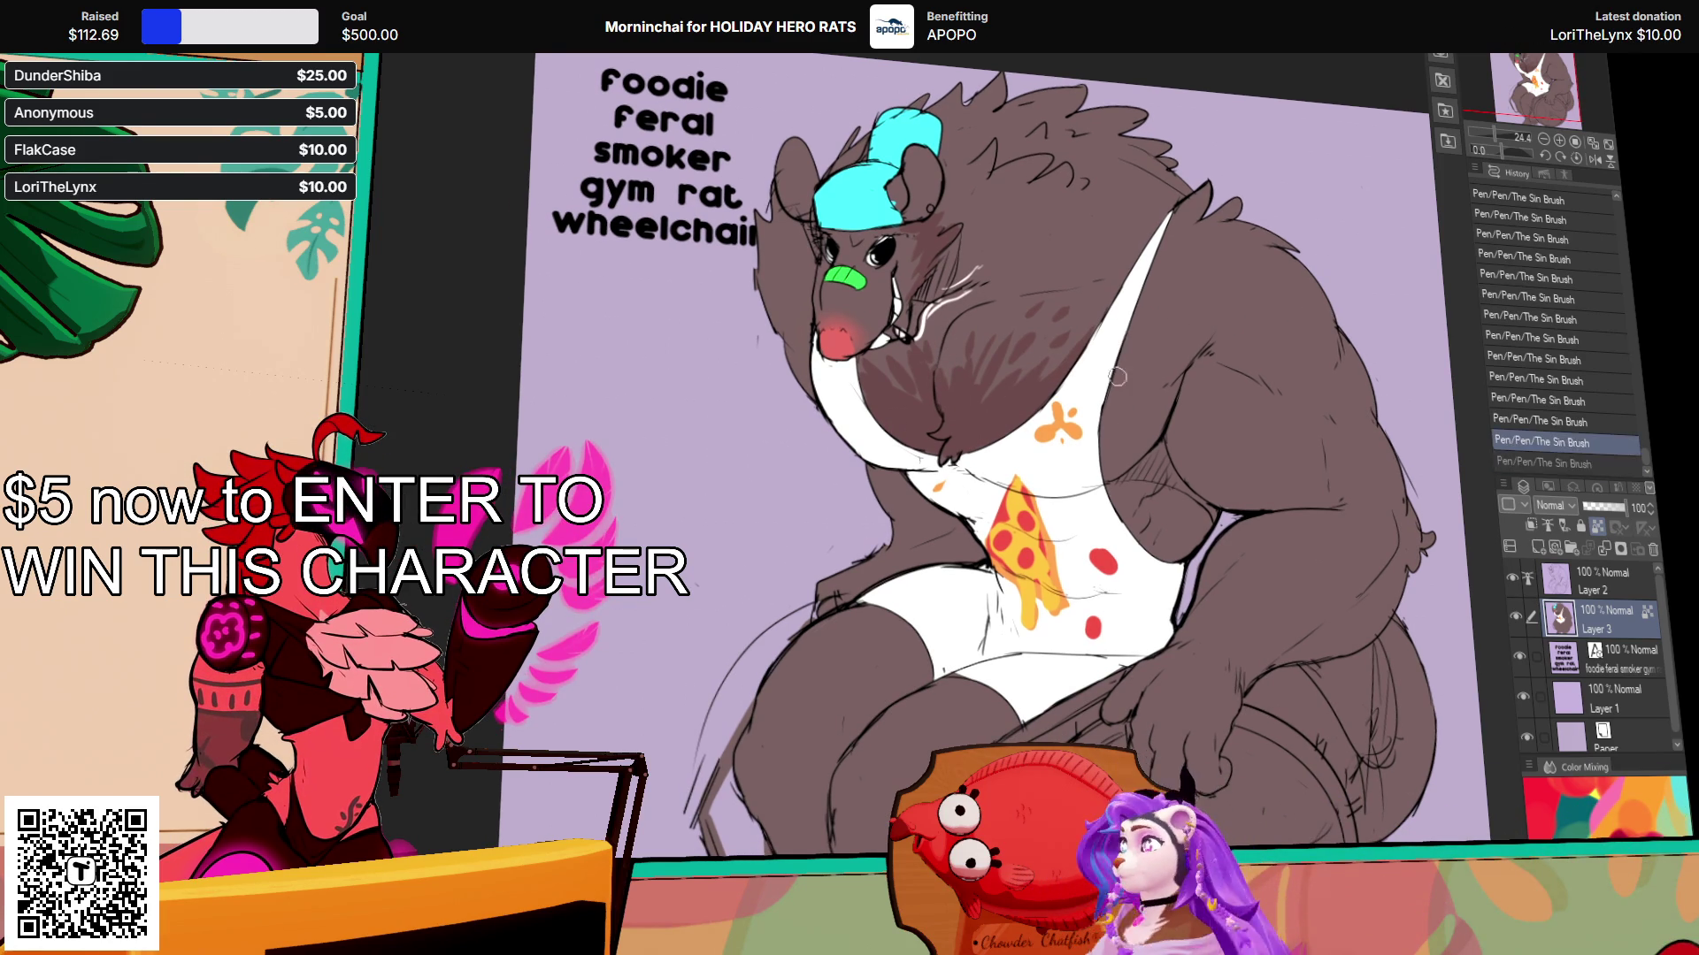
left_click_drag(1117, 354, 1141, 451)
key("ctrl+z")
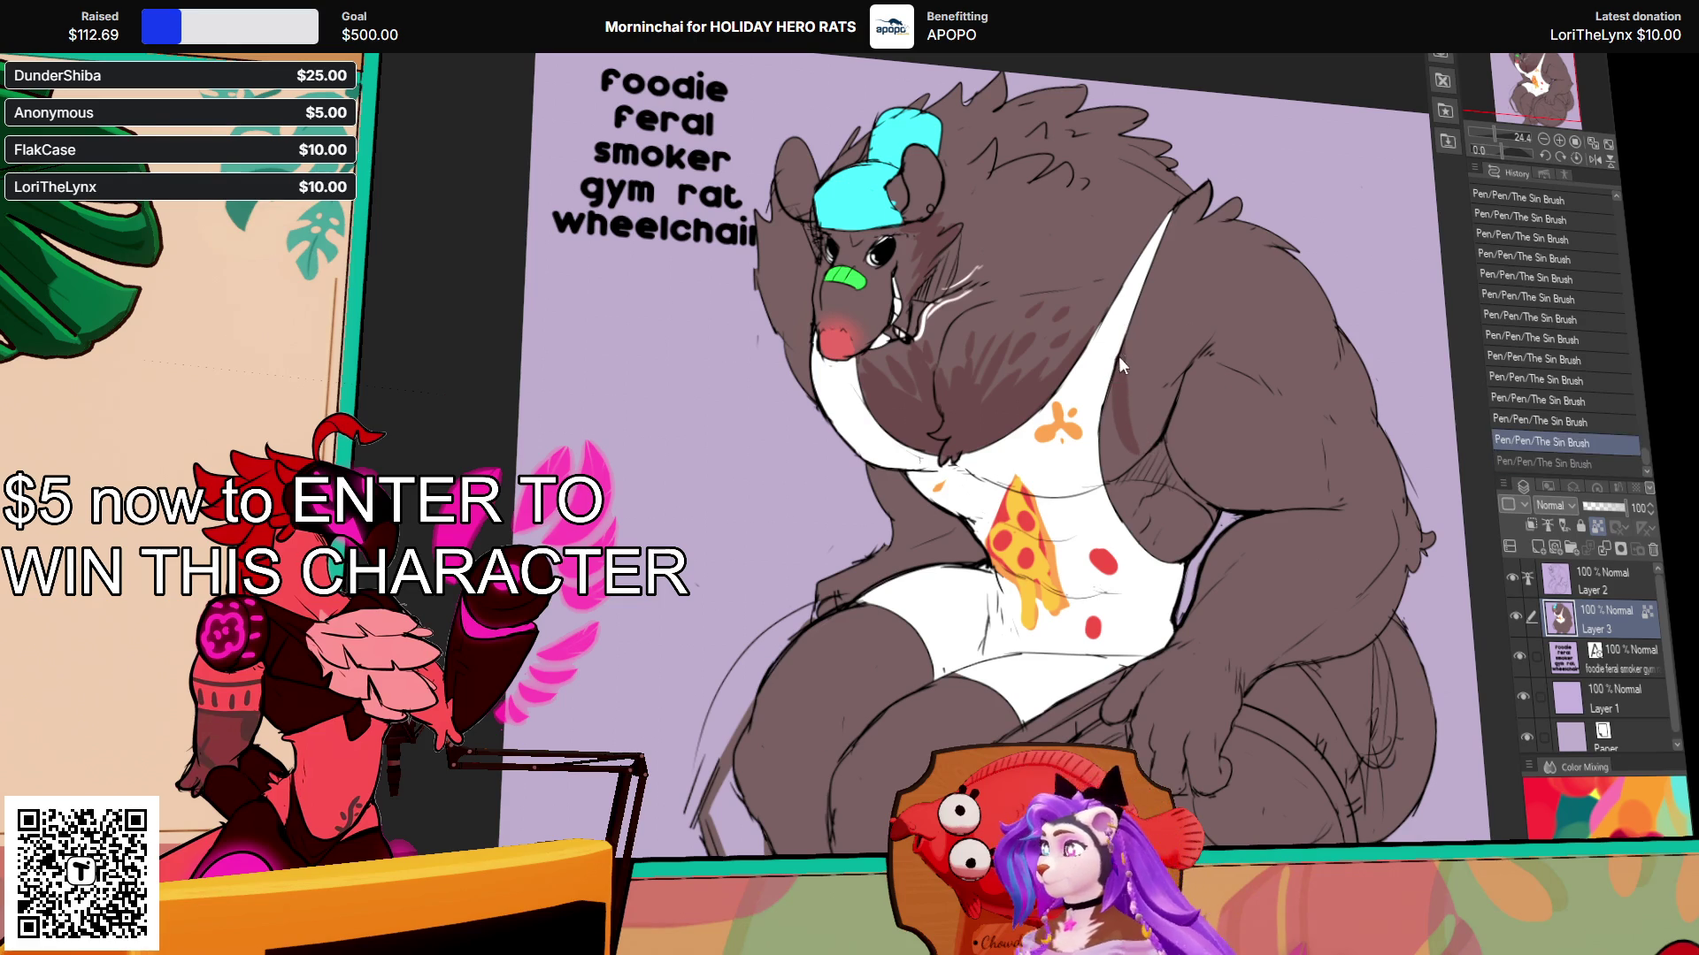
left_click_drag(1143, 370, 1136, 420)
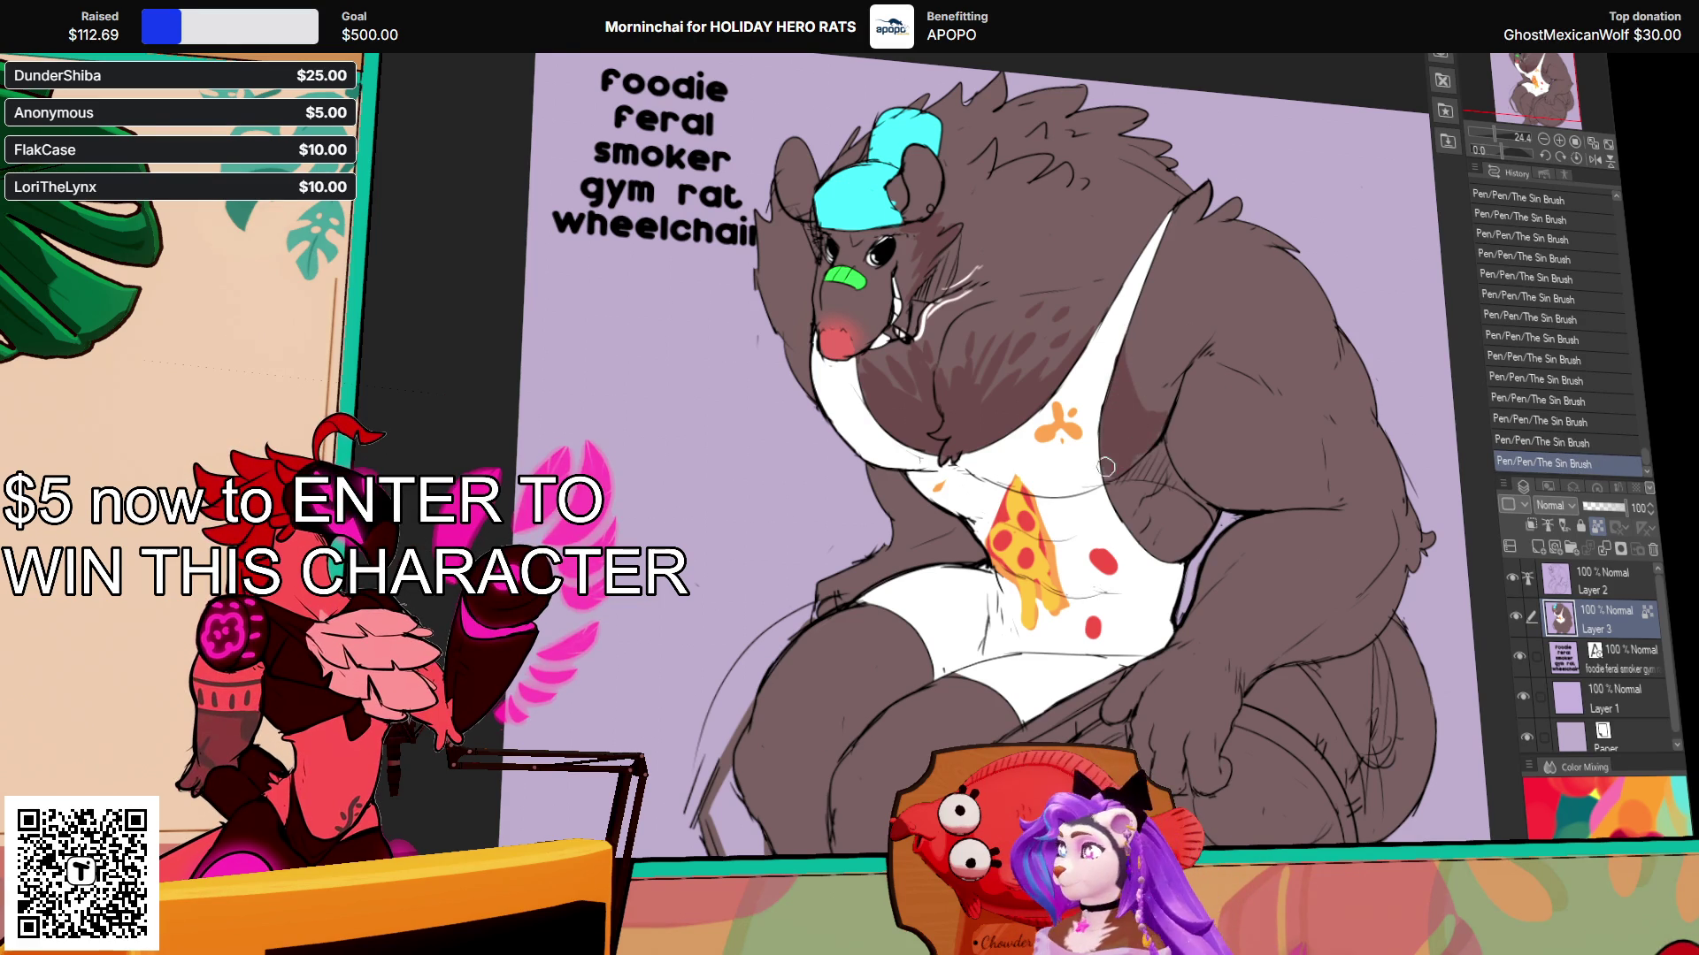
key("ctrl+z")
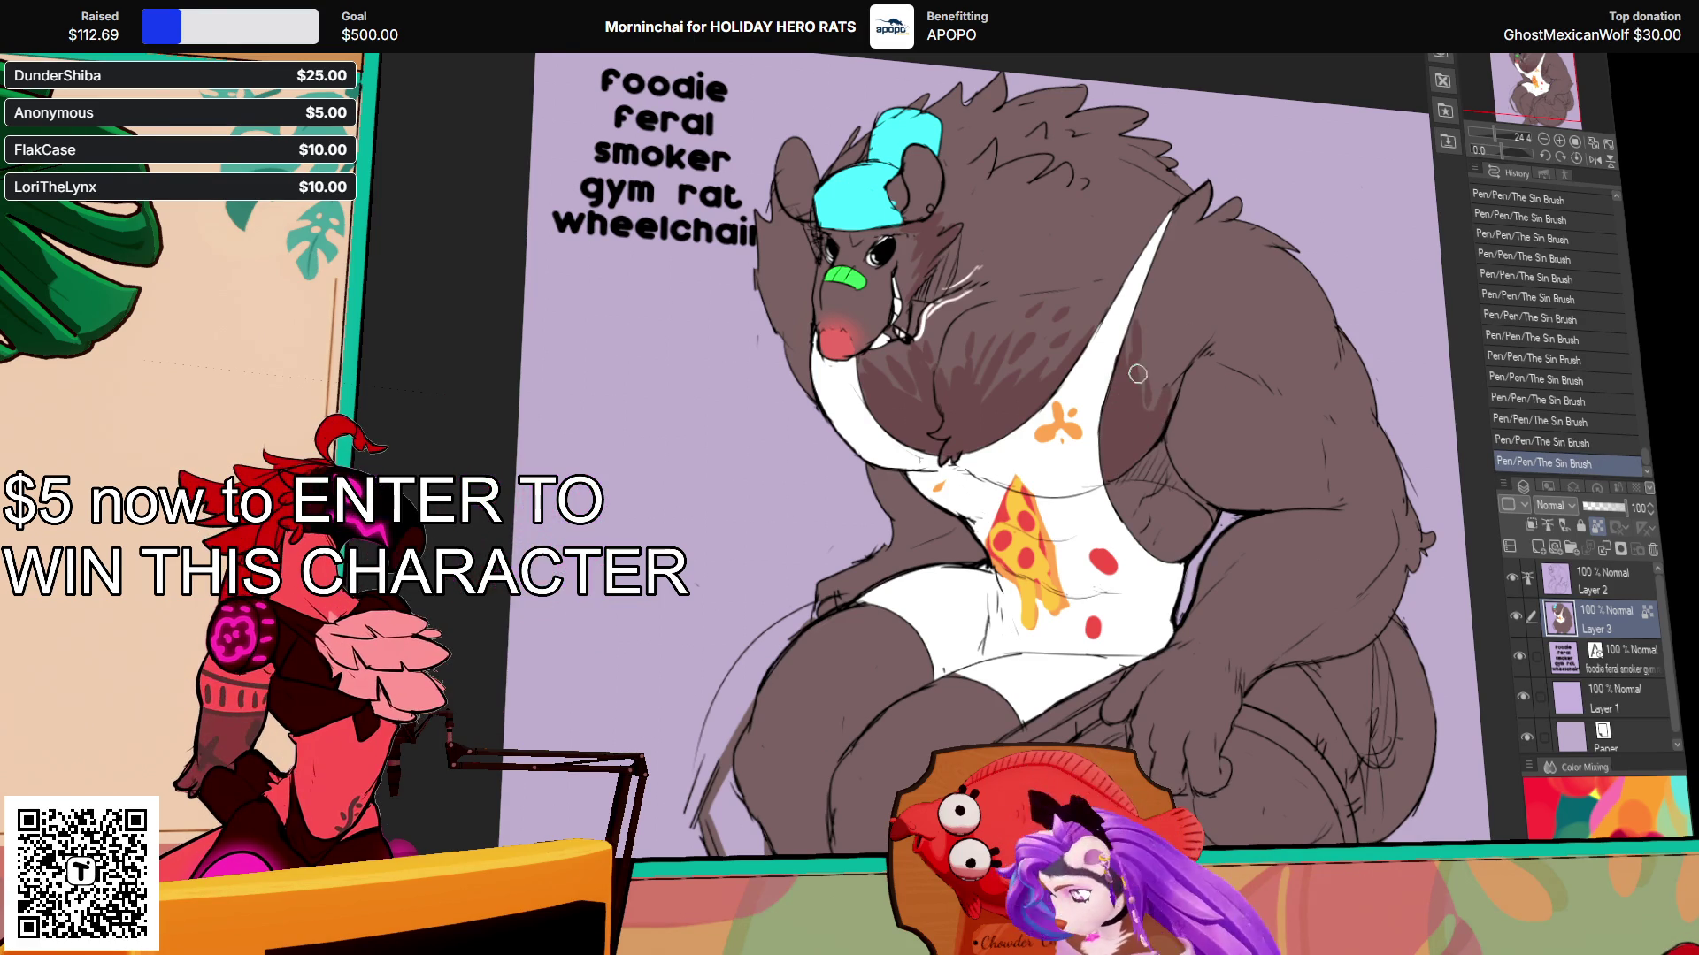
key("ctrl+y")
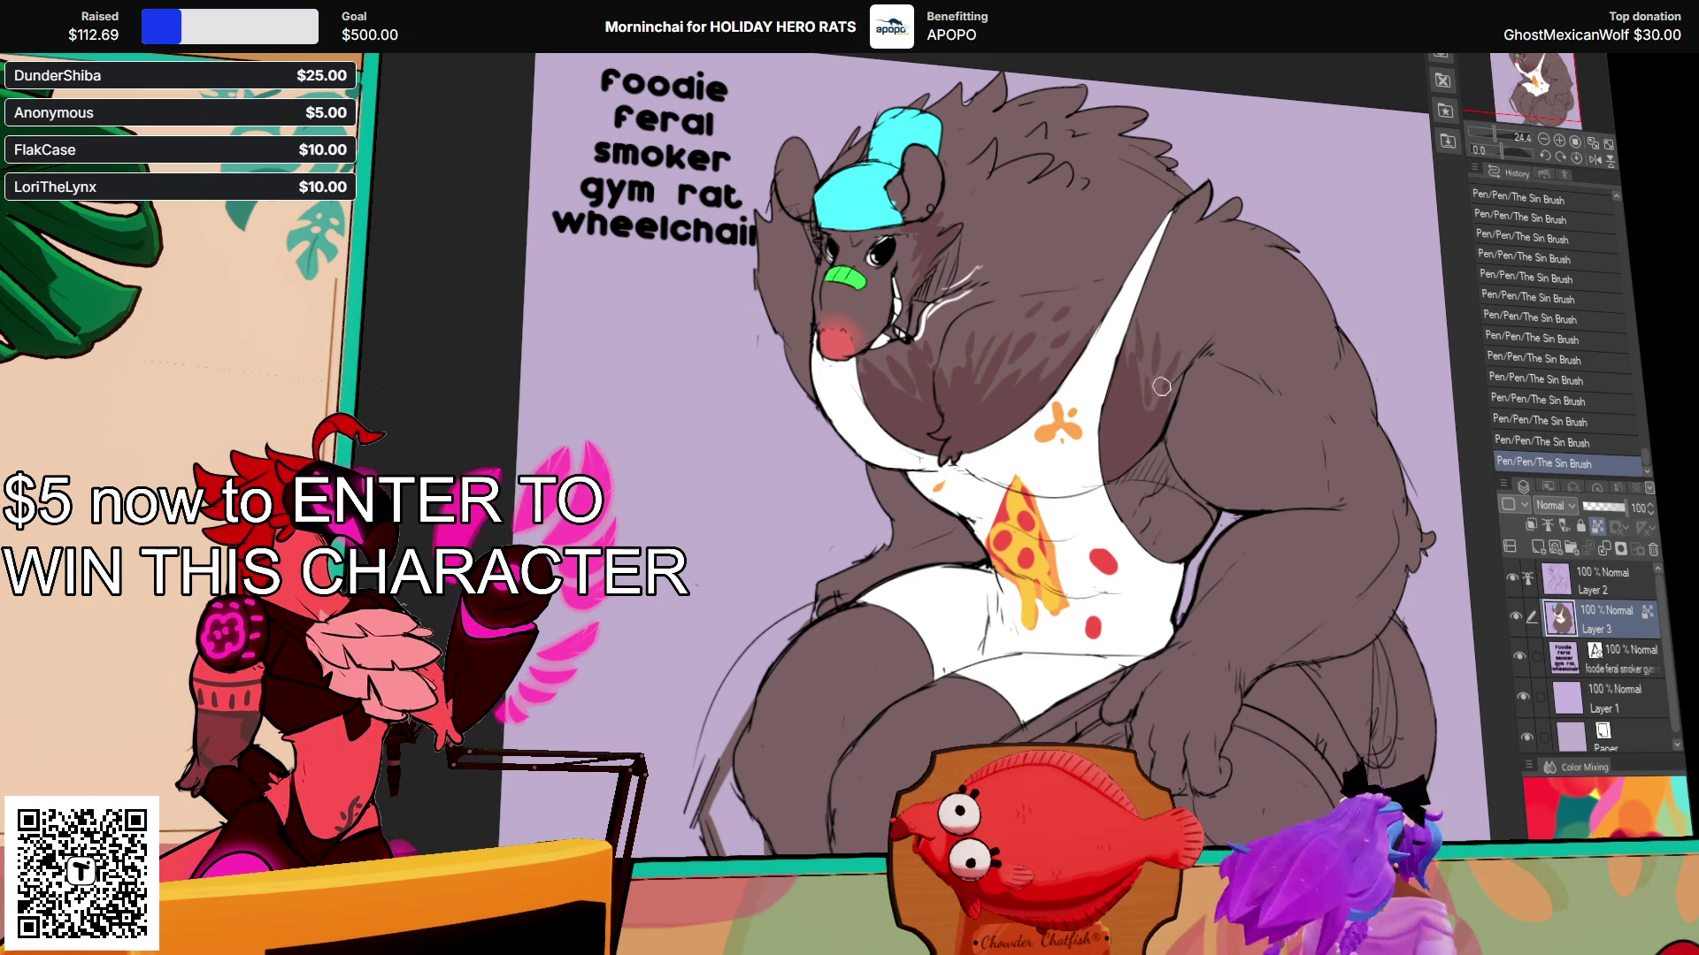
scroll(1172, 342, "up", 1)
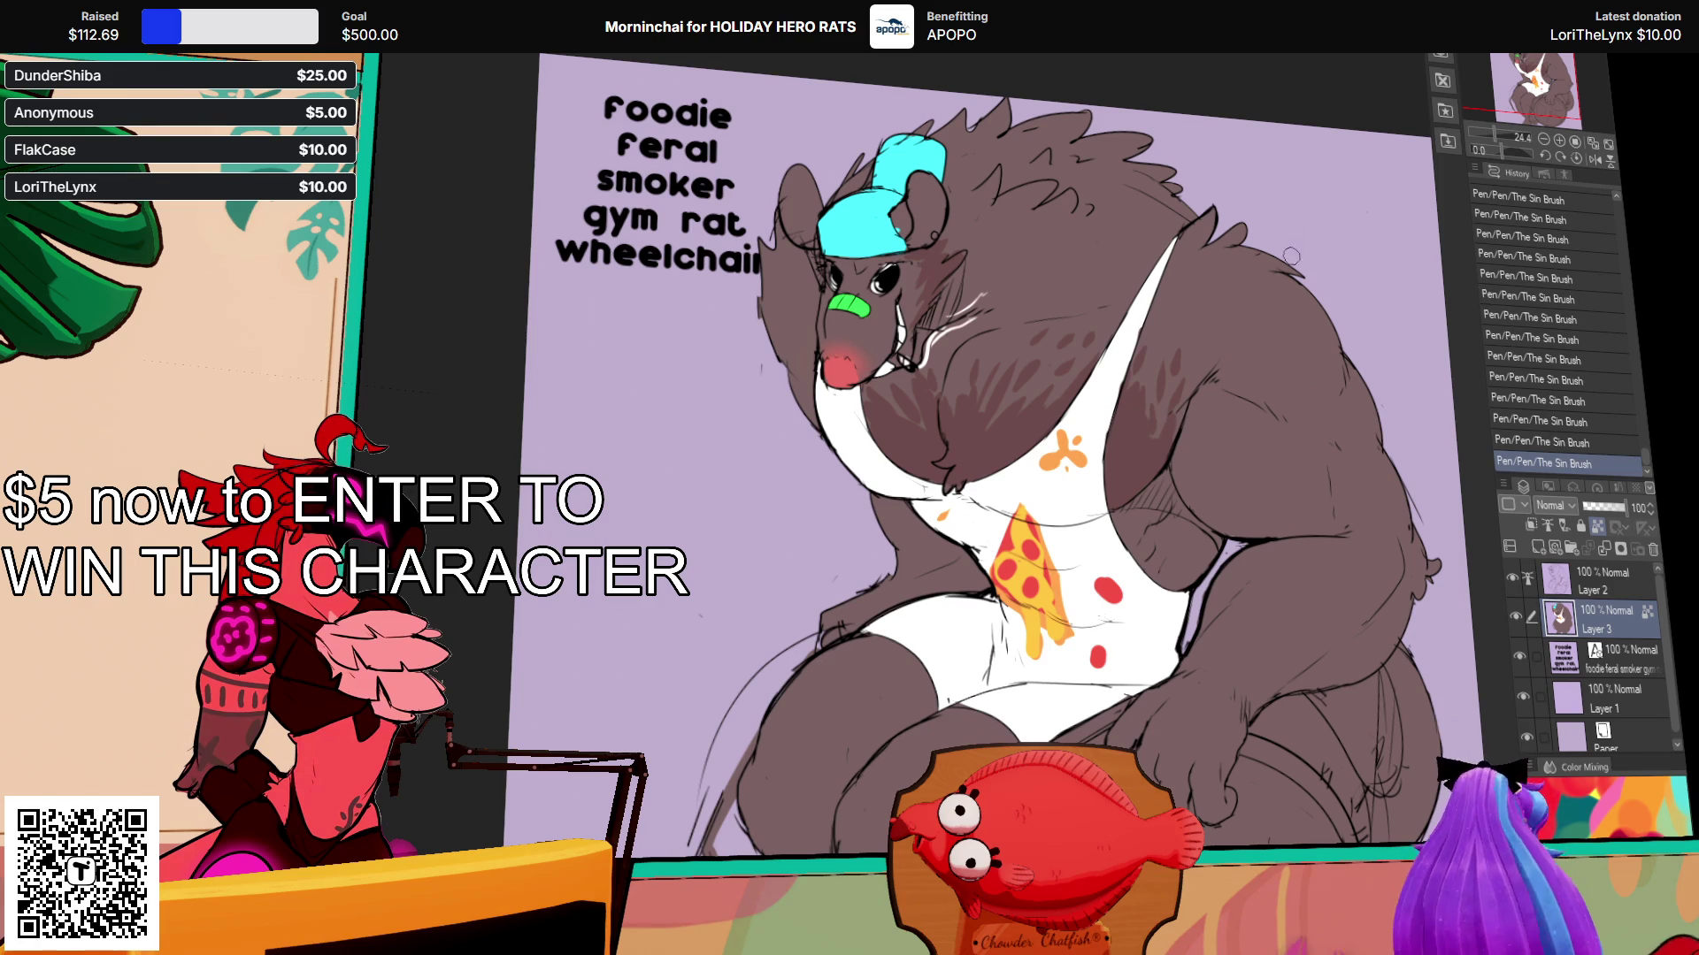
scroll(1153, 421, "down", 2)
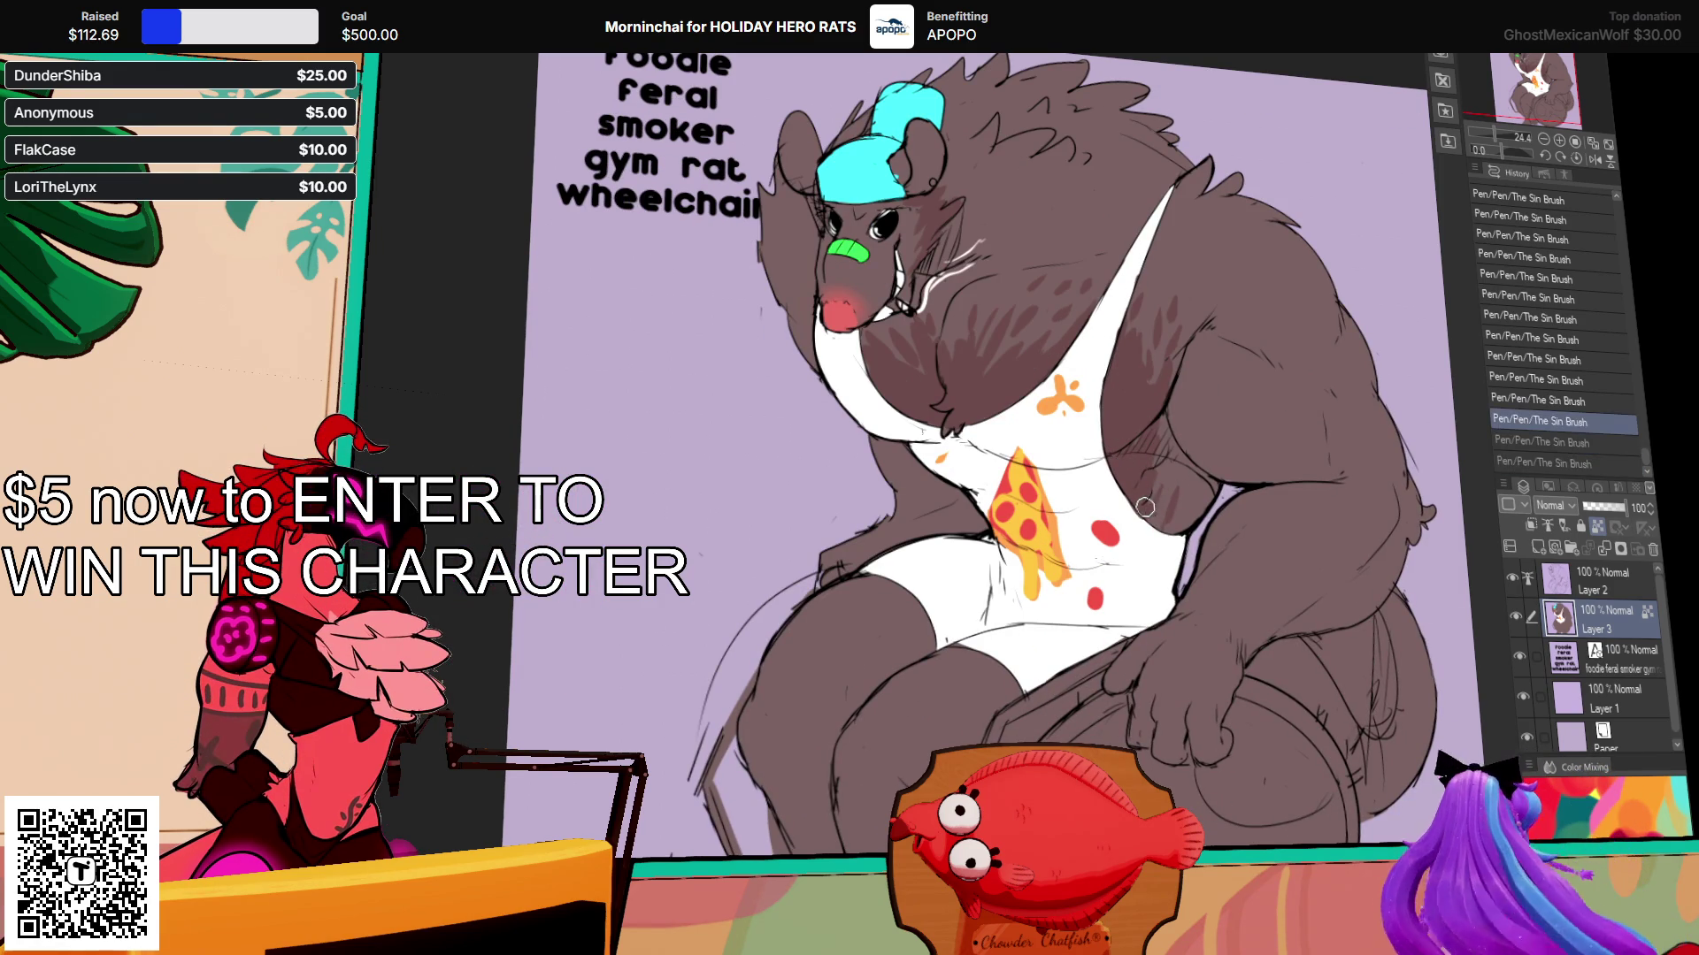
left_click_drag(1188, 522, 1140, 339)
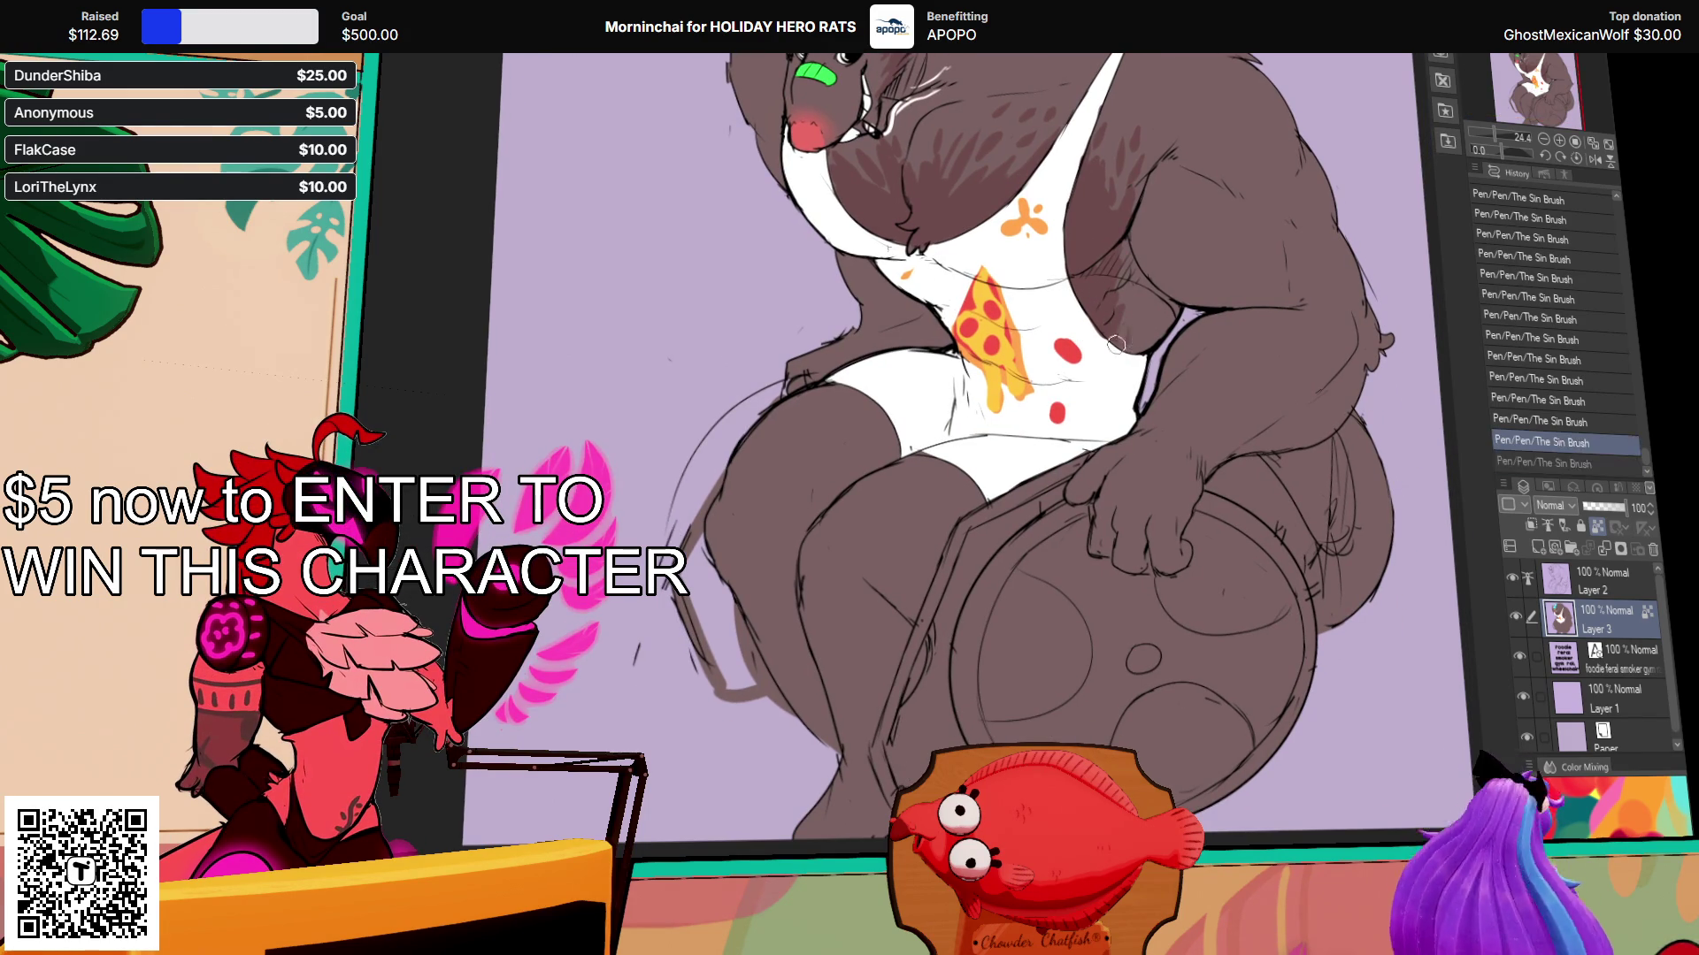
Step: Outline the wheelchair frame beside the legs with an orange line, undoing trial fills
left_click_drag(1163, 336, 1144, 408)
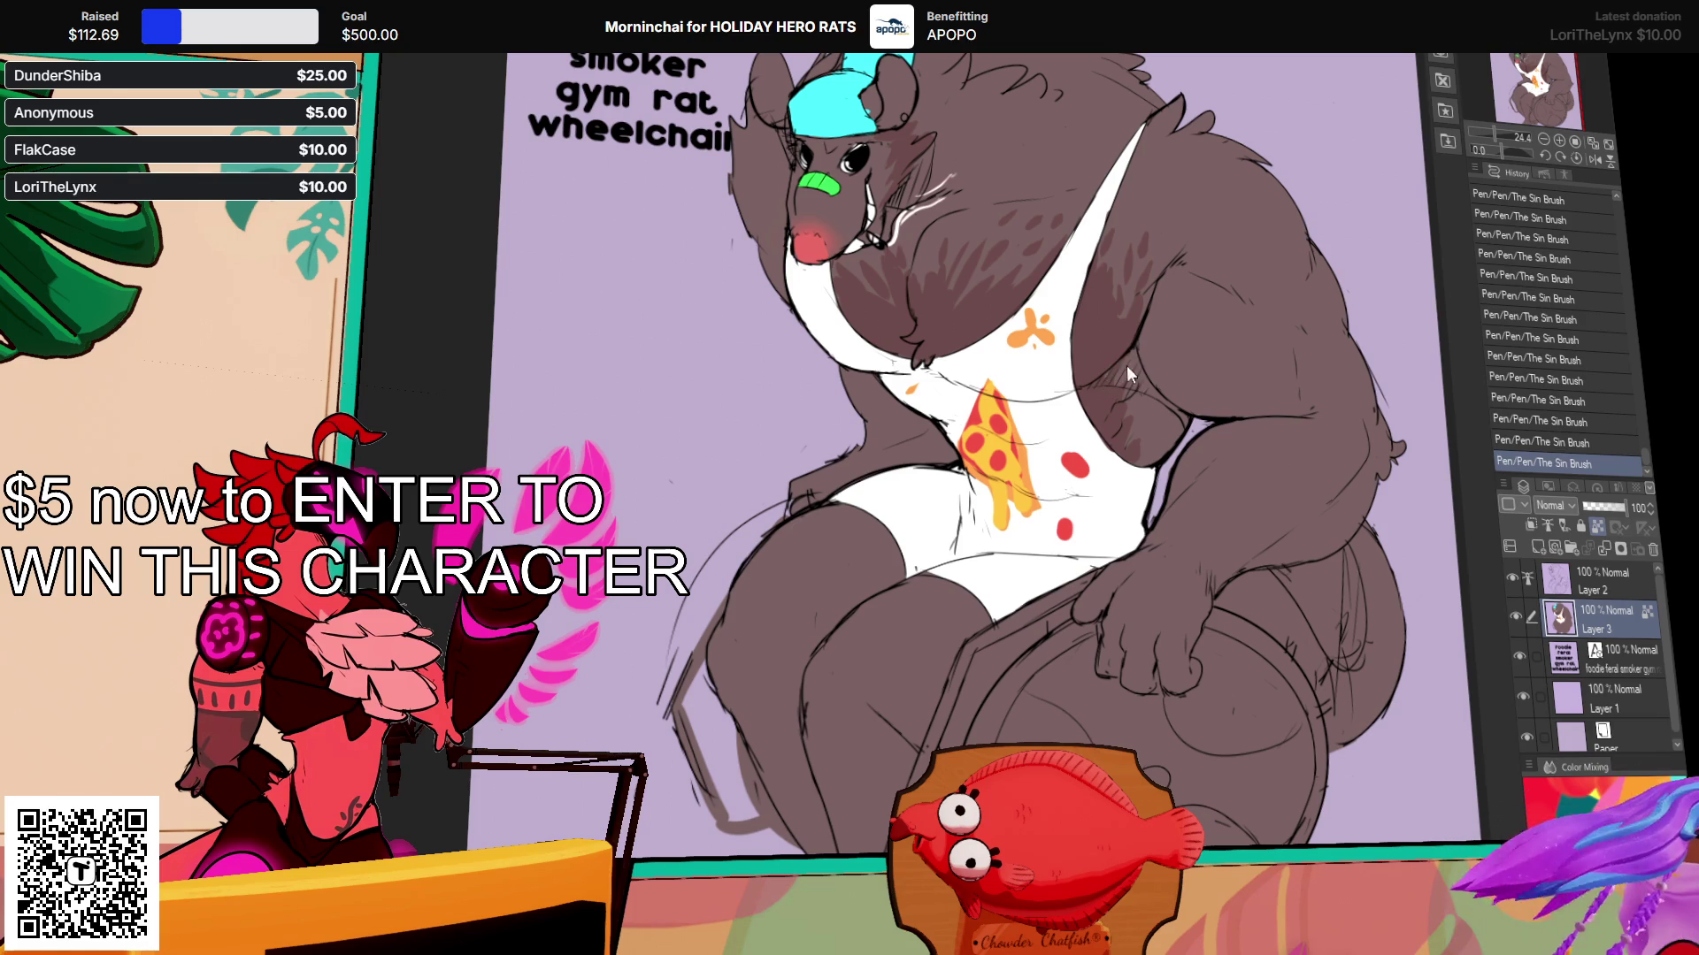
mouse_move(1120, 320)
left_mouse_down()
mouse_move(1182, 404)
mouse_move(1177, 593)
mouse_move(1106, 442)
mouse_move(1038, 375)
left_mouse_up()
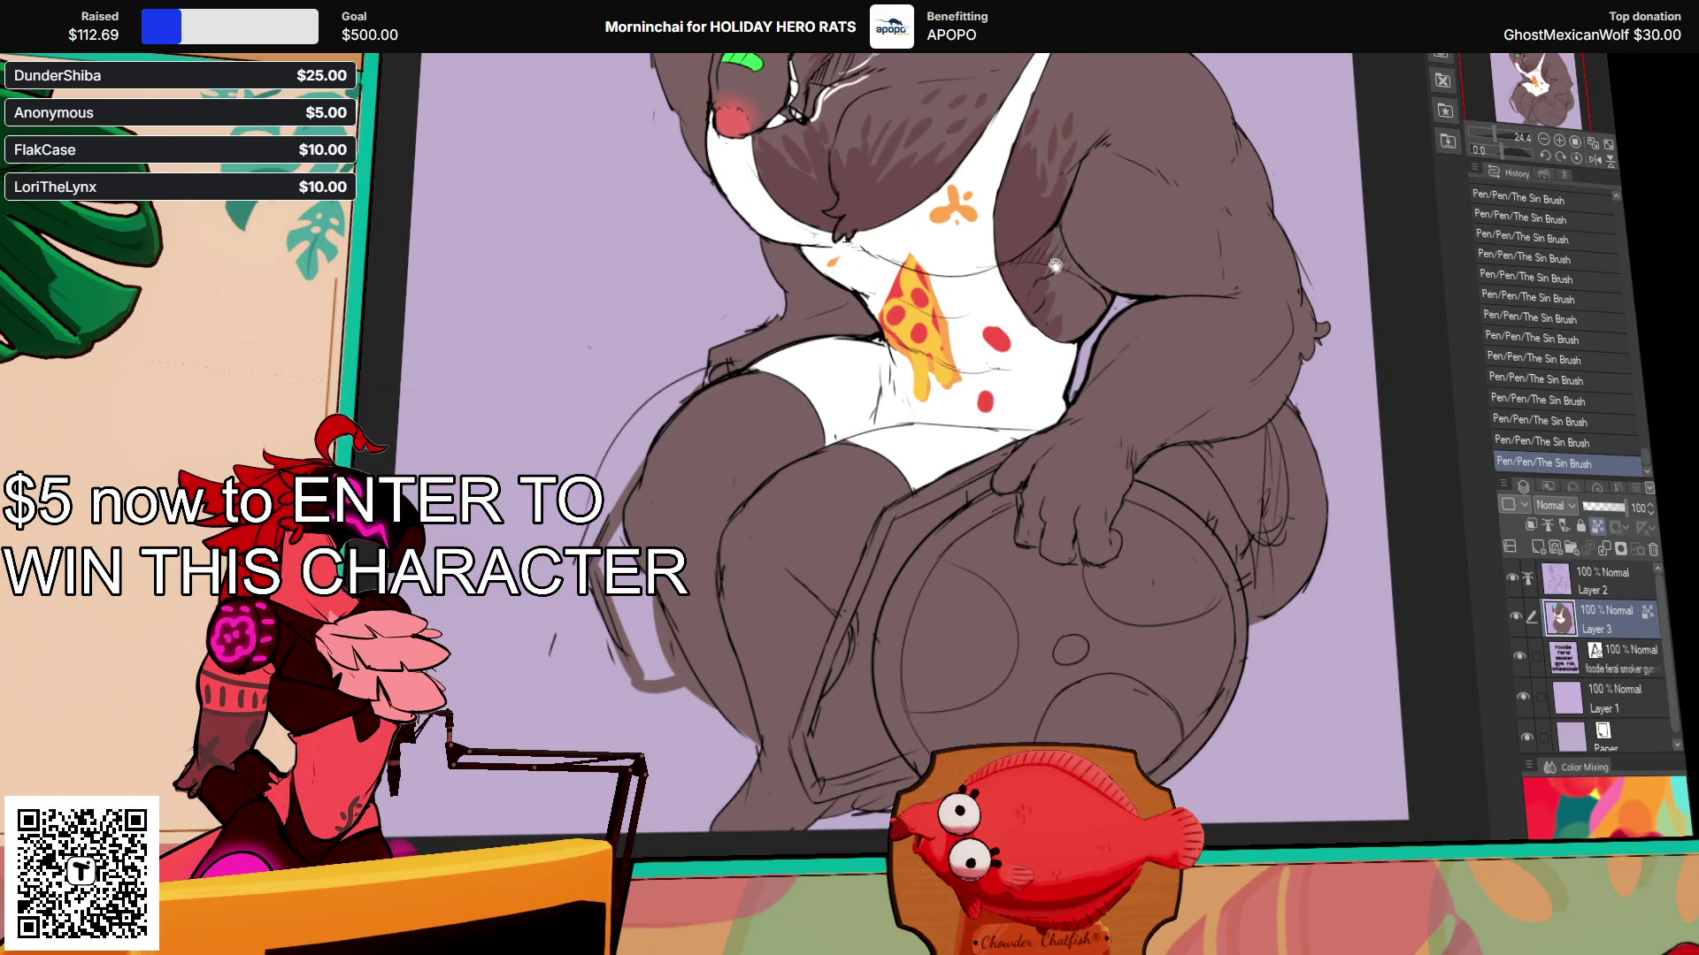
left_click_drag(1036, 250, 1043, 276)
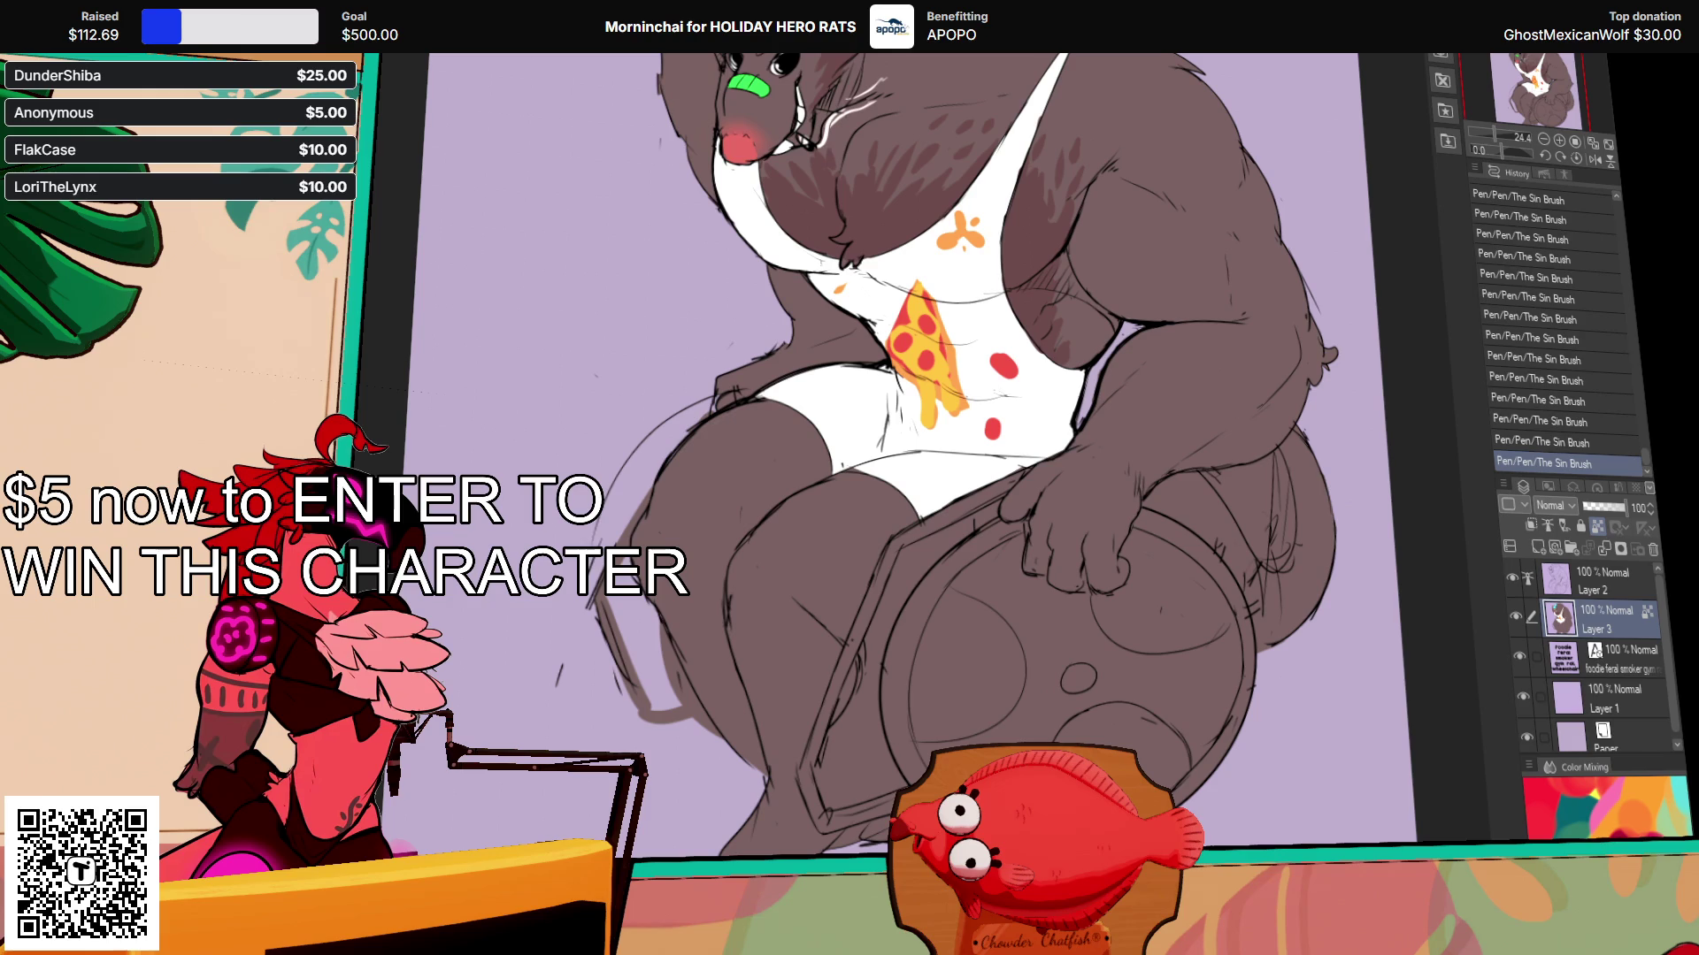
left_click(870, 618)
key("ctrl+z")
left_click_drag(807, 794, 811, 762)
left_click(871, 620)
key("ctrl+z")
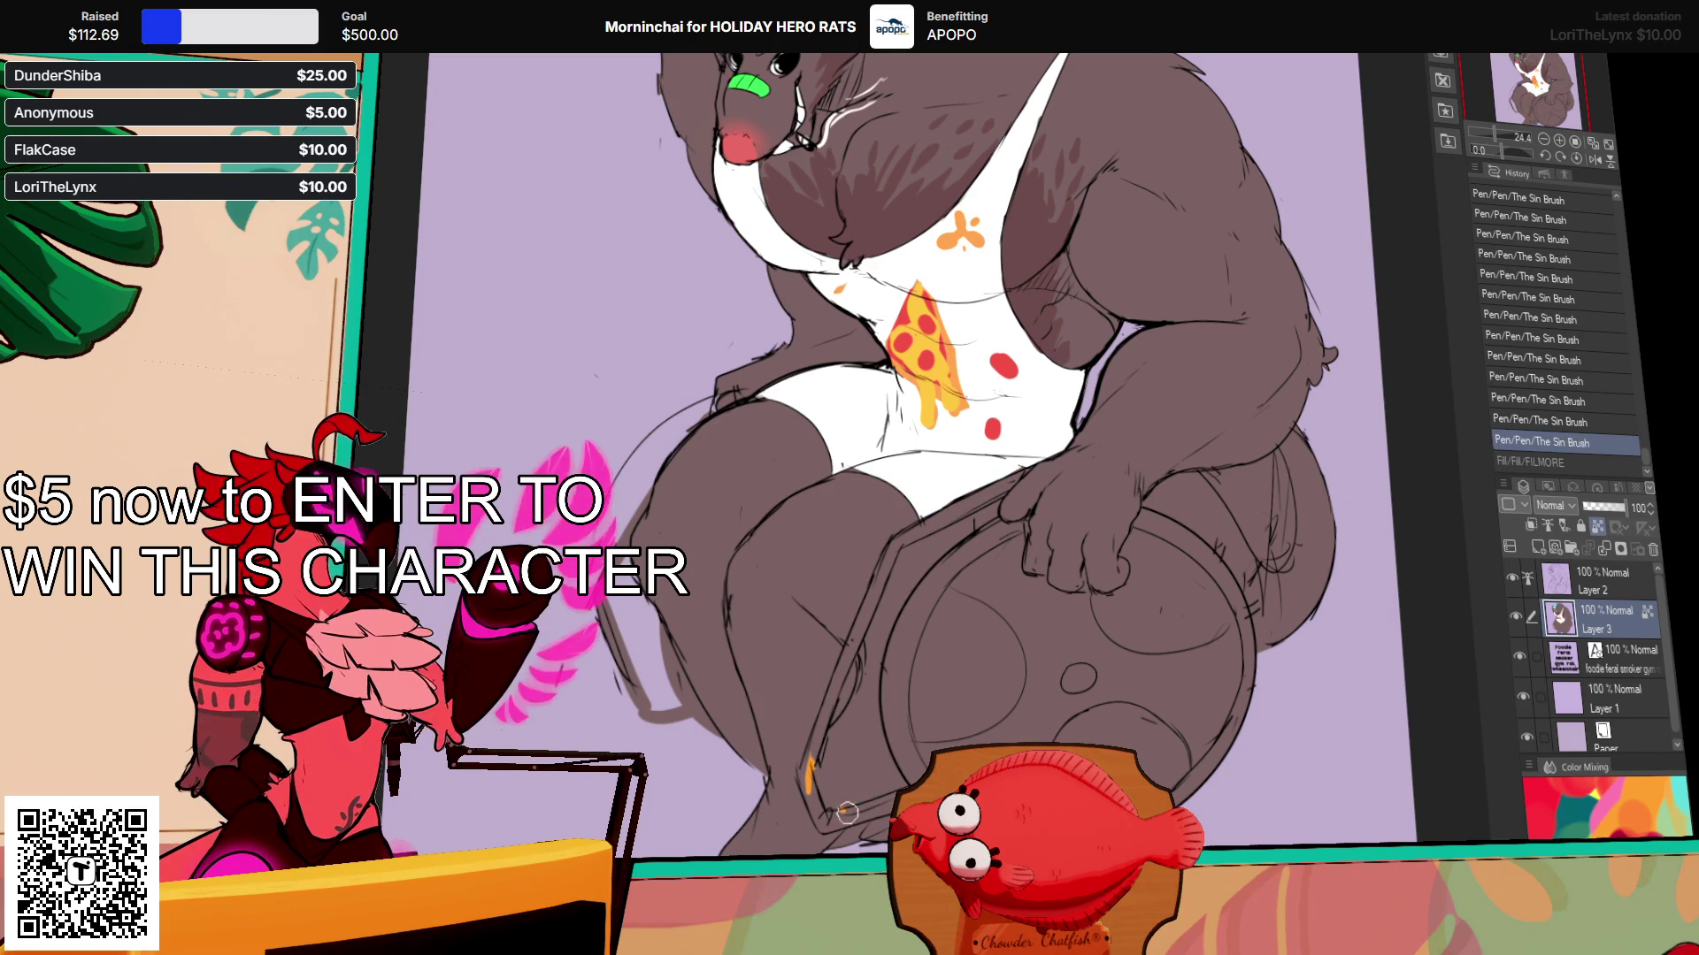
mouse_move(900, 796)
left_mouse_down()
mouse_move(830, 823)
mouse_move(892, 784)
left_mouse_up()
key("ctrl+z")
key("ctrl+z")
key("ctrl+z")
key("ctrl+z")
mouse_move(818, 826)
left_mouse_down()
mouse_move(892, 796)
mouse_move(804, 774)
left_mouse_up()
key("ctrl+z")
Step: Fill the outlined wheelchair frame segments solid orange
left_click(830, 704)
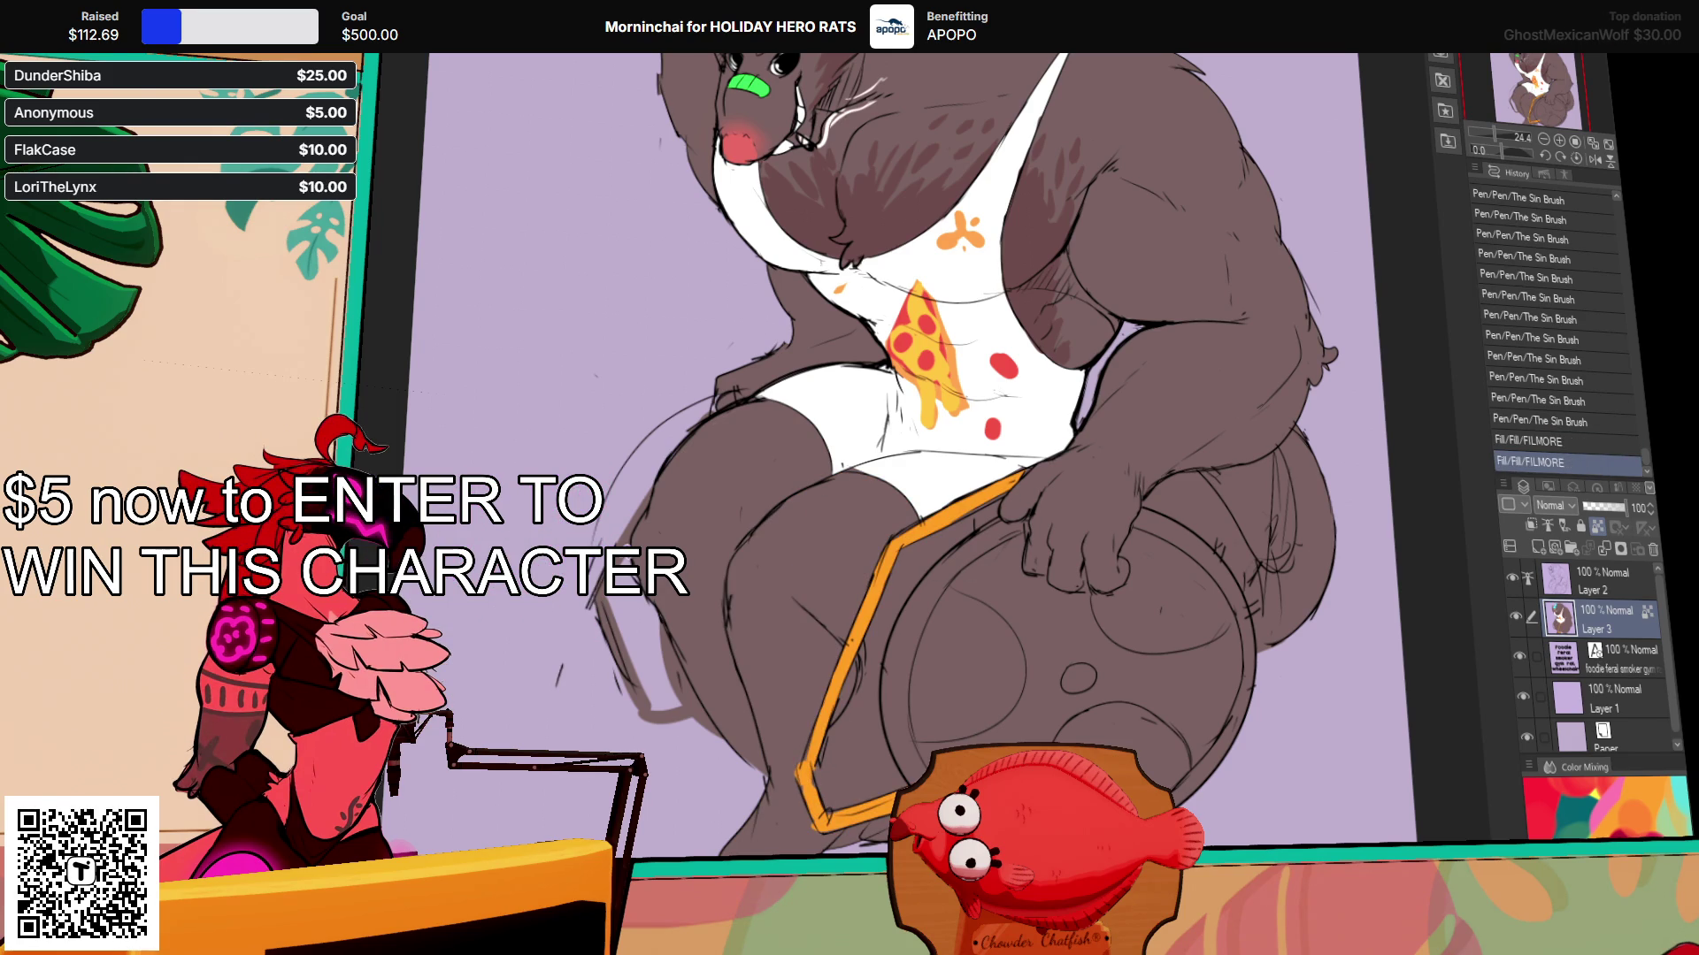
left_click(615, 624)
left_click(681, 712)
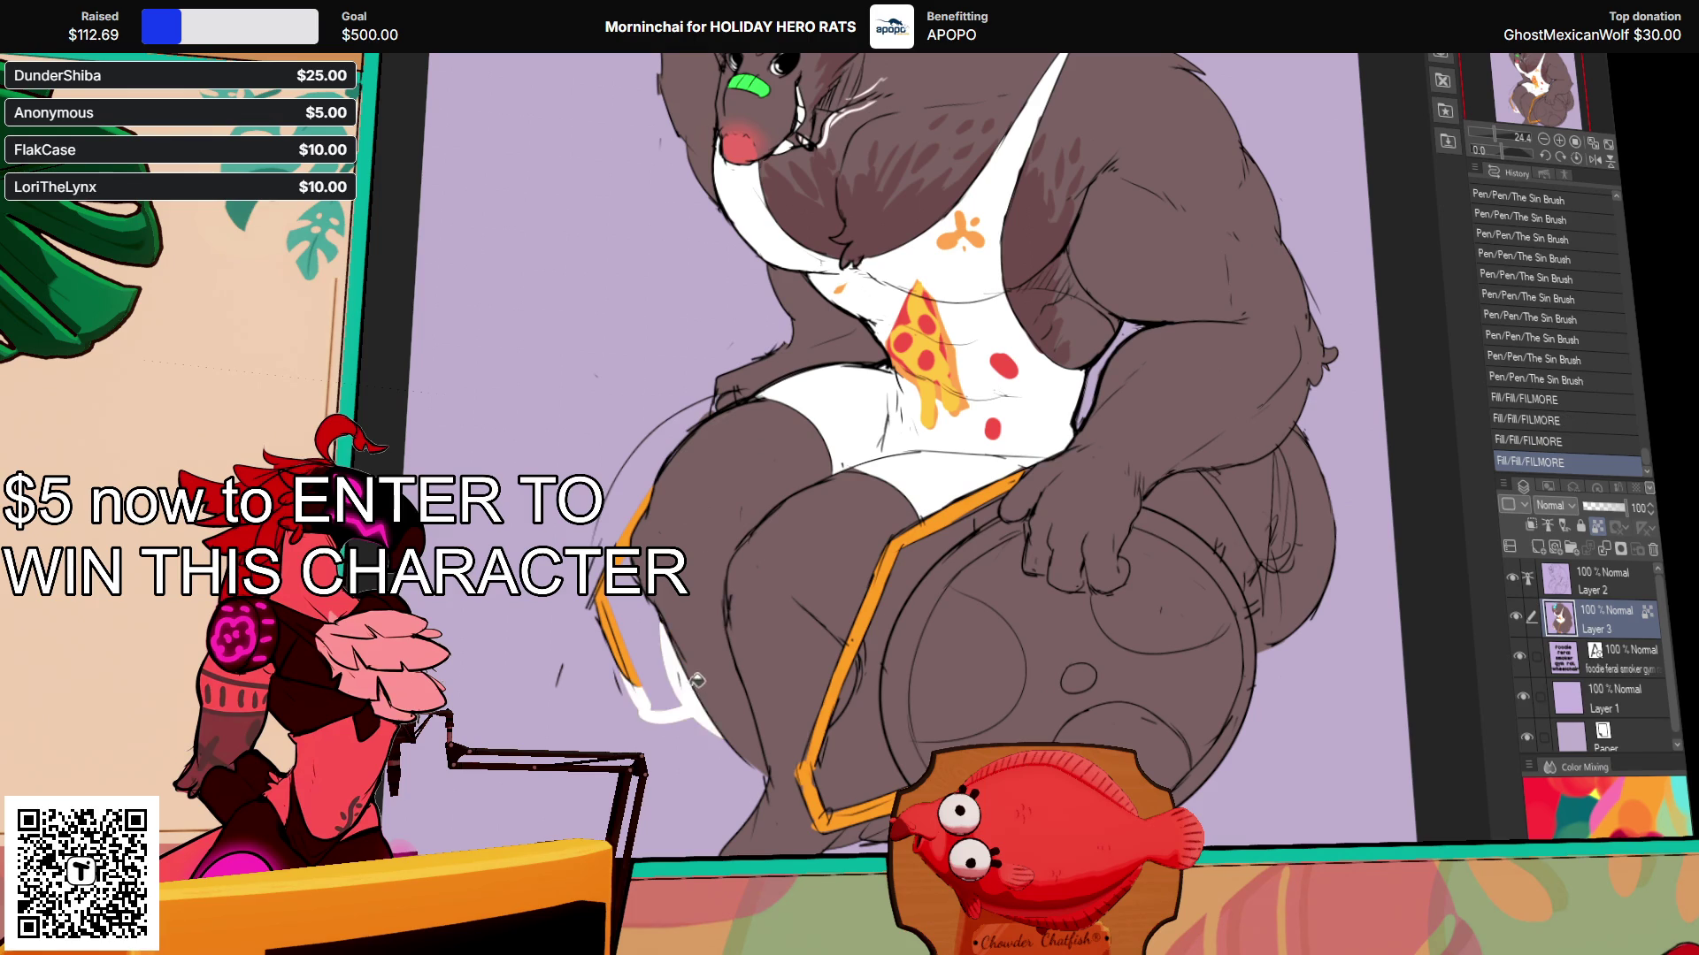
left_click(683, 696)
Step: Finish painting the strap white, then fill the wheel rim white all around
left_click_drag(668, 632, 675, 654)
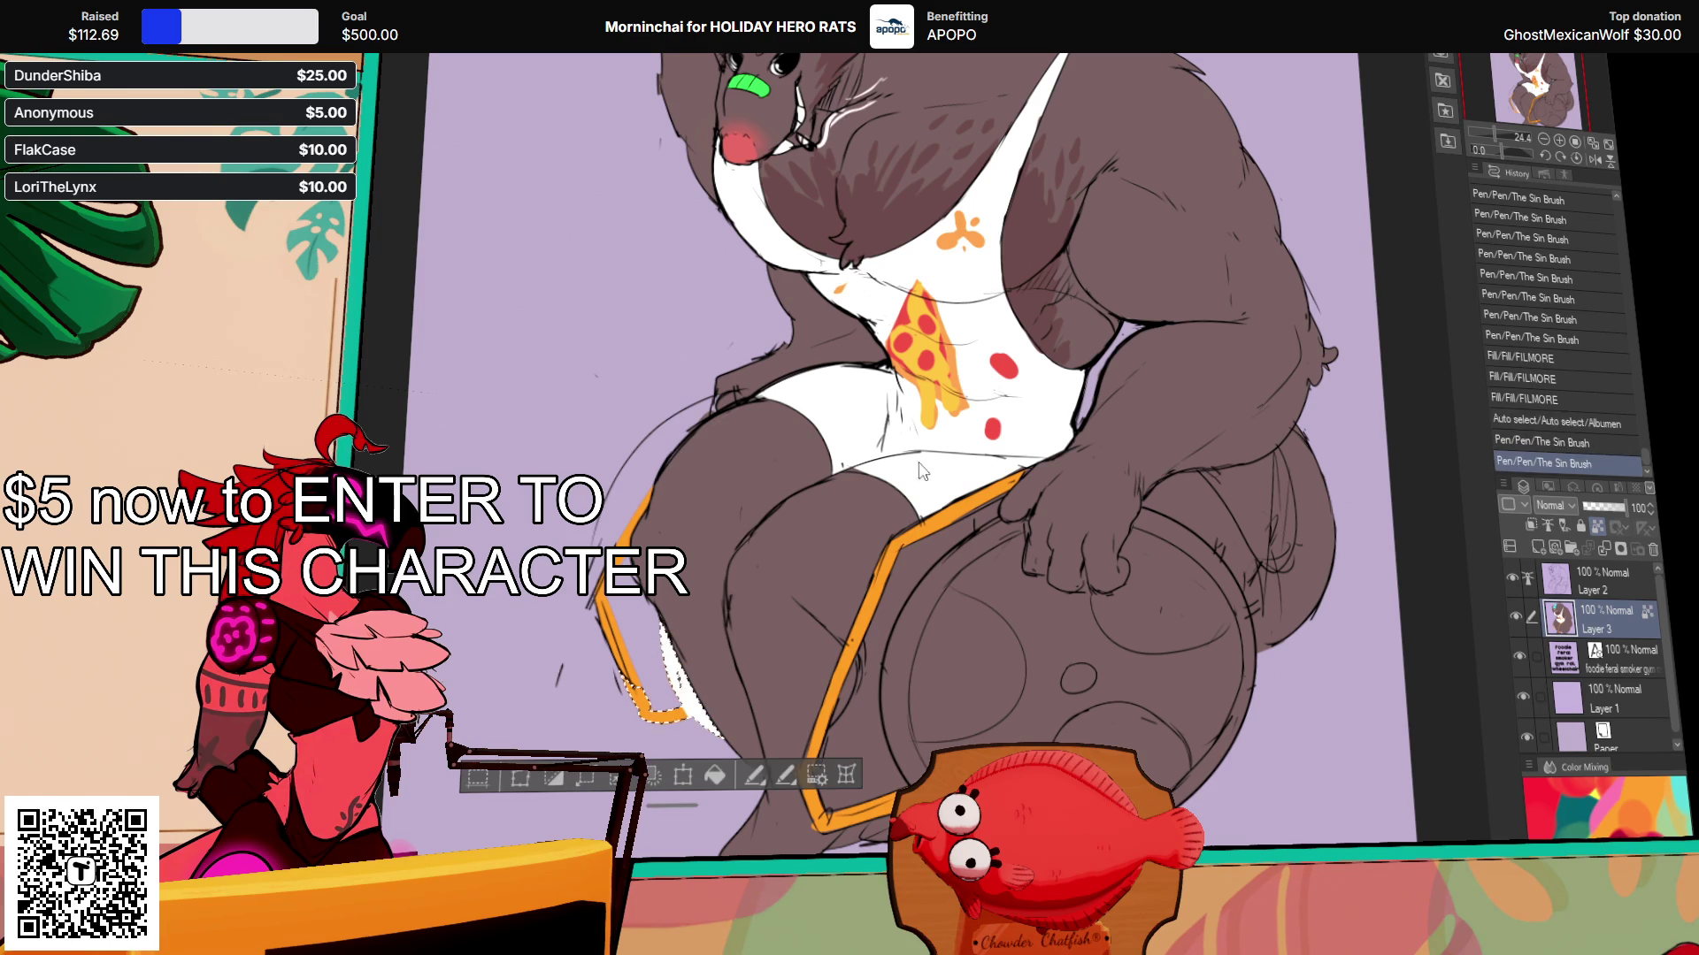
key("ctrl+d")
left_click_drag(979, 604, 955, 504)
left_click(970, 537)
left_click(906, 682)
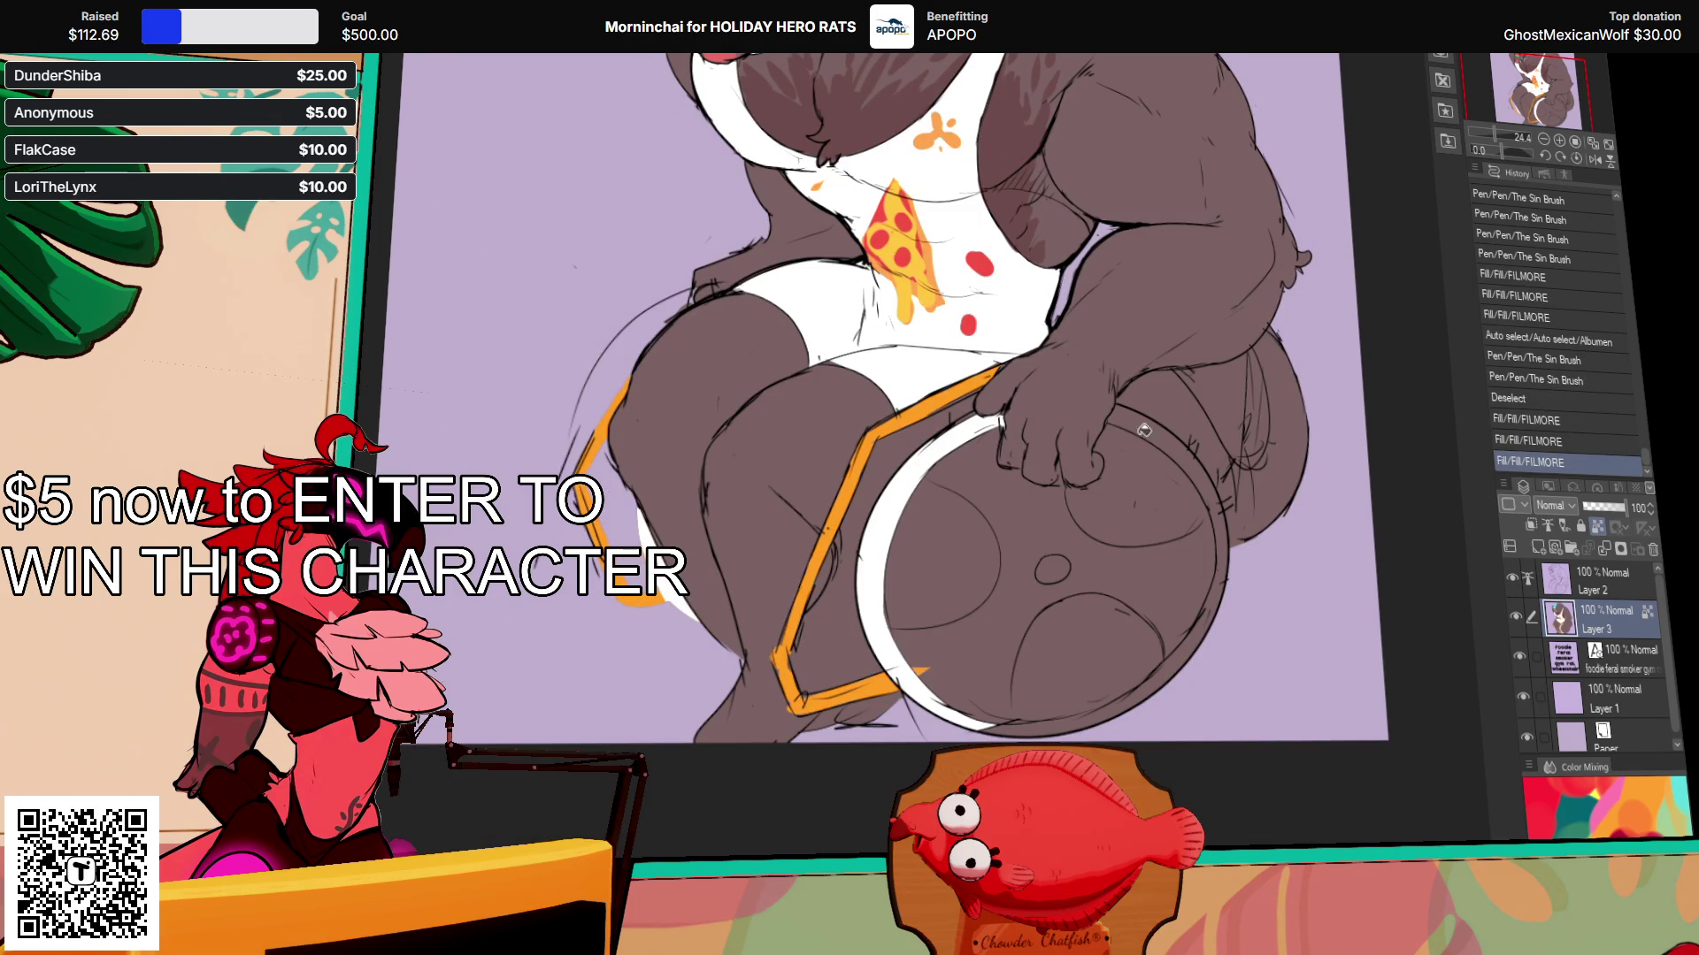
left_click(1205, 620)
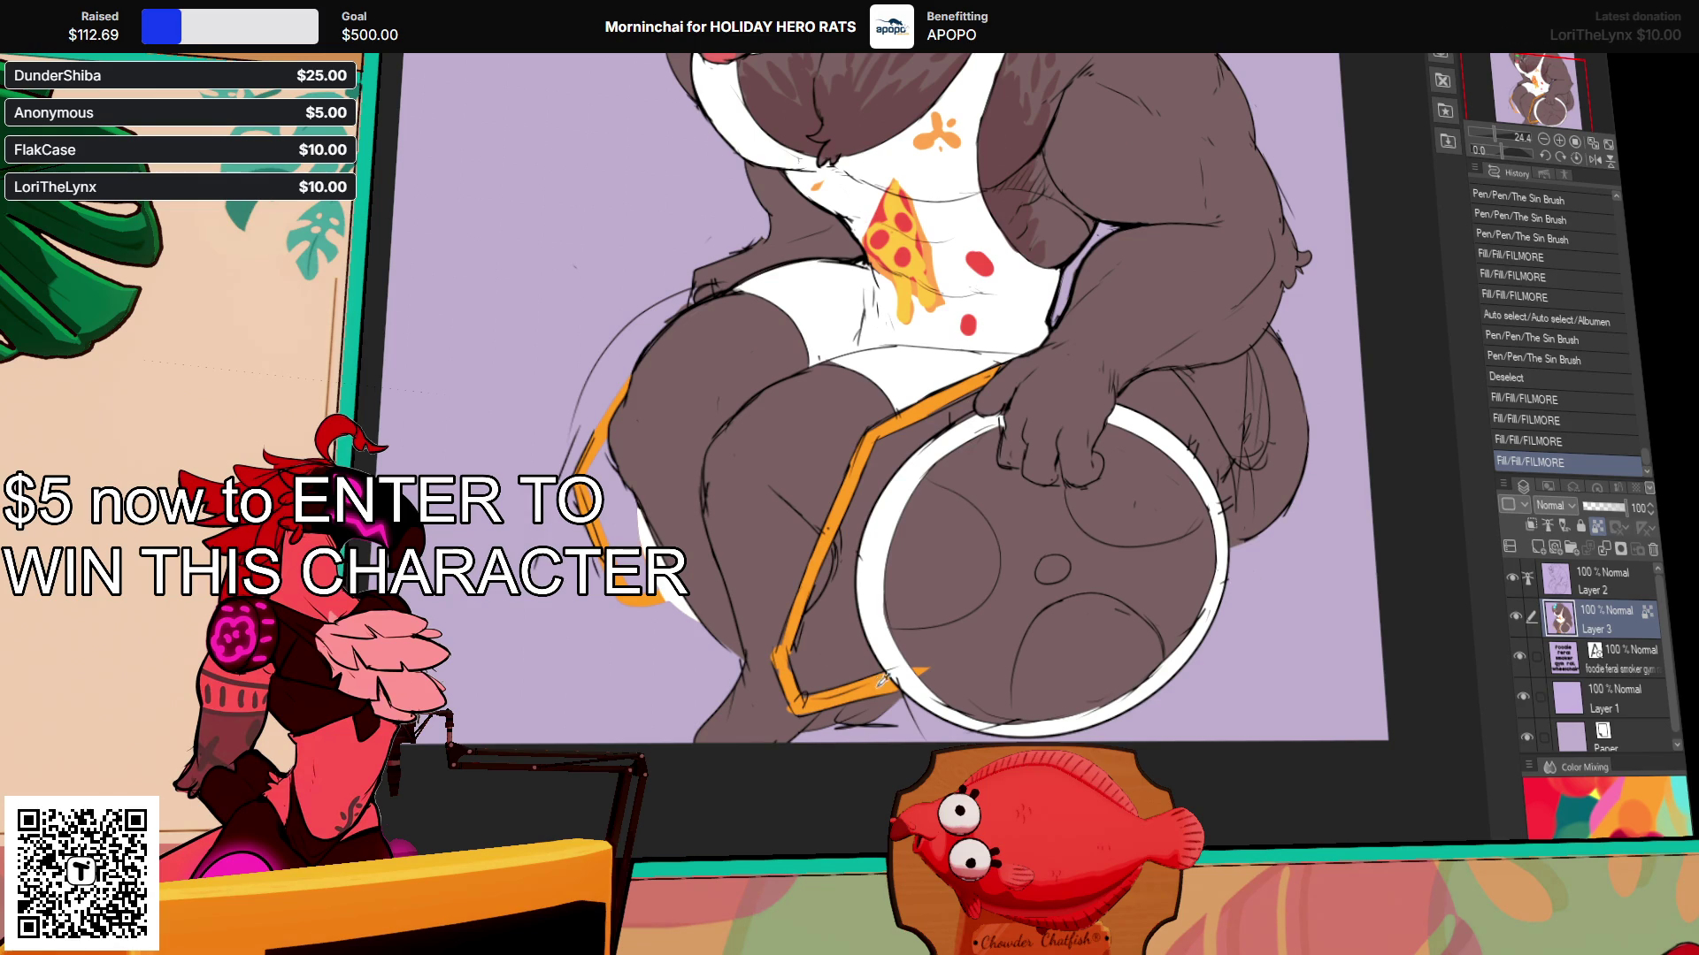
Step: Seal the gaps in the wheel outline and fill the wheel interior orange
left_click(1139, 562)
key("ctrl+z")
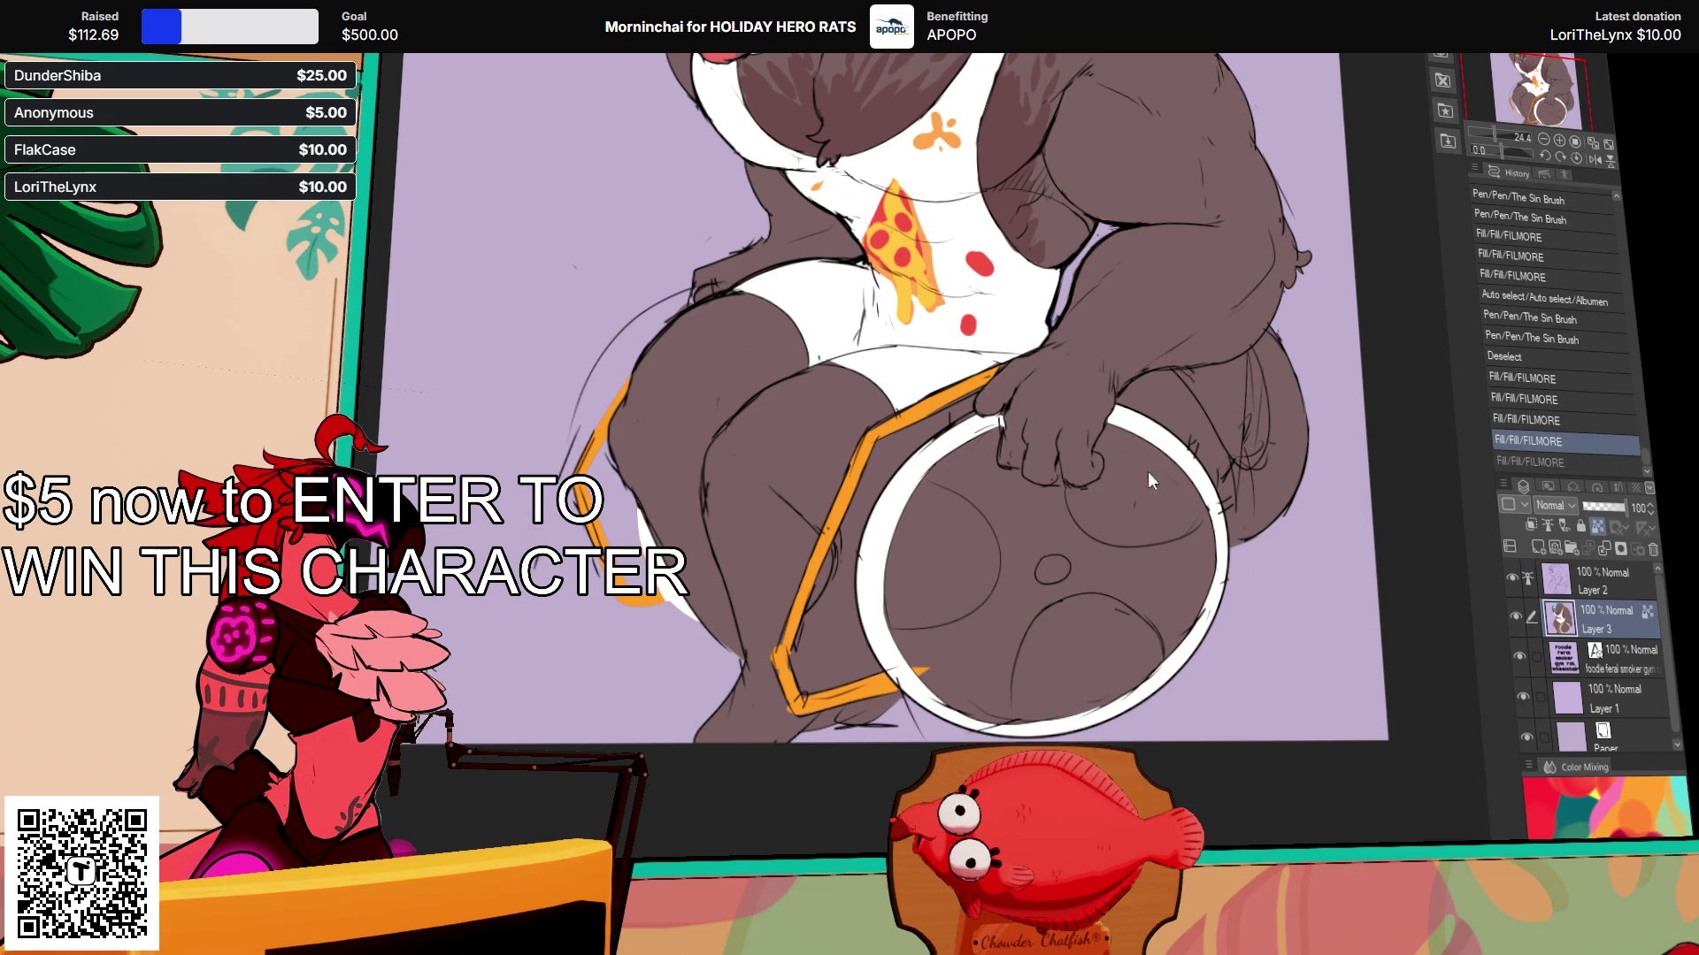
left_click(1060, 479)
left_click(1165, 469)
key("ctrl+z")
left_click(1020, 477)
left_click(1154, 455)
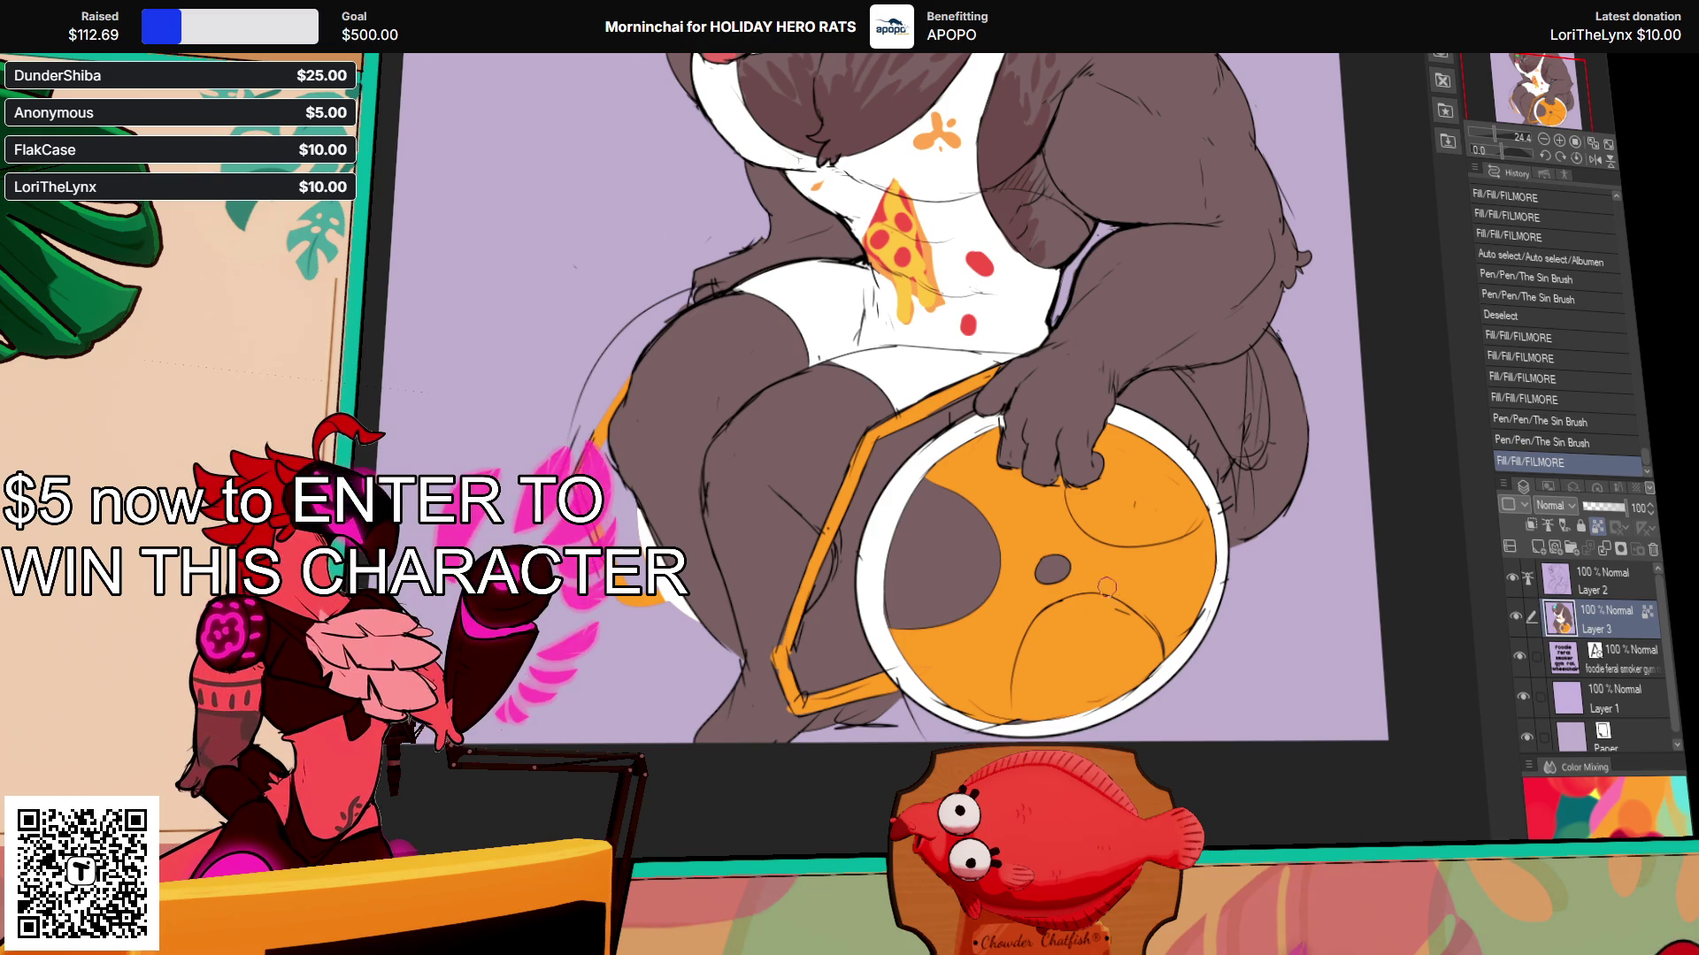
mouse_move(1028, 533)
left_mouse_down()
mouse_move(1121, 628)
mouse_move(1127, 539)
mouse_move(1163, 548)
mouse_move(1157, 517)
left_mouse_up()
left_click(1116, 538)
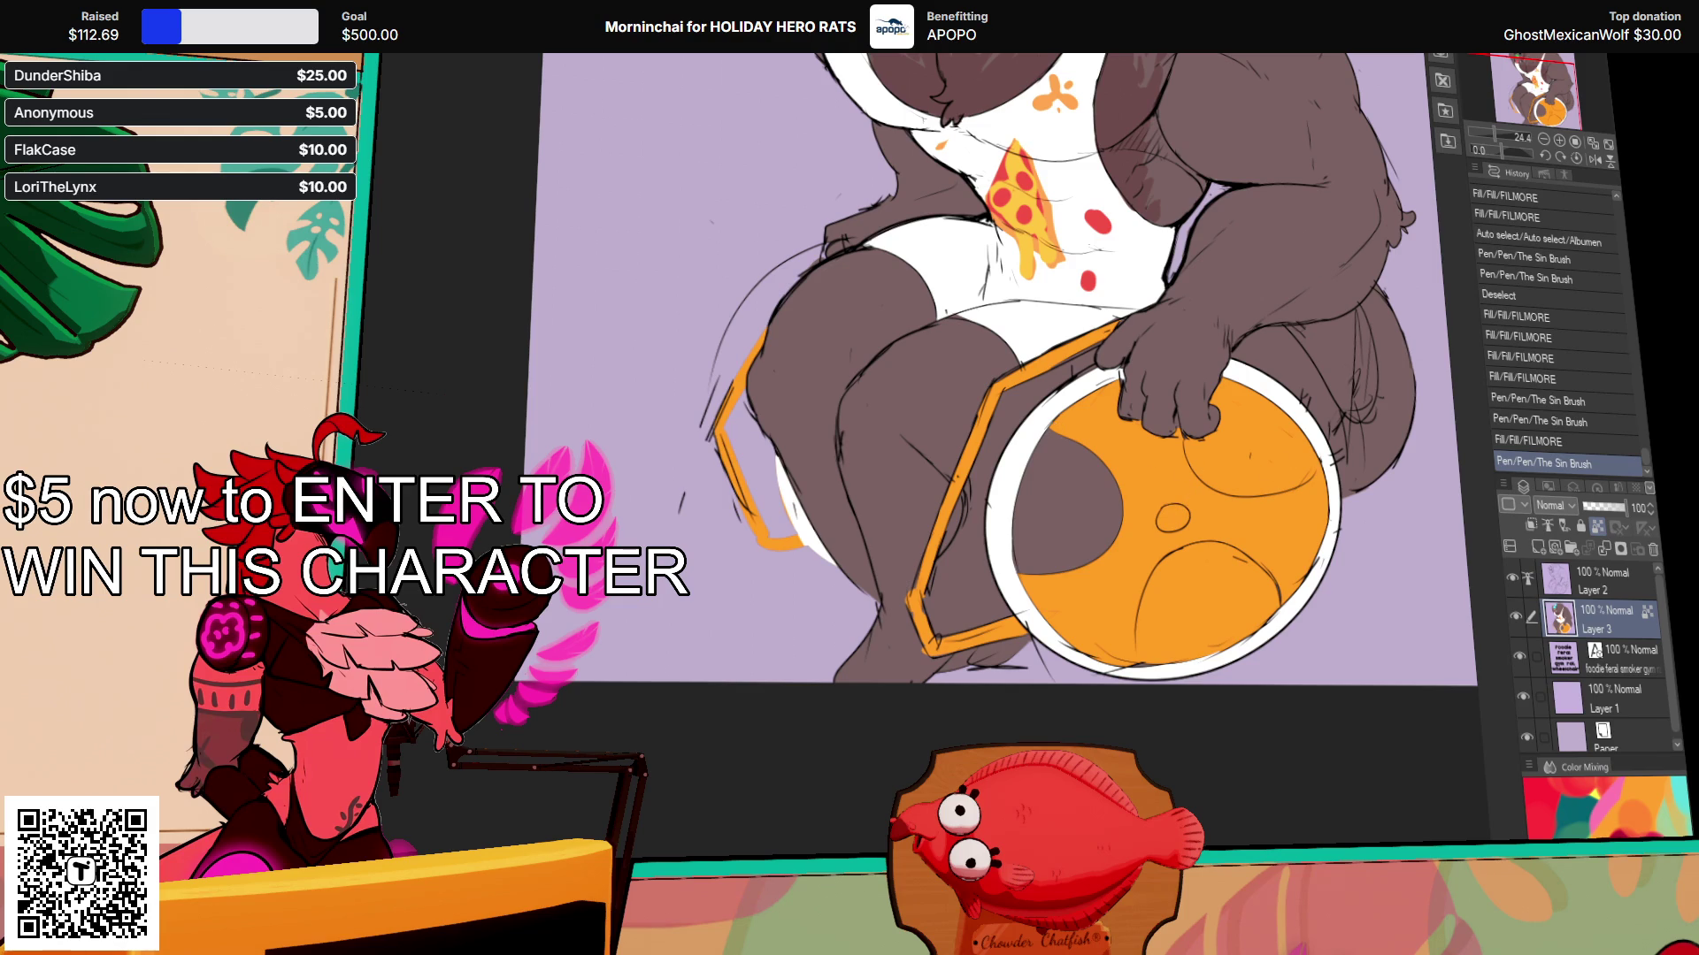
Step: Patch the outline and fill the wheel's upper-right opening dark
left_click(1070, 496)
left_click(1309, 465)
key("ctrl+z")
key("p")
left_click(1309, 466)
left_click(1315, 456)
left_click(1304, 450)
key("g")
left_click(1293, 478)
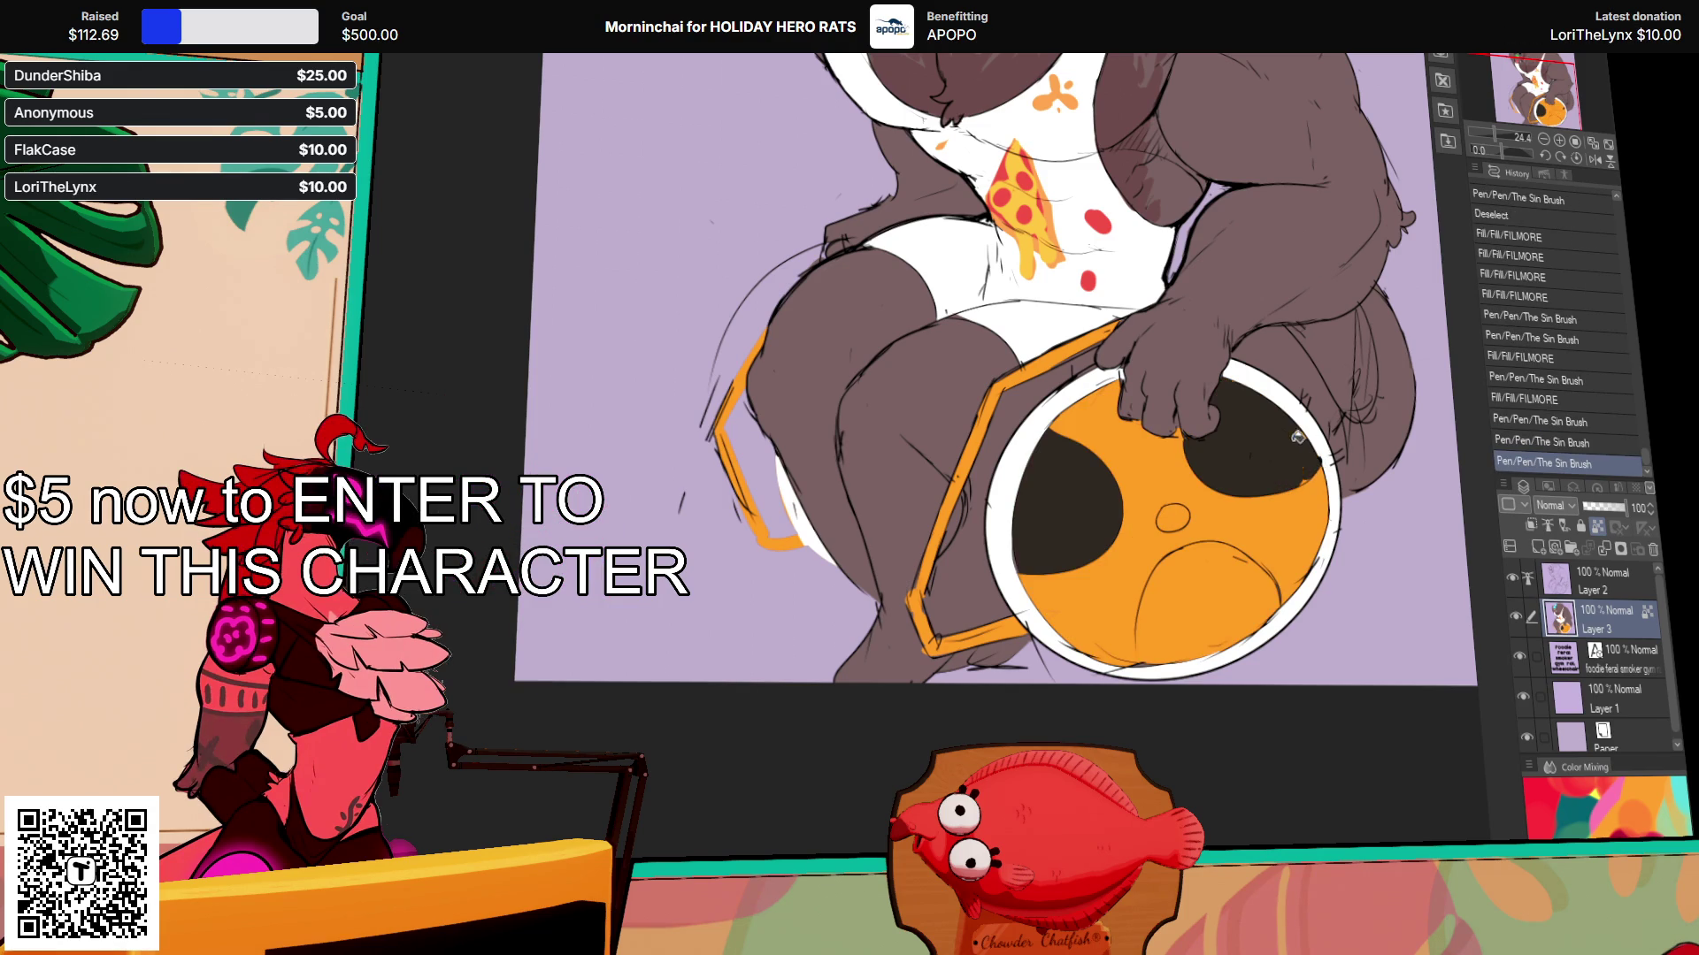
left_click(1294, 482)
Step: Seal the gaps near the wheel's bottom and fill the lower opening dark
key("p")
left_click(1293, 482)
left_click(1233, 574)
left_click(1144, 657)
left_click(1146, 619)
key("g")
left_click(1150, 619)
Step: Bring the rat's head back into view and start filling the tail red
left_click_drag(1347, 462, 1340, 529)
left_click_drag(1329, 415, 1347, 517)
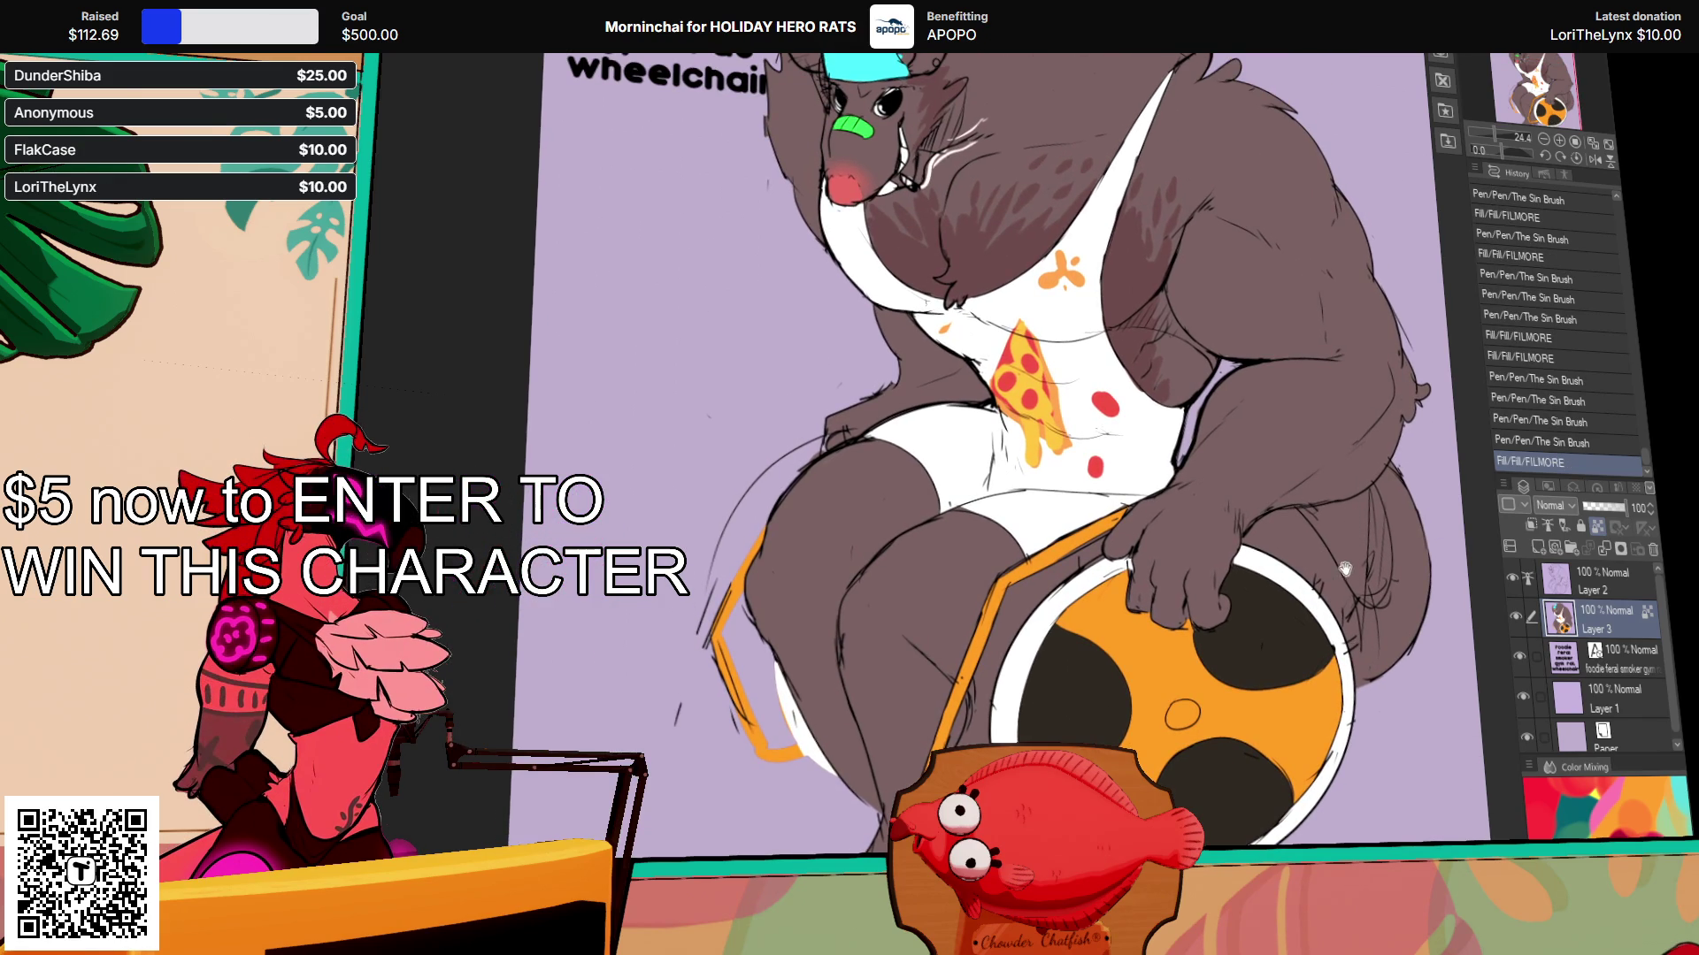
left_click_drag(1345, 577, 1342, 564)
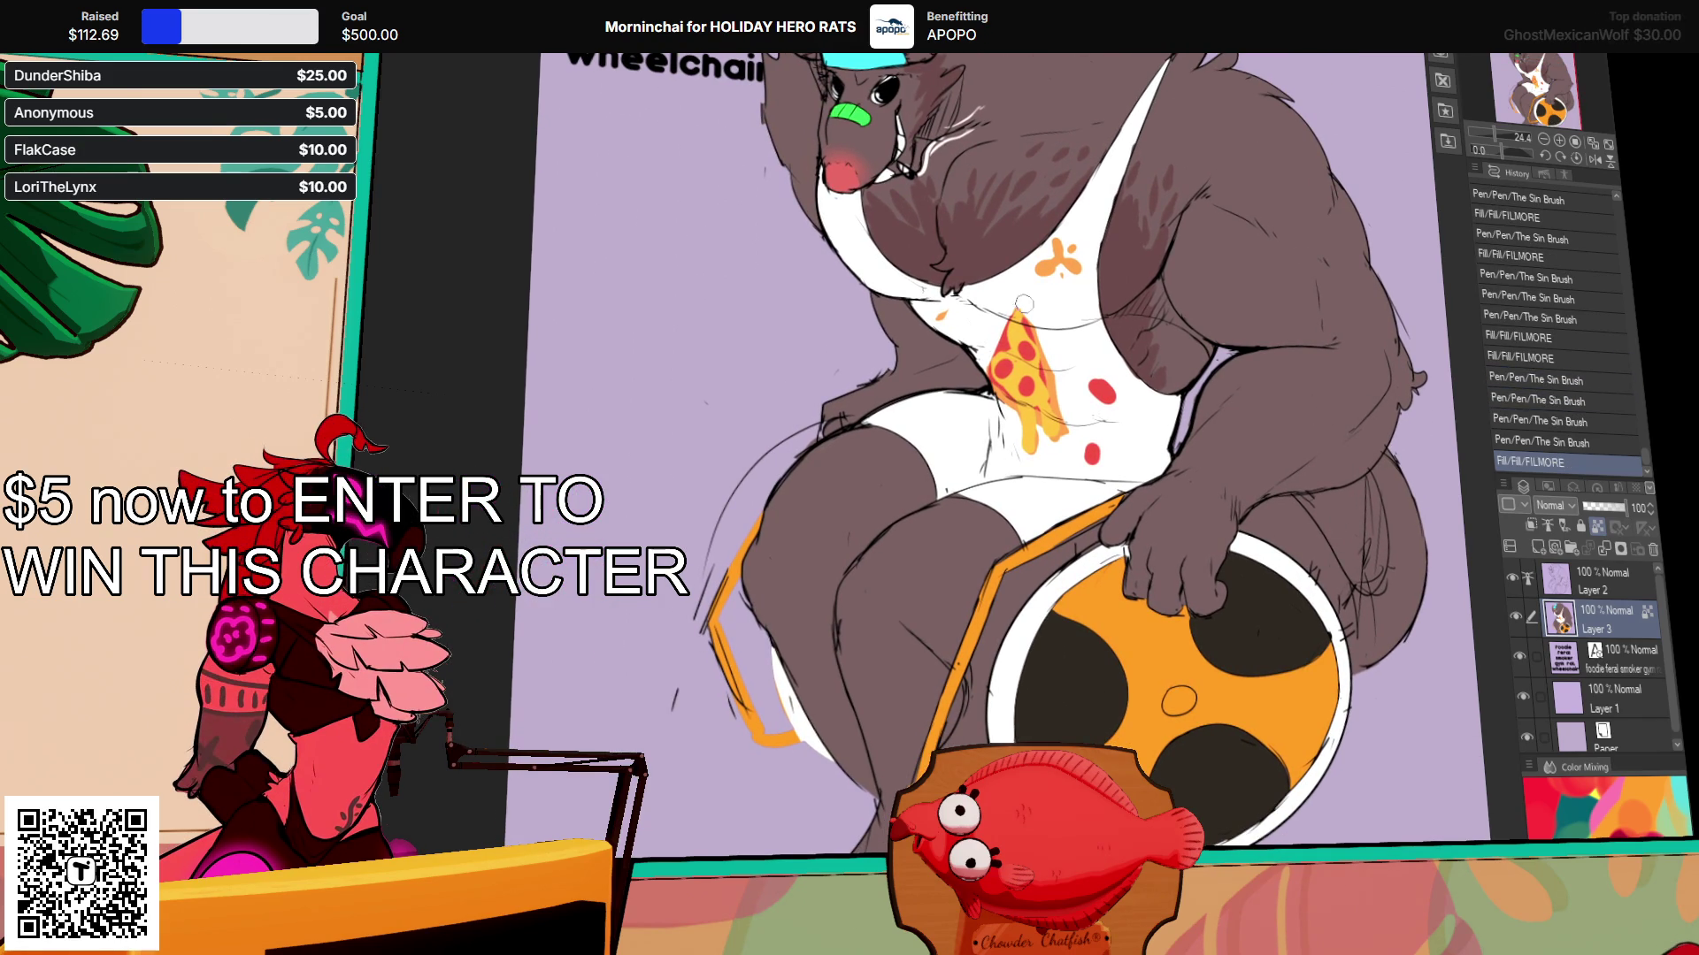
left_click(1319, 546)
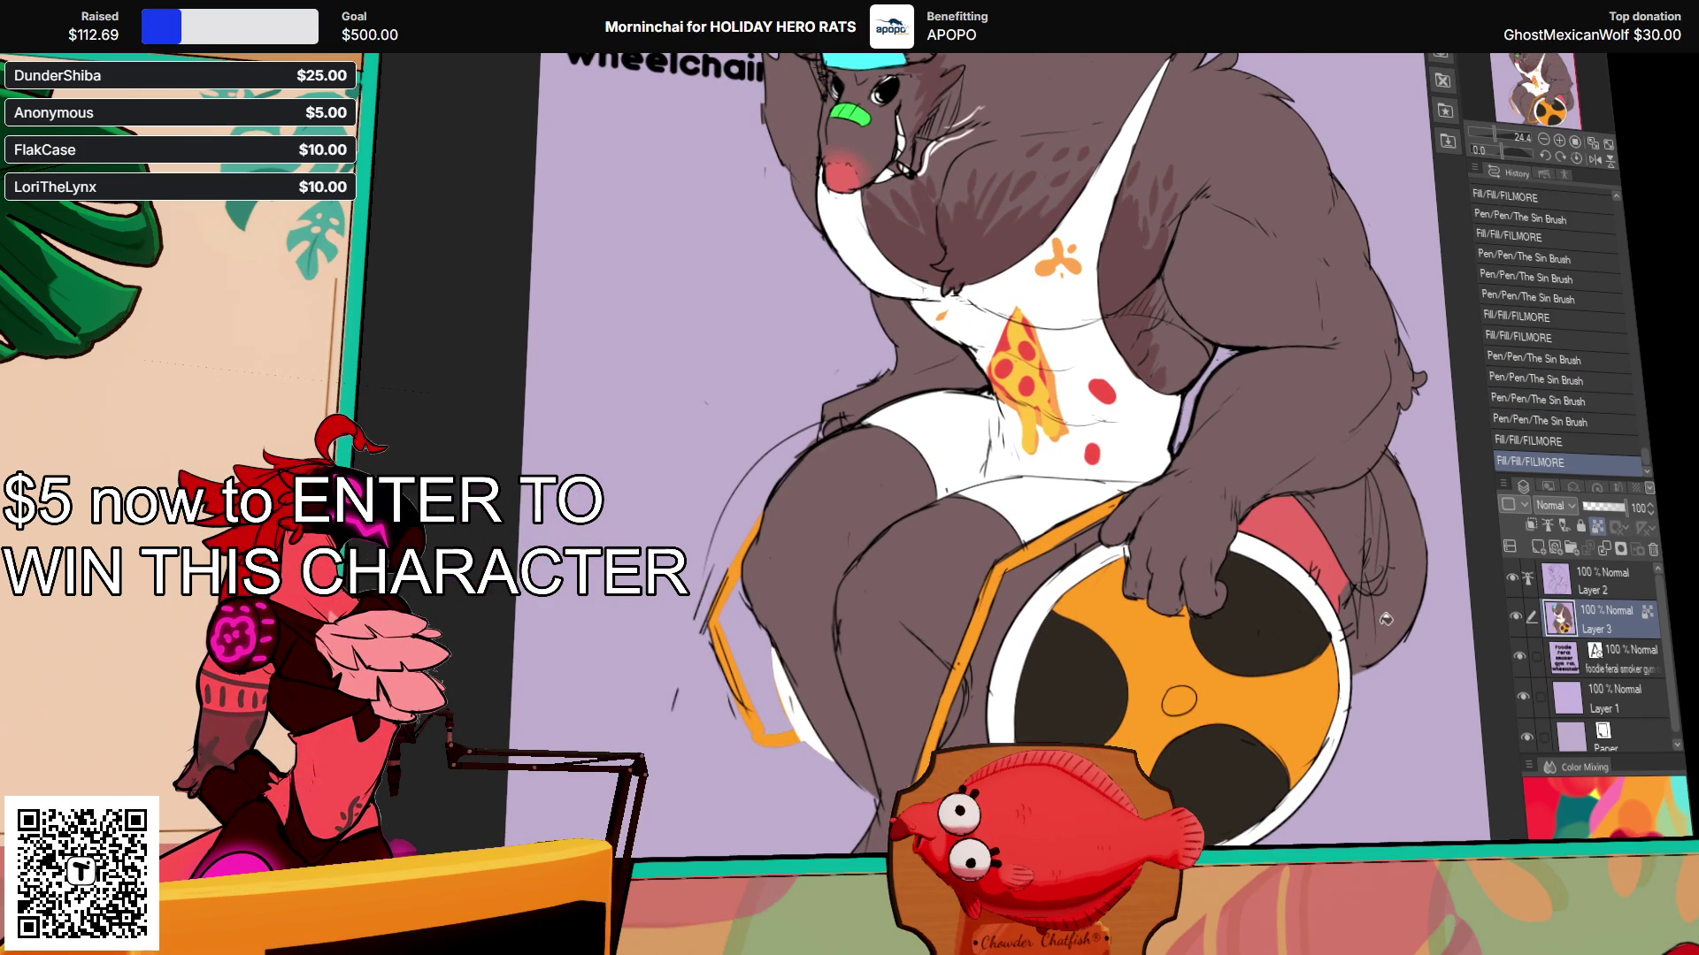
Step: Fill the rest of the tail red and paint over the tail stripe
left_click(1386, 612)
left_click_drag(1370, 606, 1384, 543)
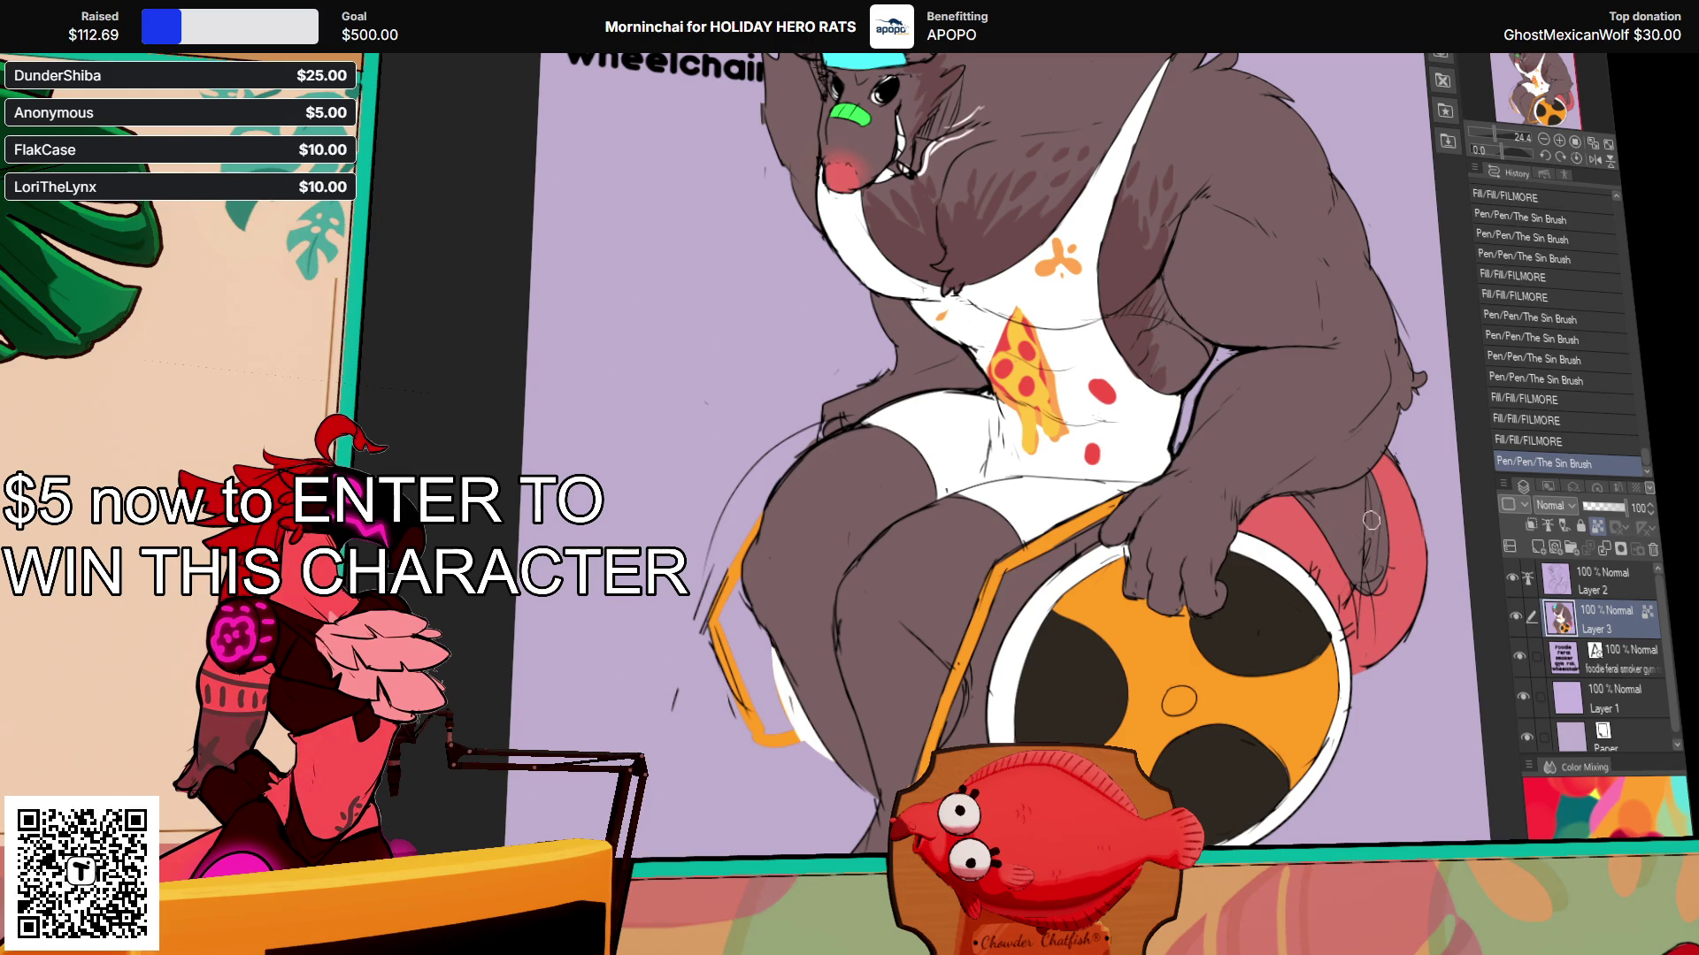
left_click(1374, 543)
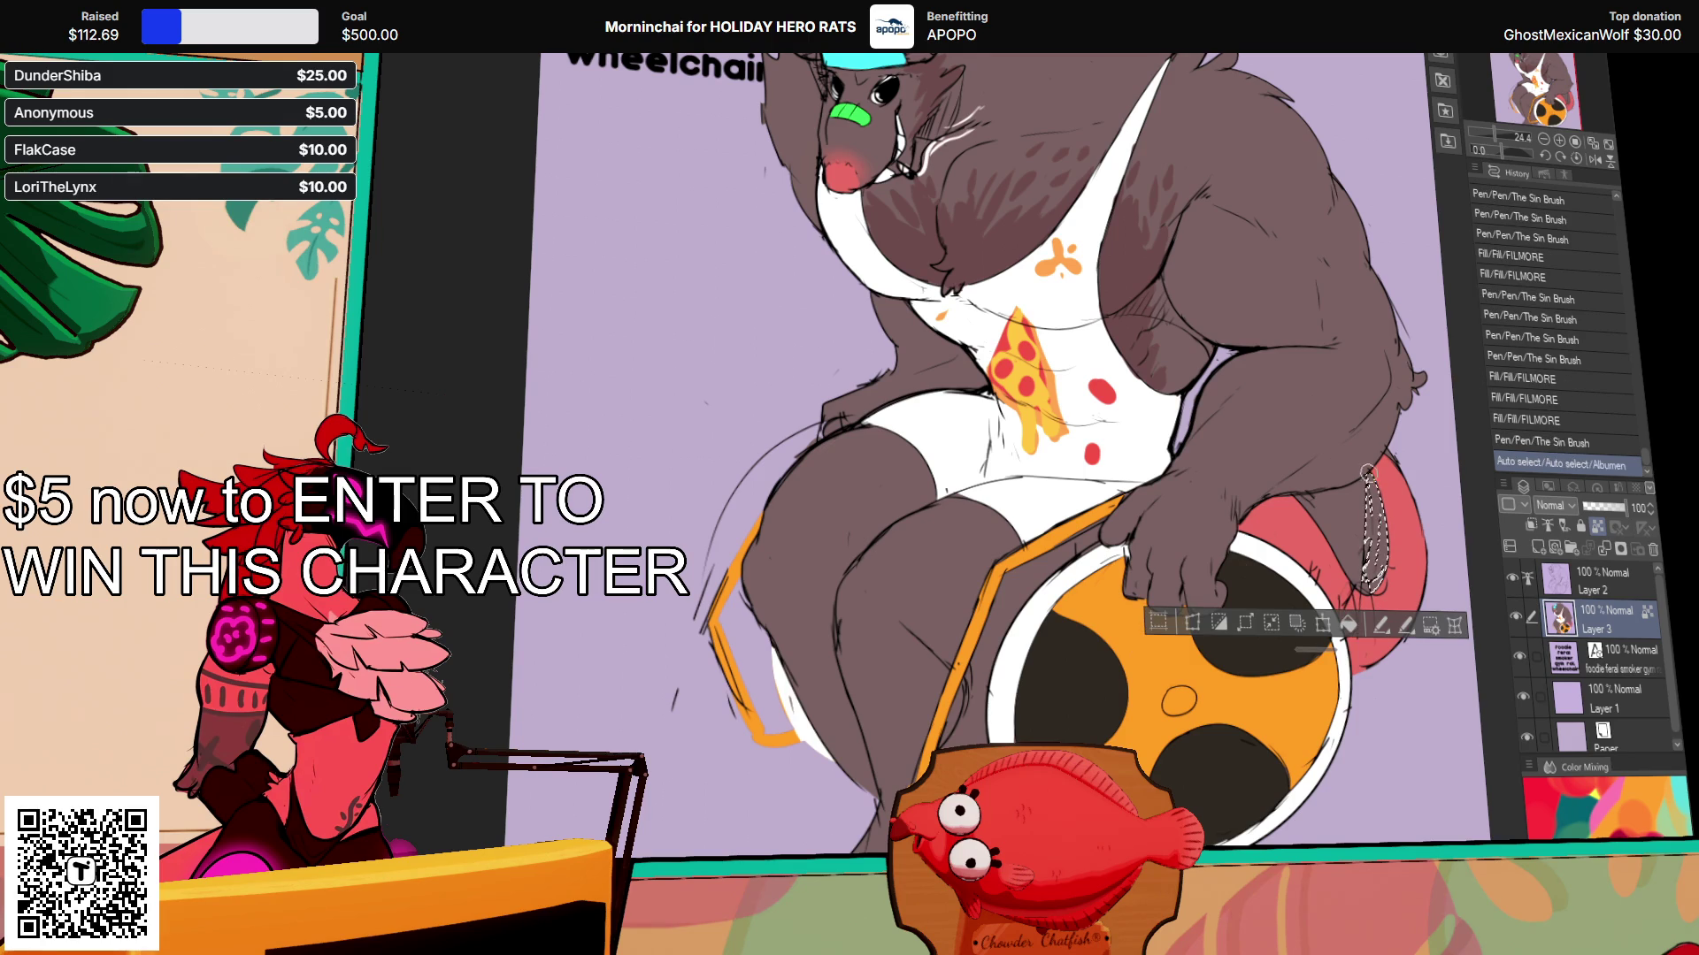
left_click_drag(1373, 495, 1348, 602)
key("ctrl+d")
mouse_move(1377, 528)
left_mouse_down()
mouse_move(1367, 556)
mouse_move(1354, 548)
left_mouse_up()
Step: Select the red spill around the tail and delete it
left_click(1345, 542)
left_click(1384, 541)
key("Delete")
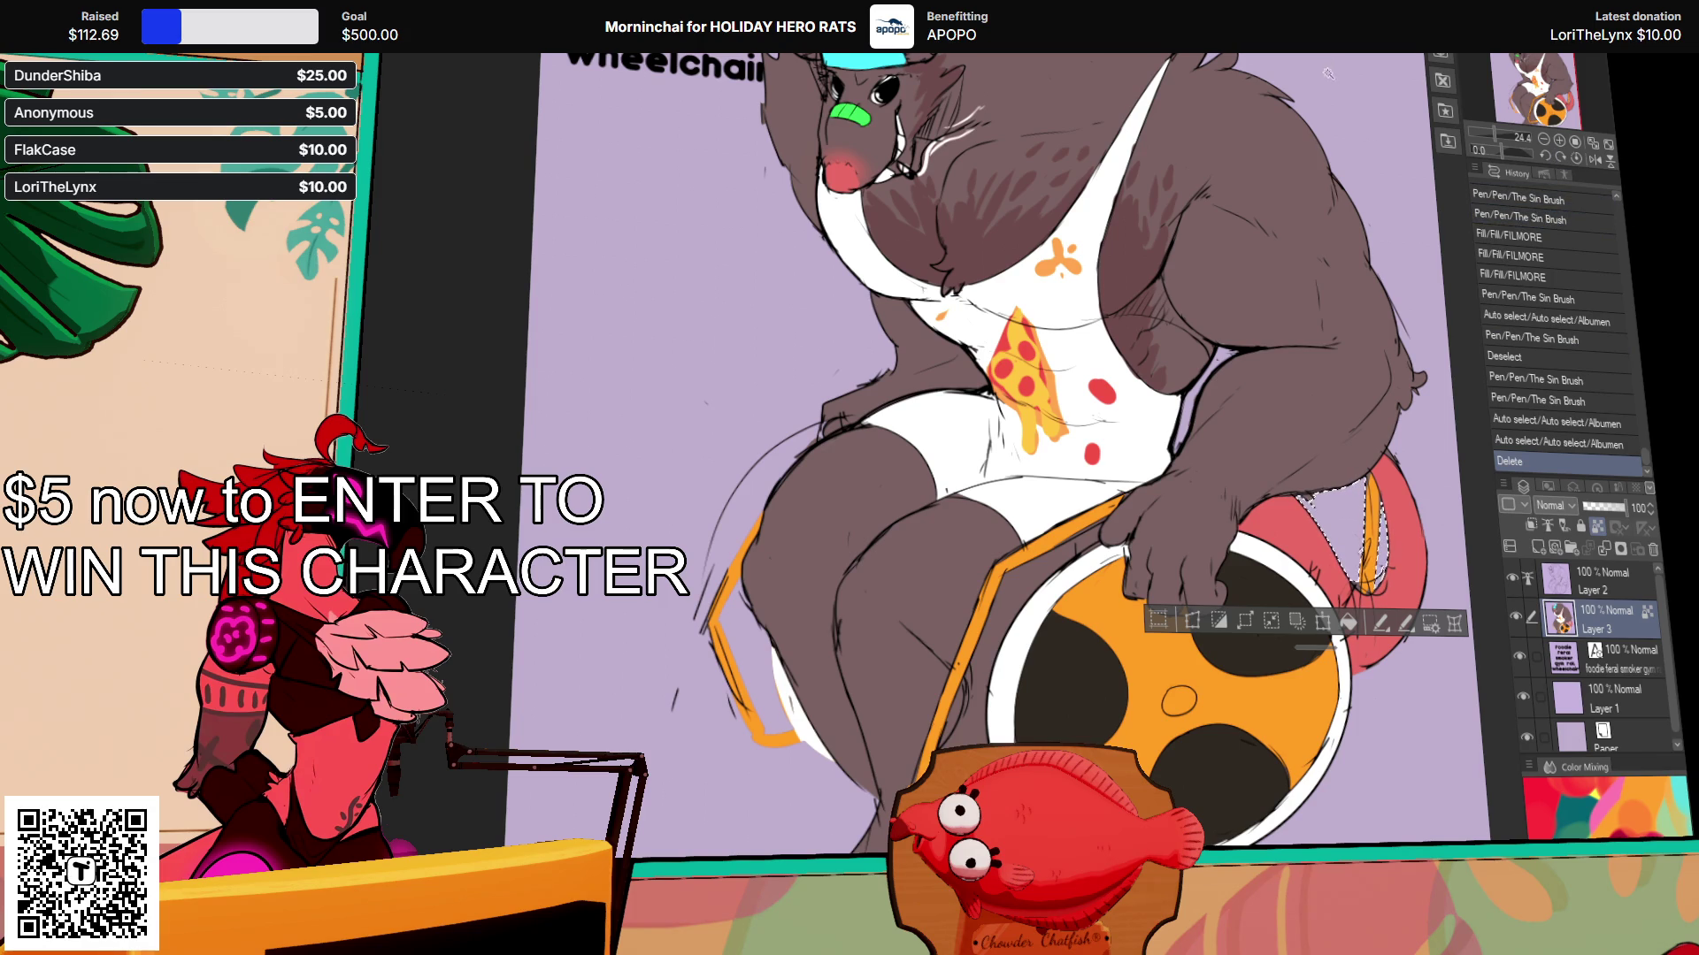
left_click_drag(1090, 307, 1102, 460)
key("ctrl+d")
Step: Fill parts of the rat's arm and lock the colour layer's transparent pixels
mouse_move(1150, 310)
left_mouse_down()
mouse_move(1199, 358)
mouse_move(1186, 425)
mouse_move(1139, 390)
left_mouse_up()
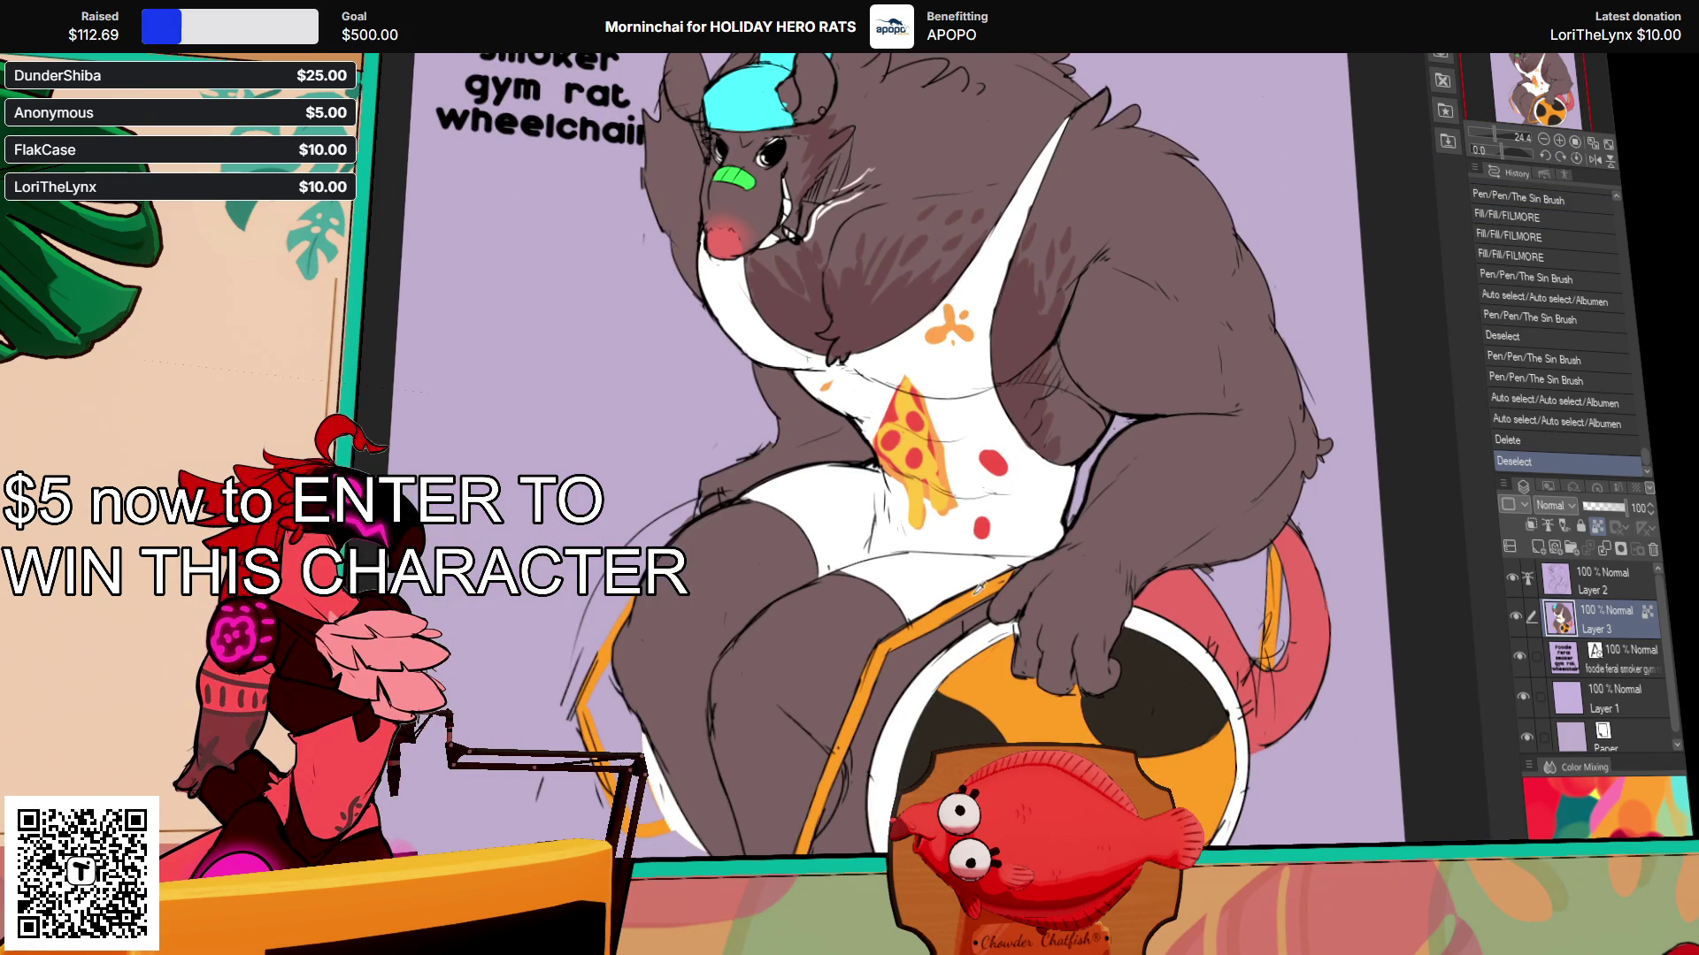
left_click(1167, 403)
left_click(1168, 403)
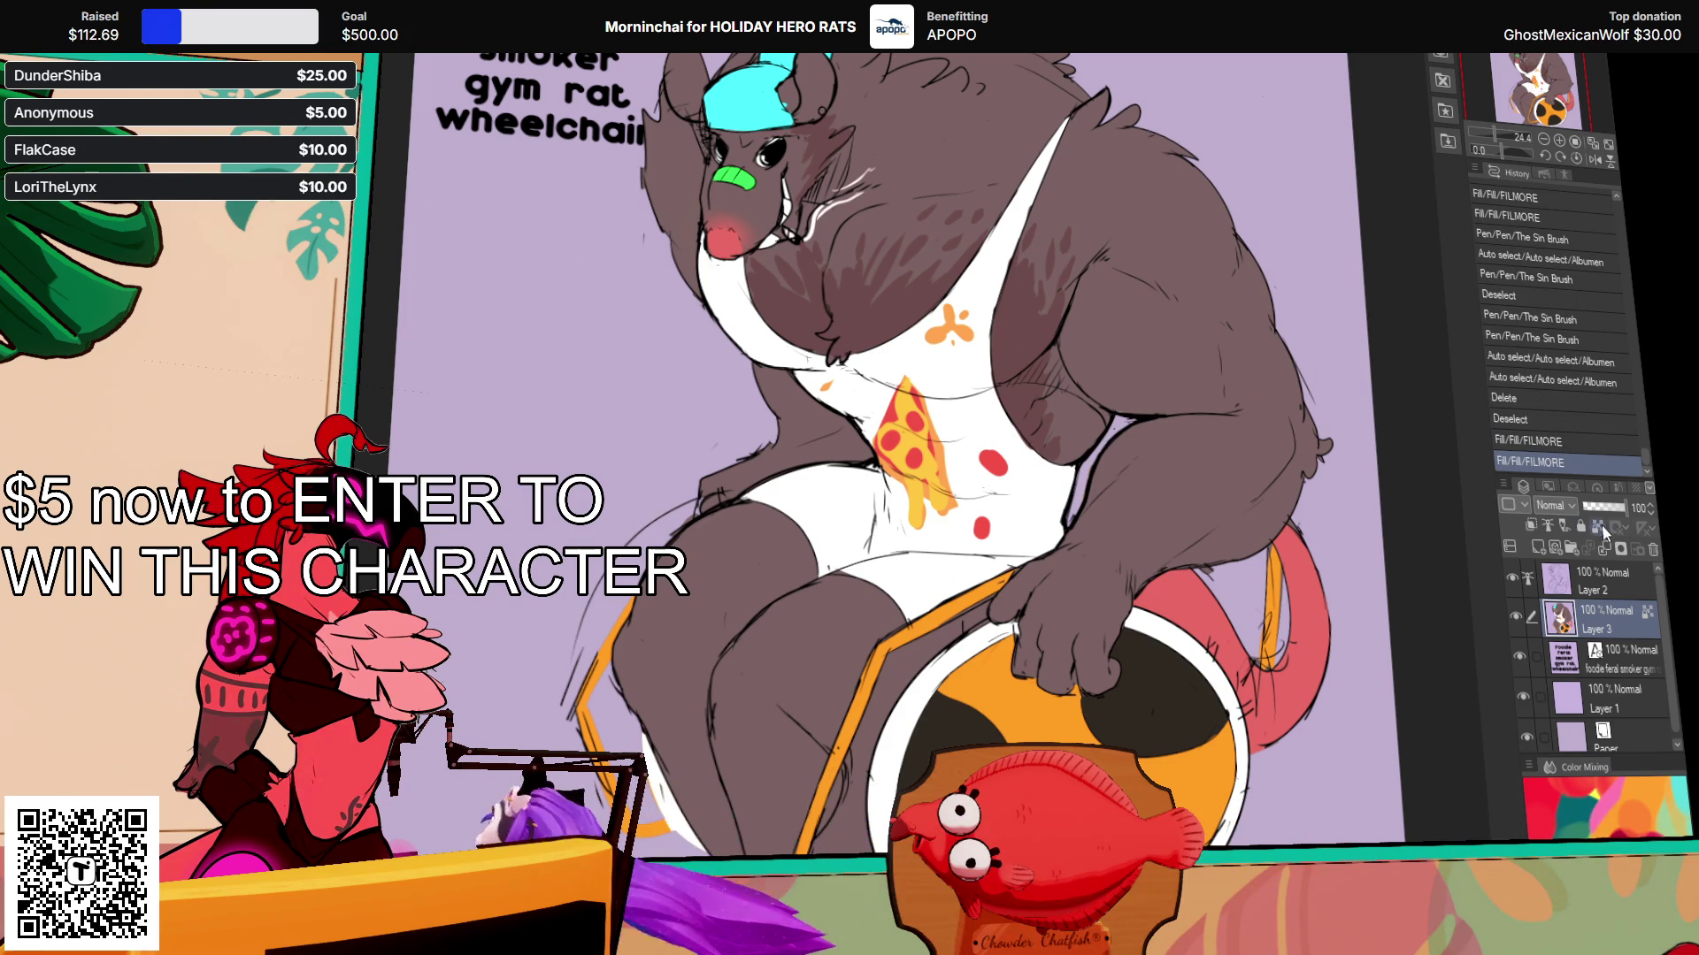
key("ctrl+shift+l")
left_click_drag(1268, 521, 1243, 550)
Step: Fill another arm area, then magic-wand select the rat's right arm and hand
left_click(1062, 511)
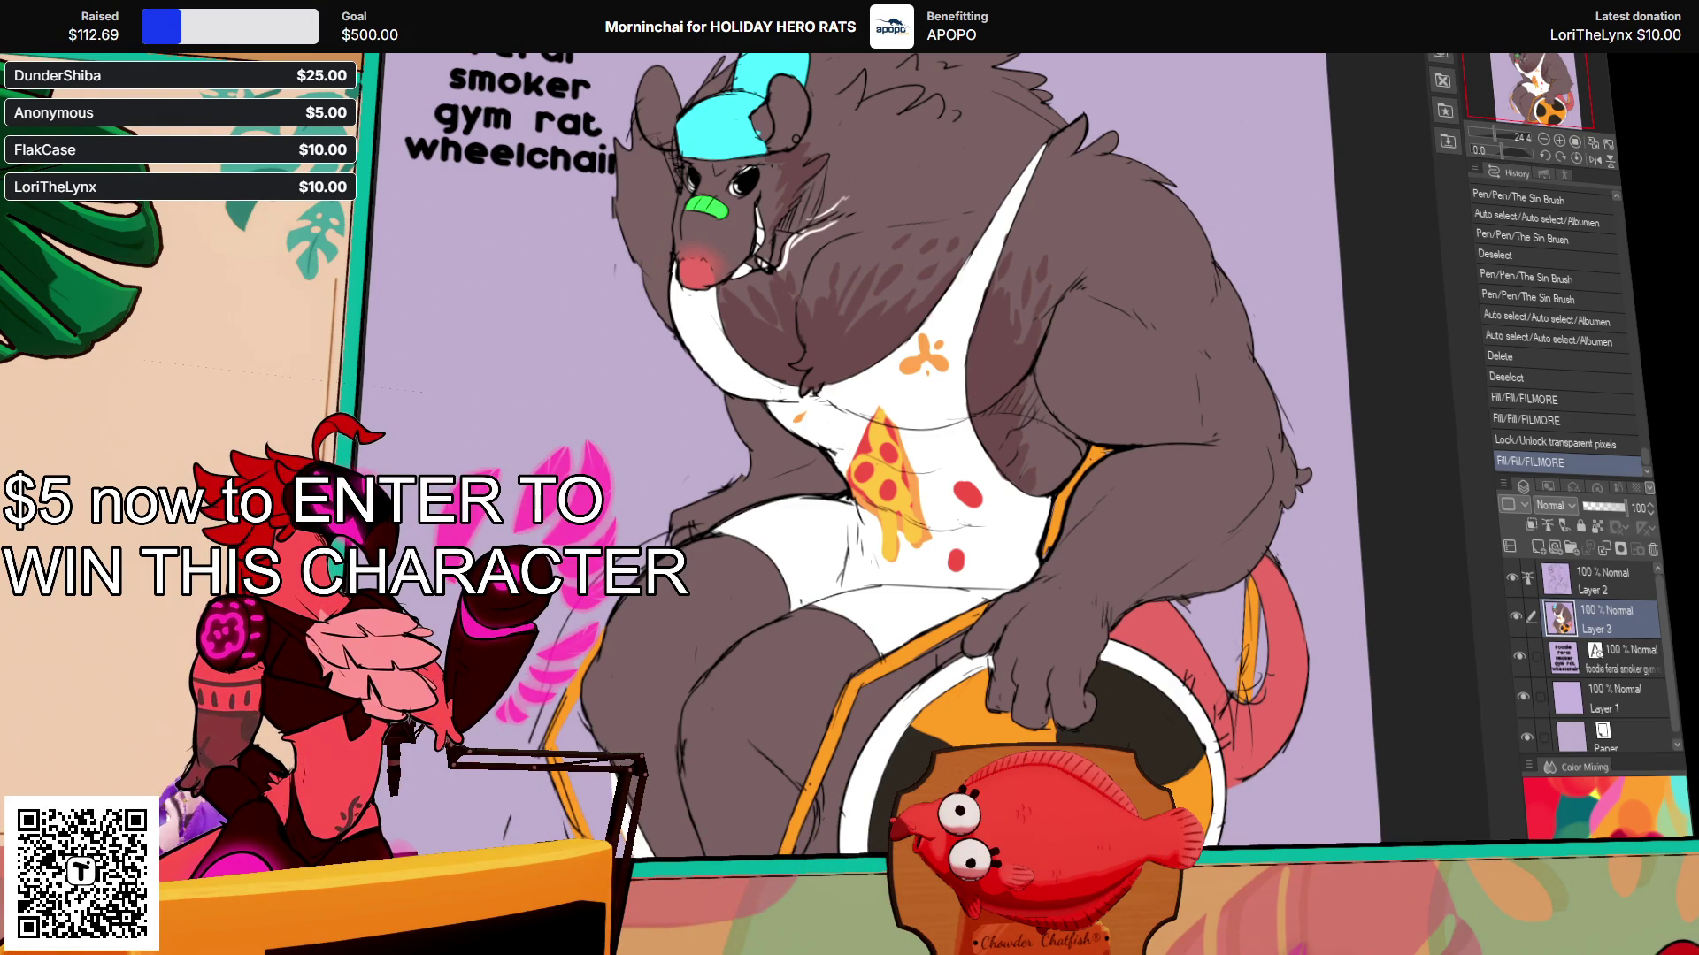
left_click_drag(1084, 739, 1004, 435)
scroll(861, 519, "up", 3)
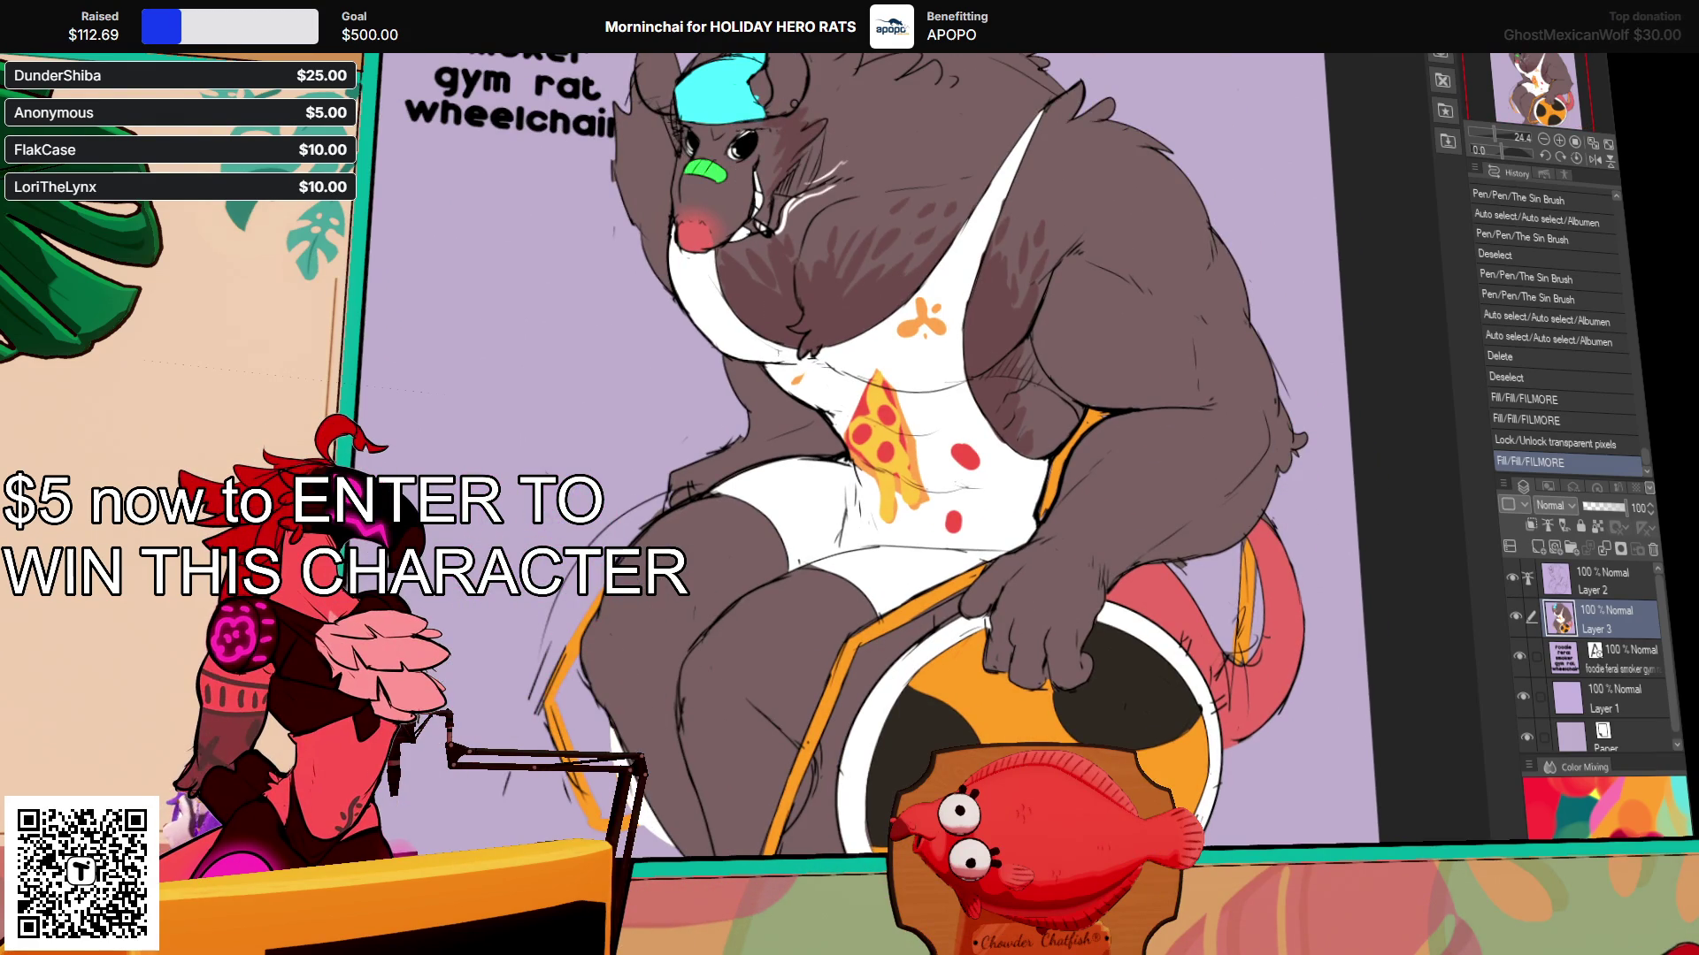
left_click(1053, 615)
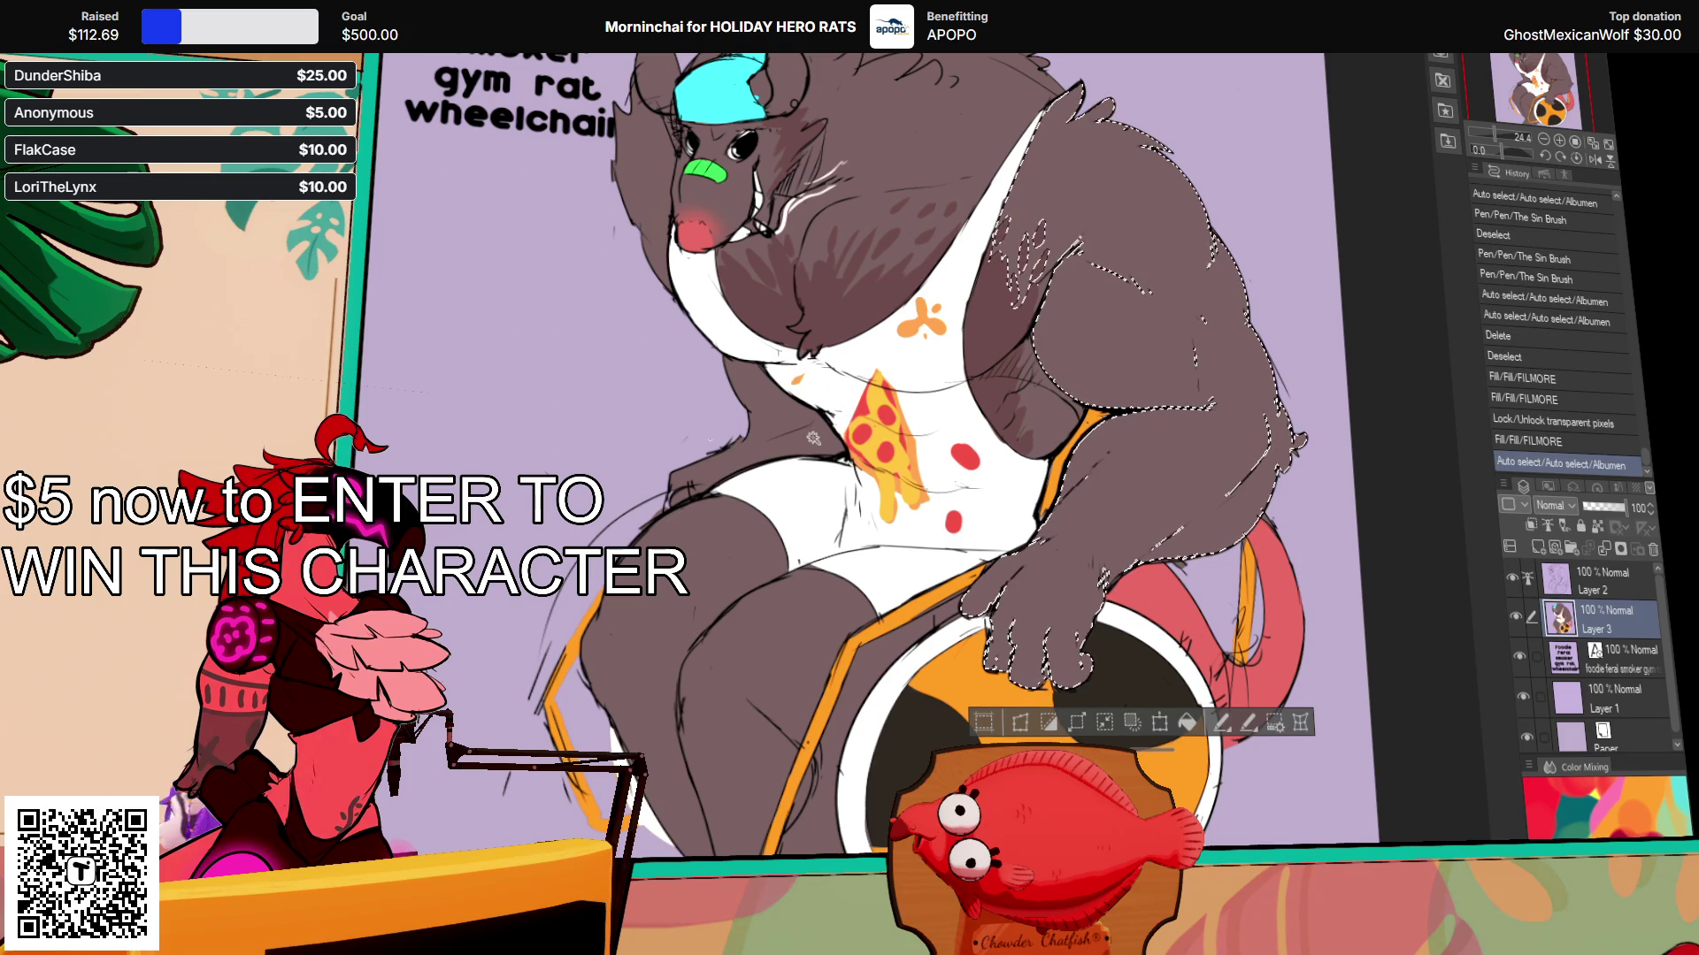
Step: Airbrush soft red shading onto the right hand and the left arm
mouse_move(1053, 619)
left_mouse_down()
mouse_move(1018, 584)
mouse_move(1027, 637)
mouse_move(1141, 575)
mouse_move(1106, 566)
mouse_move(1081, 588)
mouse_move(1132, 527)
mouse_move(1097, 575)
left_mouse_up()
key("w")
left_click(770, 407)
mouse_move(673, 478)
left_mouse_down()
mouse_move(708, 425)
mouse_move(779, 478)
mouse_move(812, 460)
mouse_move(726, 442)
mouse_move(699, 479)
left_mouse_up()
key("ctrl+d")
left_click_drag(698, 480, 704, 473)
Step: Select the grey spill left of the wheel and delete it
mouse_move(1317, 336)
left_mouse_down()
mouse_move(1289, 390)
mouse_move(1295, 222)
left_mouse_up()
left_click(811, 627)
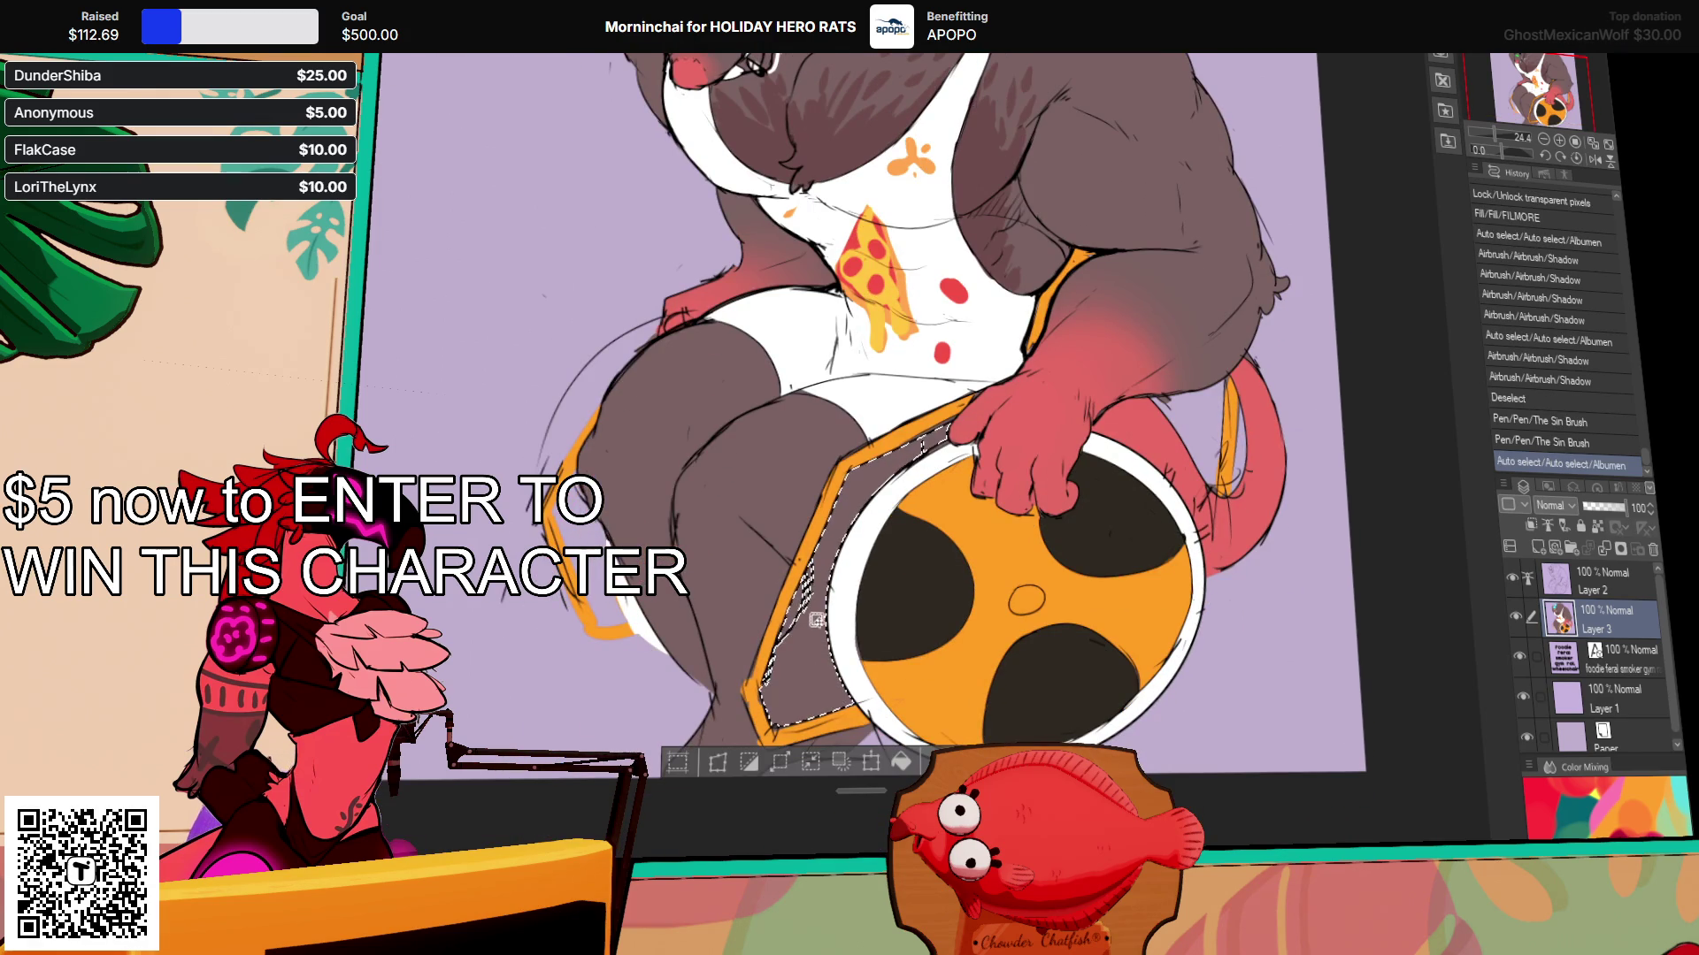
key("Delete")
key("ctrl+d")
Step: Redraw the leg stroke and select the gap between the frame and wheel
left_click_drag(805, 575, 775, 632)
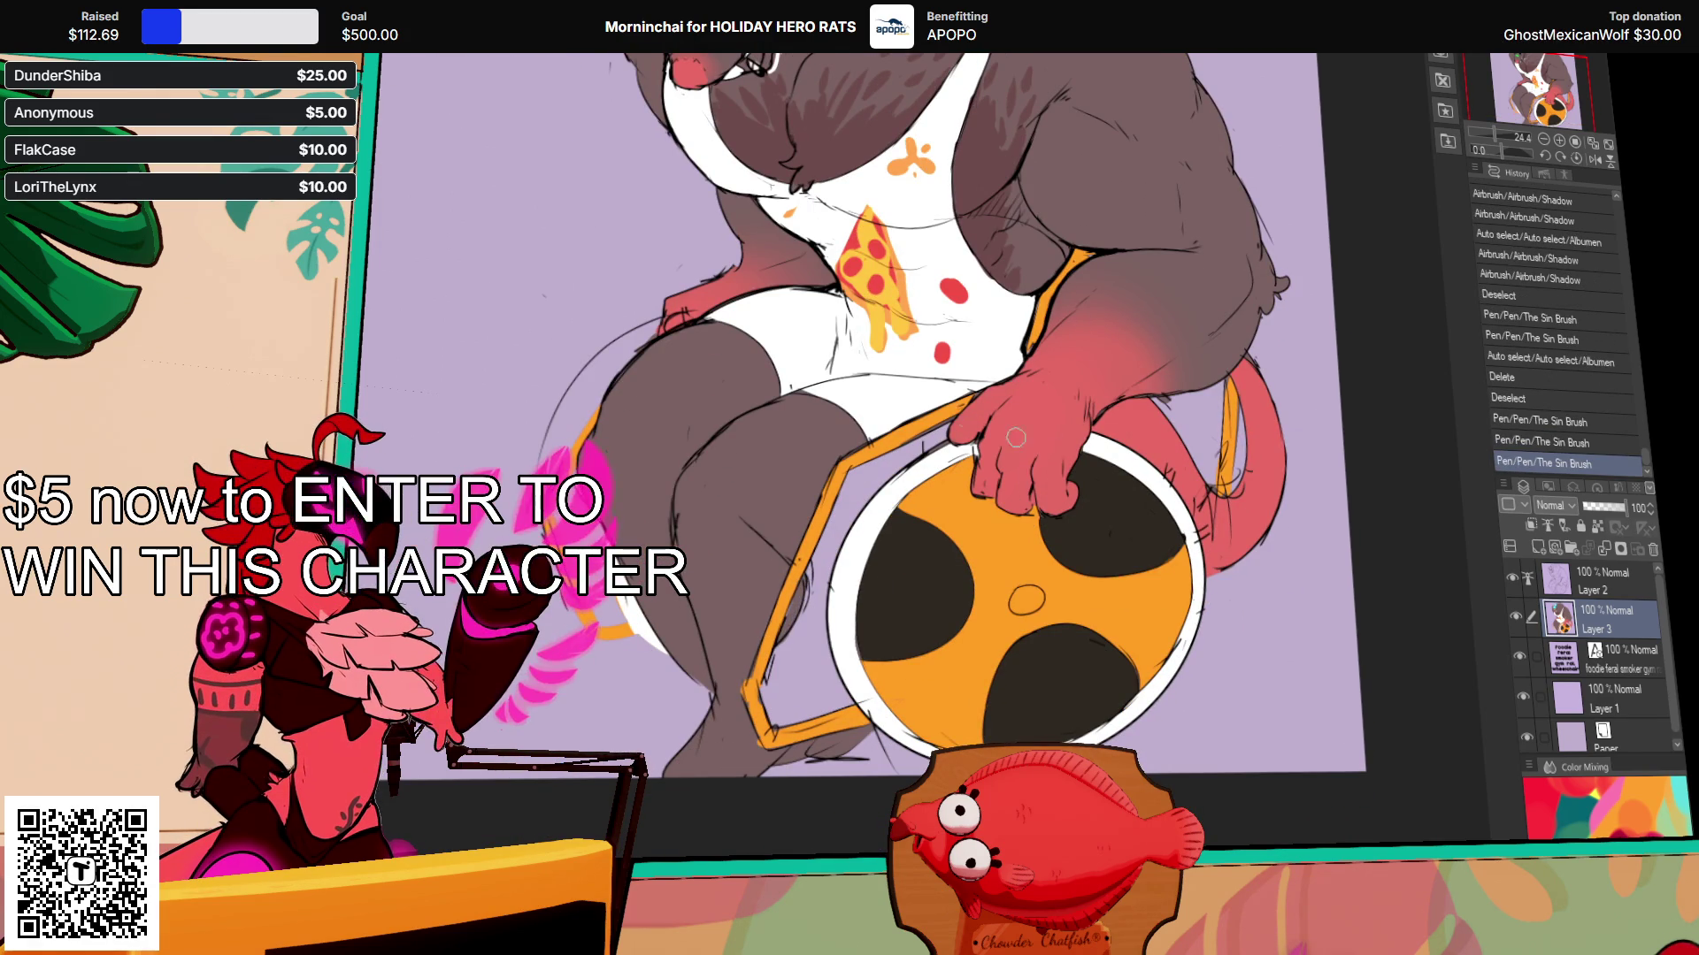
left_click_drag(898, 572, 927, 522)
key("ctrl+z")
left_click_drag(807, 586, 792, 661)
key("ctrl+z")
left_click_drag(807, 585, 792, 662)
left_click_drag(1144, 444, 1149, 504)
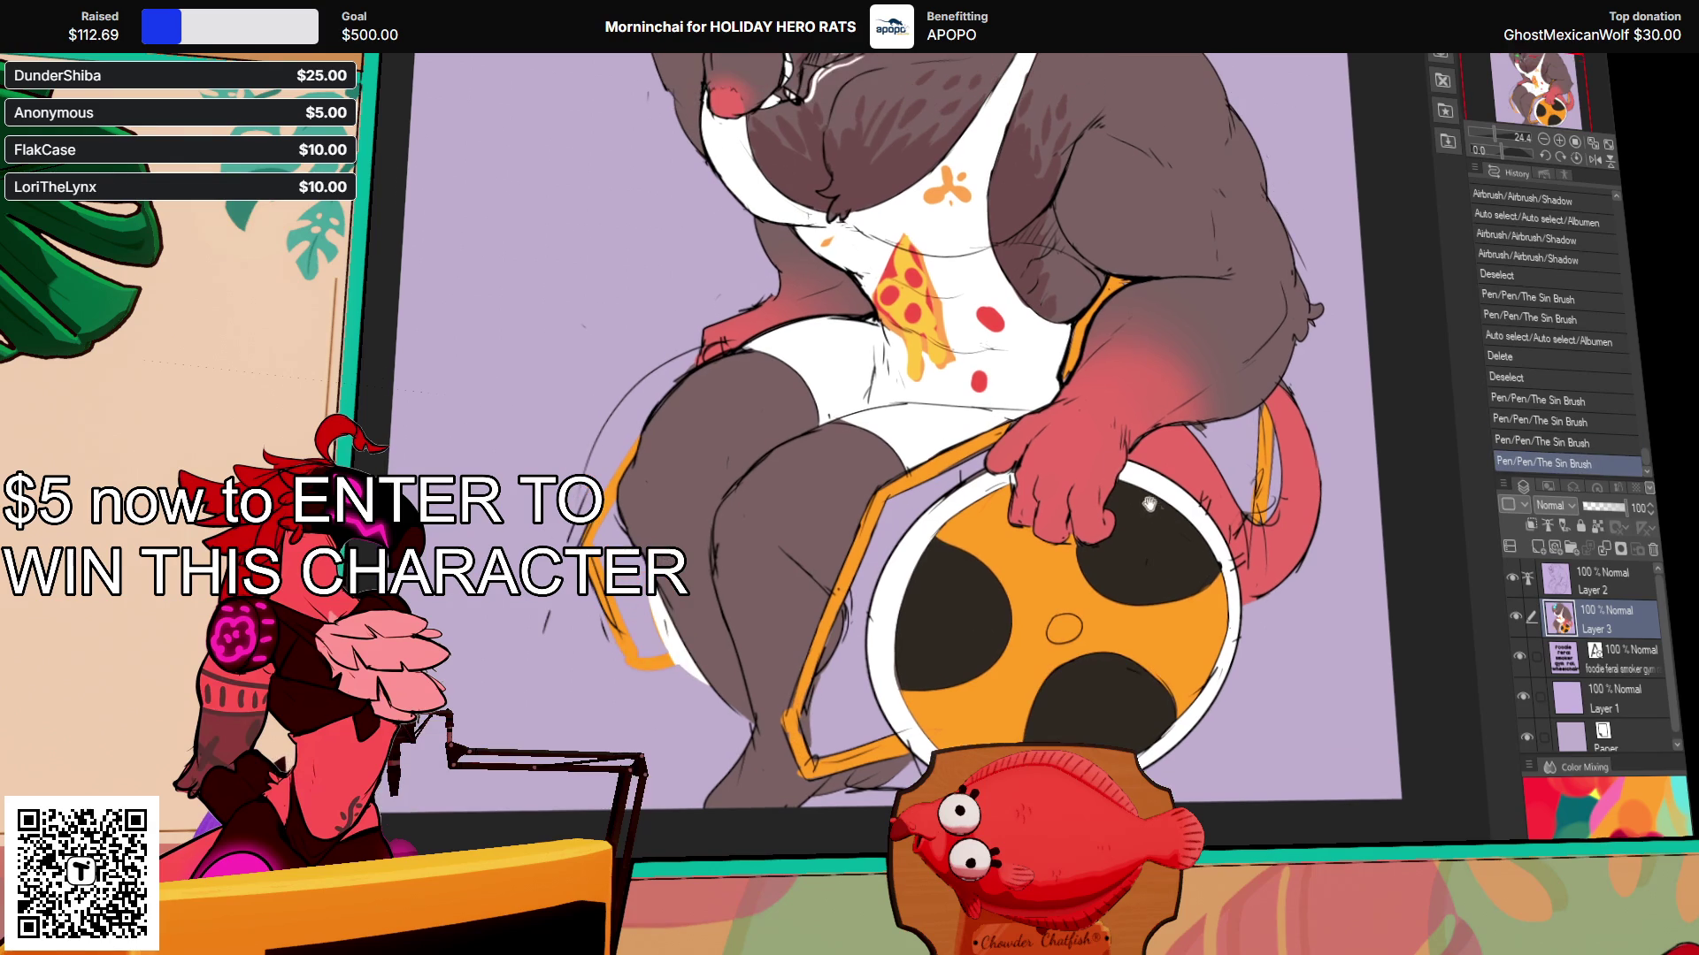
left_click(858, 579)
Step: Paint the gap between the orange frame and the wheel white
left_click_drag(911, 522, 987, 456)
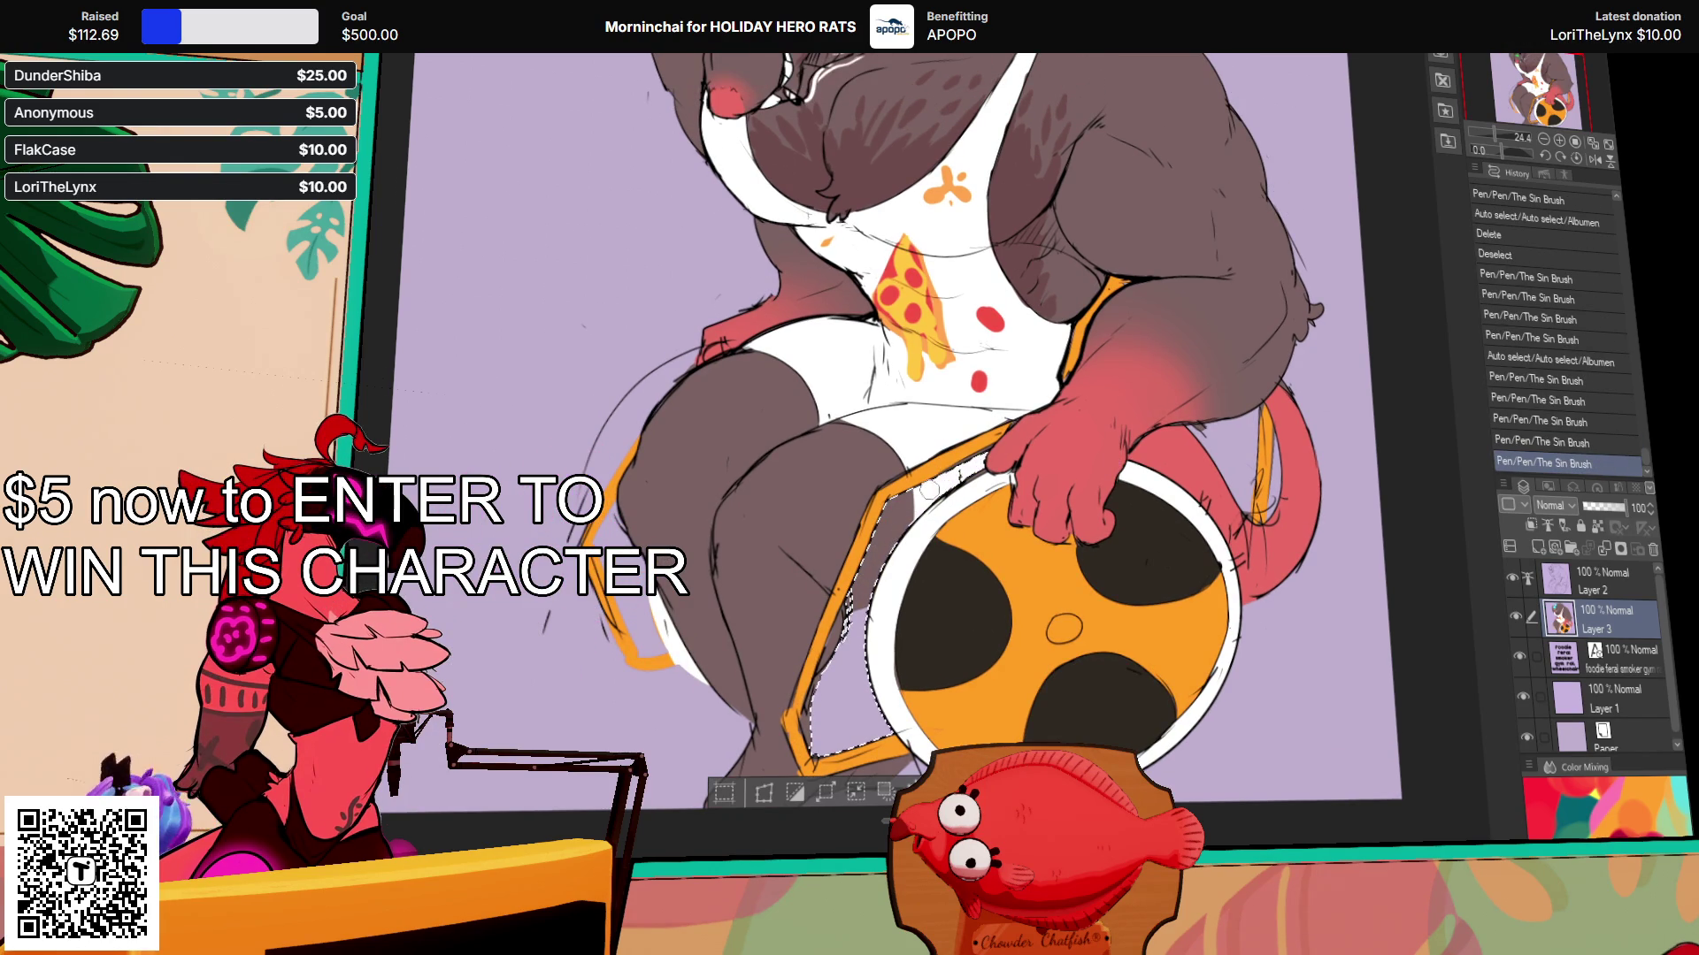
key("ctrl+d")
left_click_drag(1234, 358, 1173, 607)
left_click_drag(1168, 671, 1164, 617)
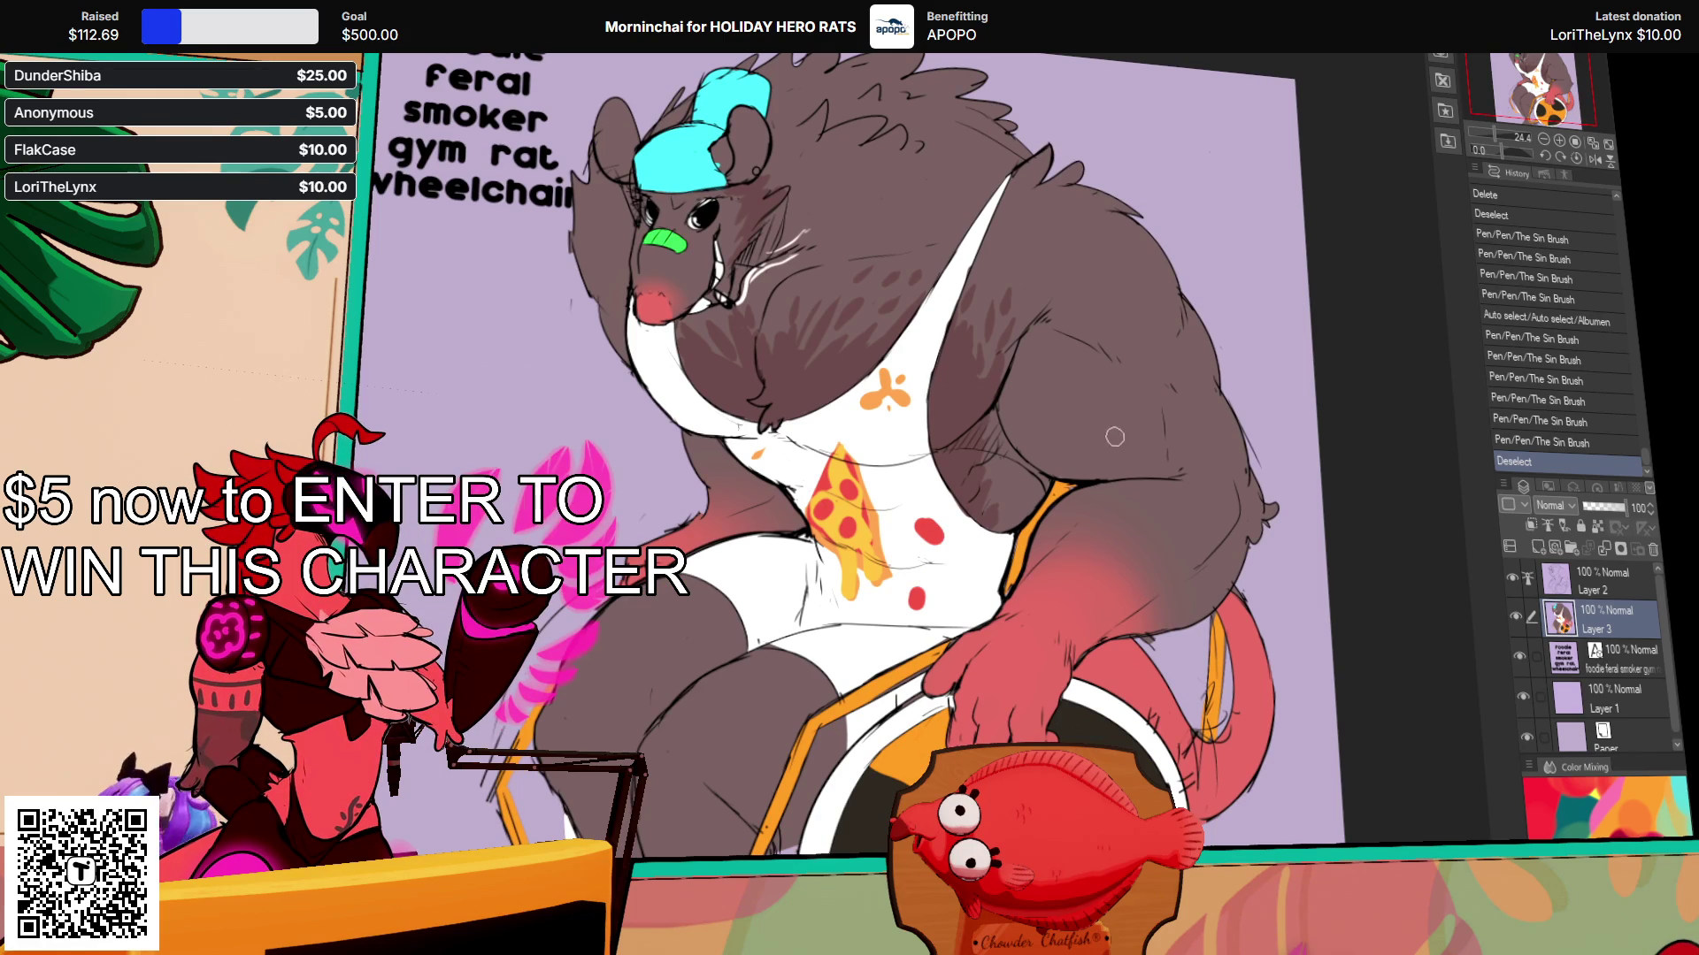
left_click_drag(1031, 569, 1018, 448)
mouse_move(970, 554)
left_mouse_down()
mouse_move(1158, 459)
mouse_move(1053, 601)
left_mouse_up()
mouse_move(826, 756)
left_mouse_down()
mouse_move(914, 677)
mouse_move(926, 642)
mouse_move(882, 688)
mouse_move(892, 712)
mouse_move(938, 718)
mouse_move(898, 763)
mouse_move(980, 730)
mouse_move(963, 736)
left_mouse_up()
Step: Erase stray lines by the frame and re-ink strokes beside the lower leg
key("e")
key("p")
mouse_move(904, 610)
left_mouse_down()
mouse_move(890, 687)
mouse_move(895, 672)
left_mouse_up()
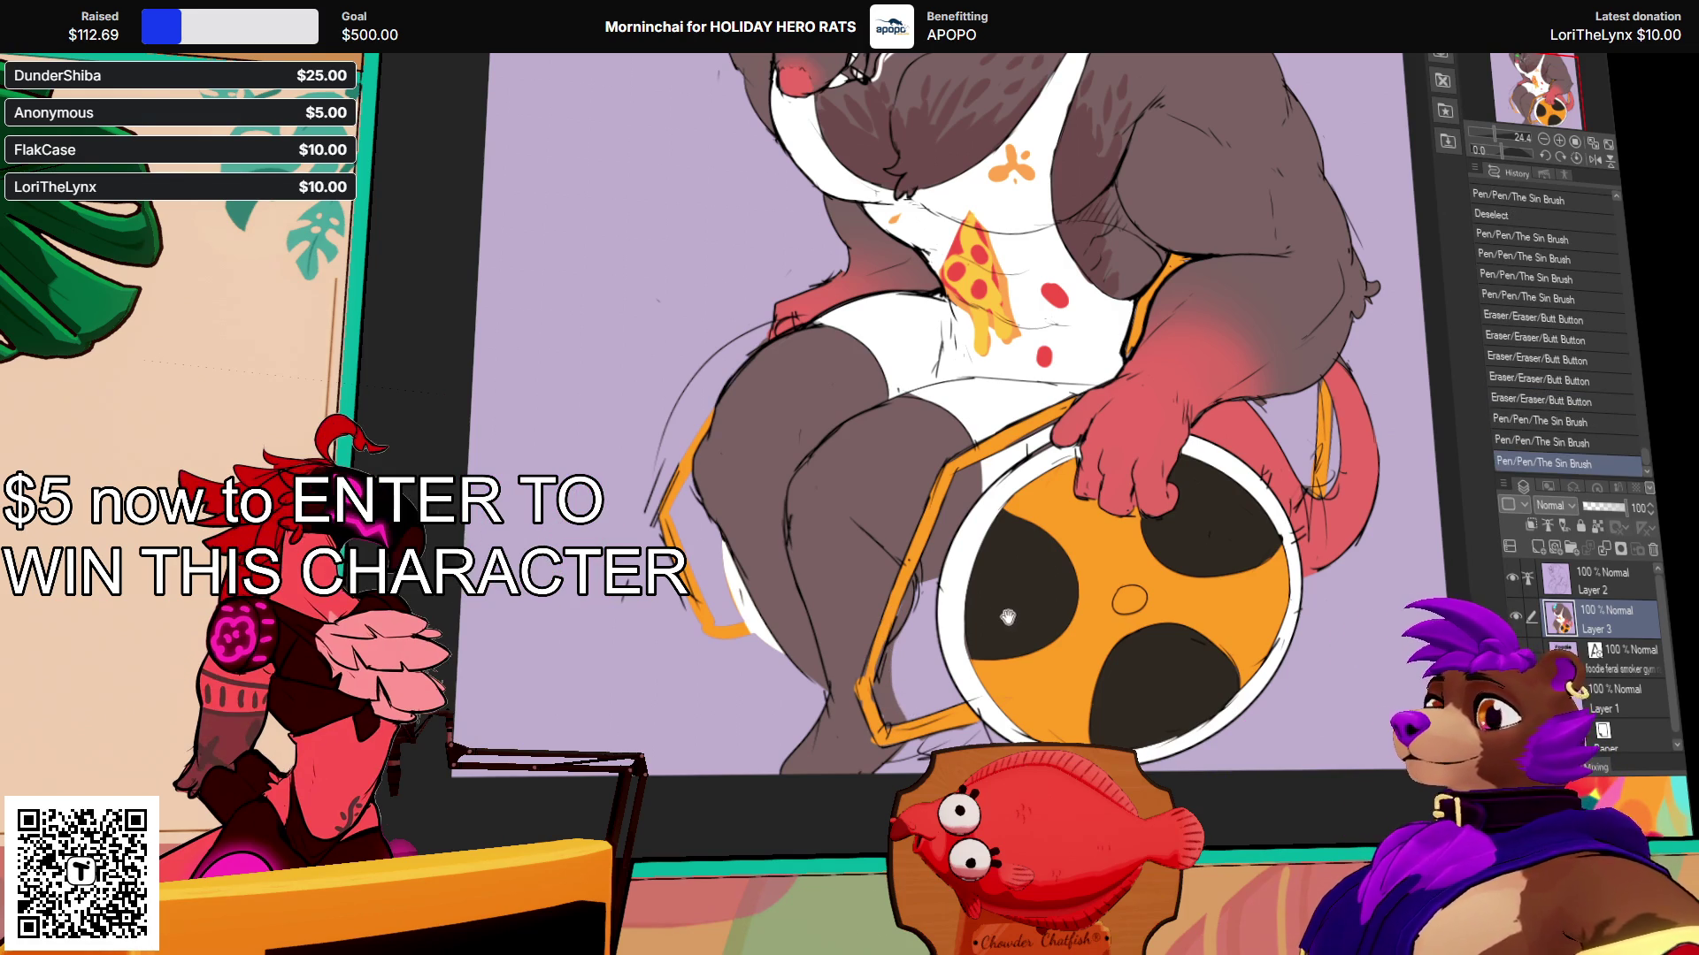
scroll(926, 551, "up", 2)
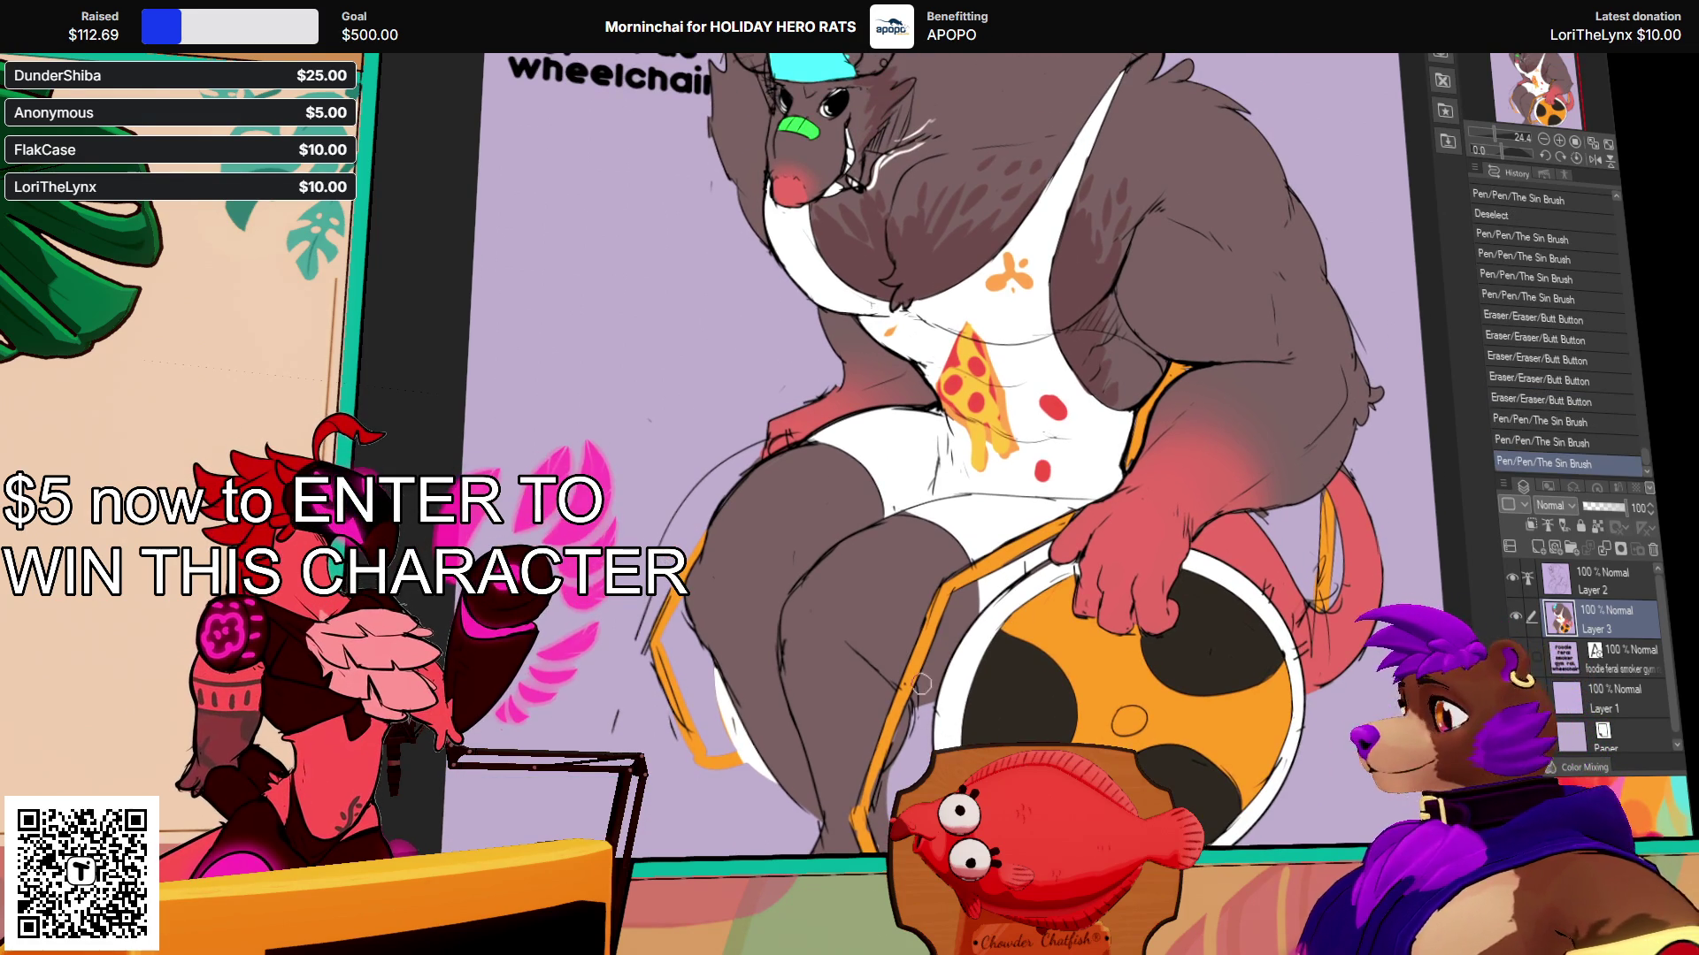
left_click(925, 747)
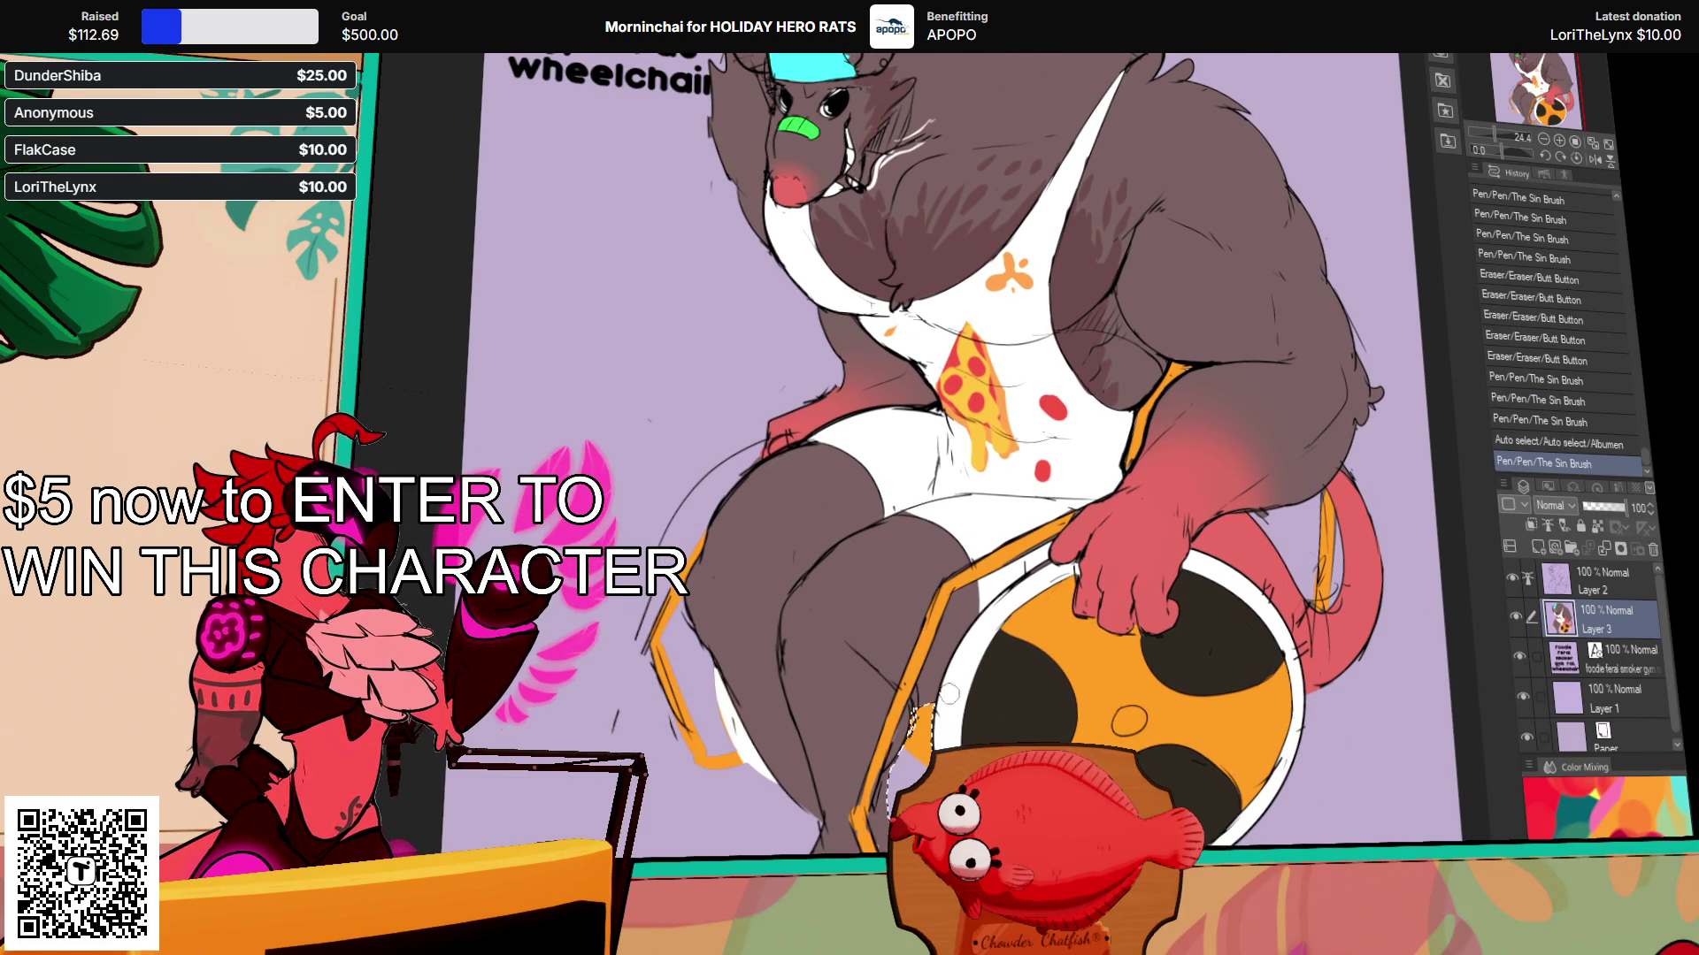
left_click_drag(959, 715, 920, 735)
left_click_drag(925, 726, 916, 761)
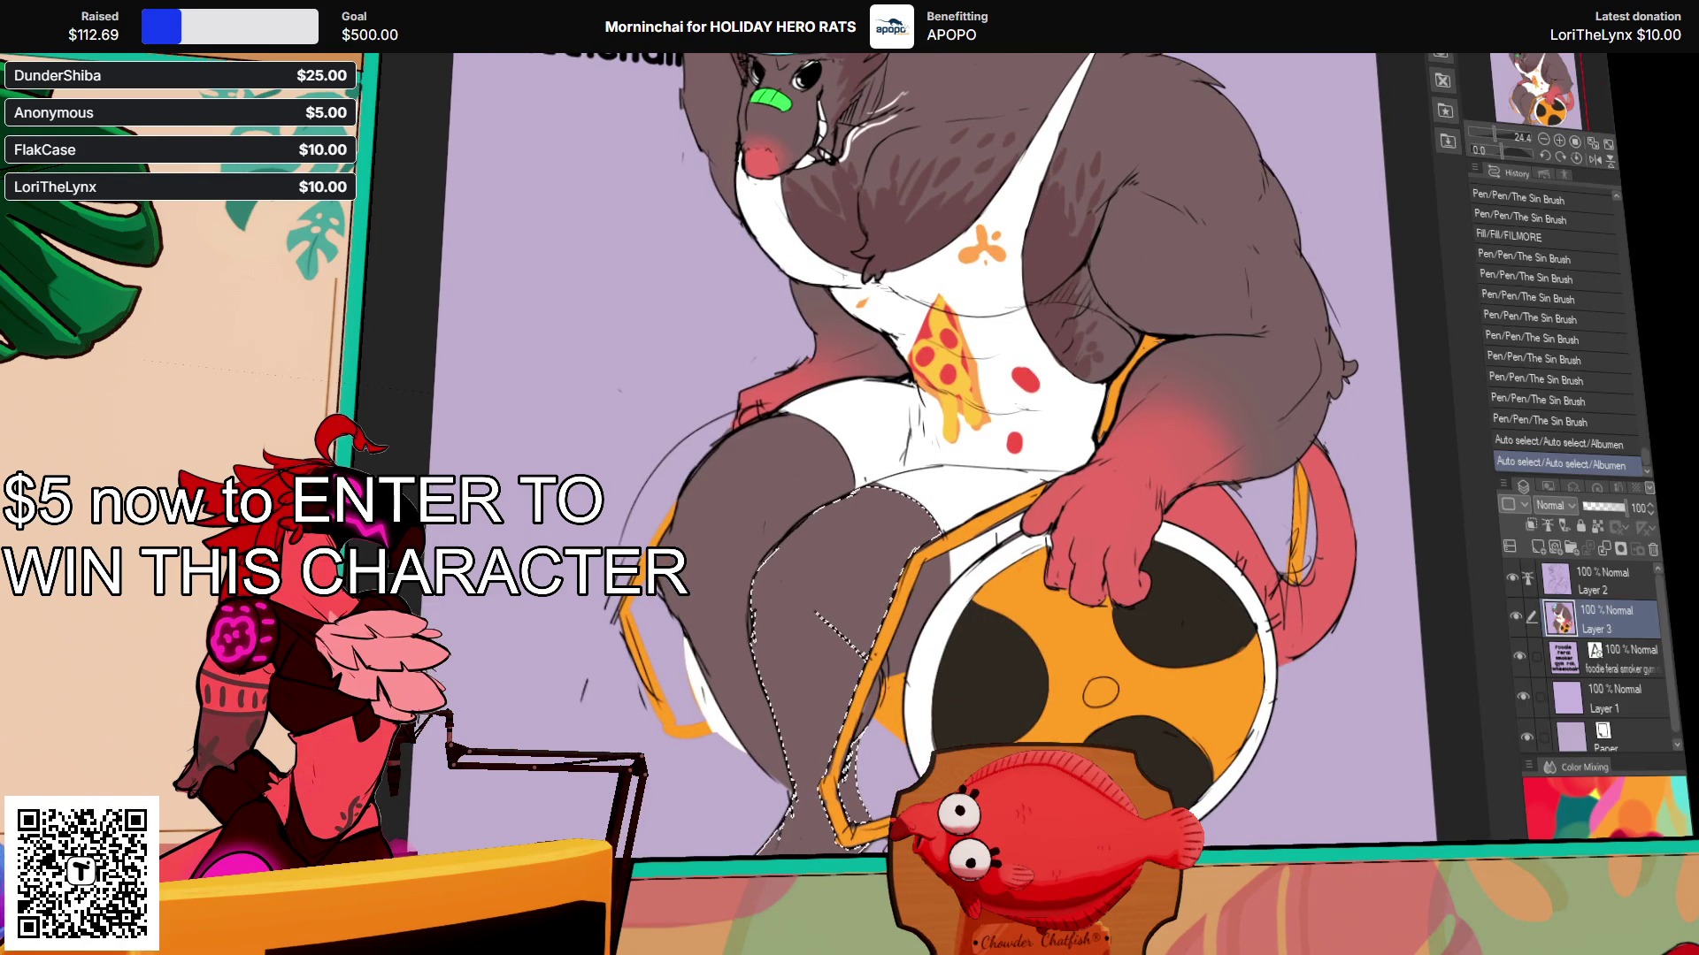
Step: Redo the leg stroke and airbrush red shading into a small leg area
key("ctrl+z")
mouse_move(822, 766)
left_mouse_down()
mouse_move(792, 849)
mouse_move(770, 705)
mouse_move(840, 760)
mouse_move(858, 708)
left_mouse_up()
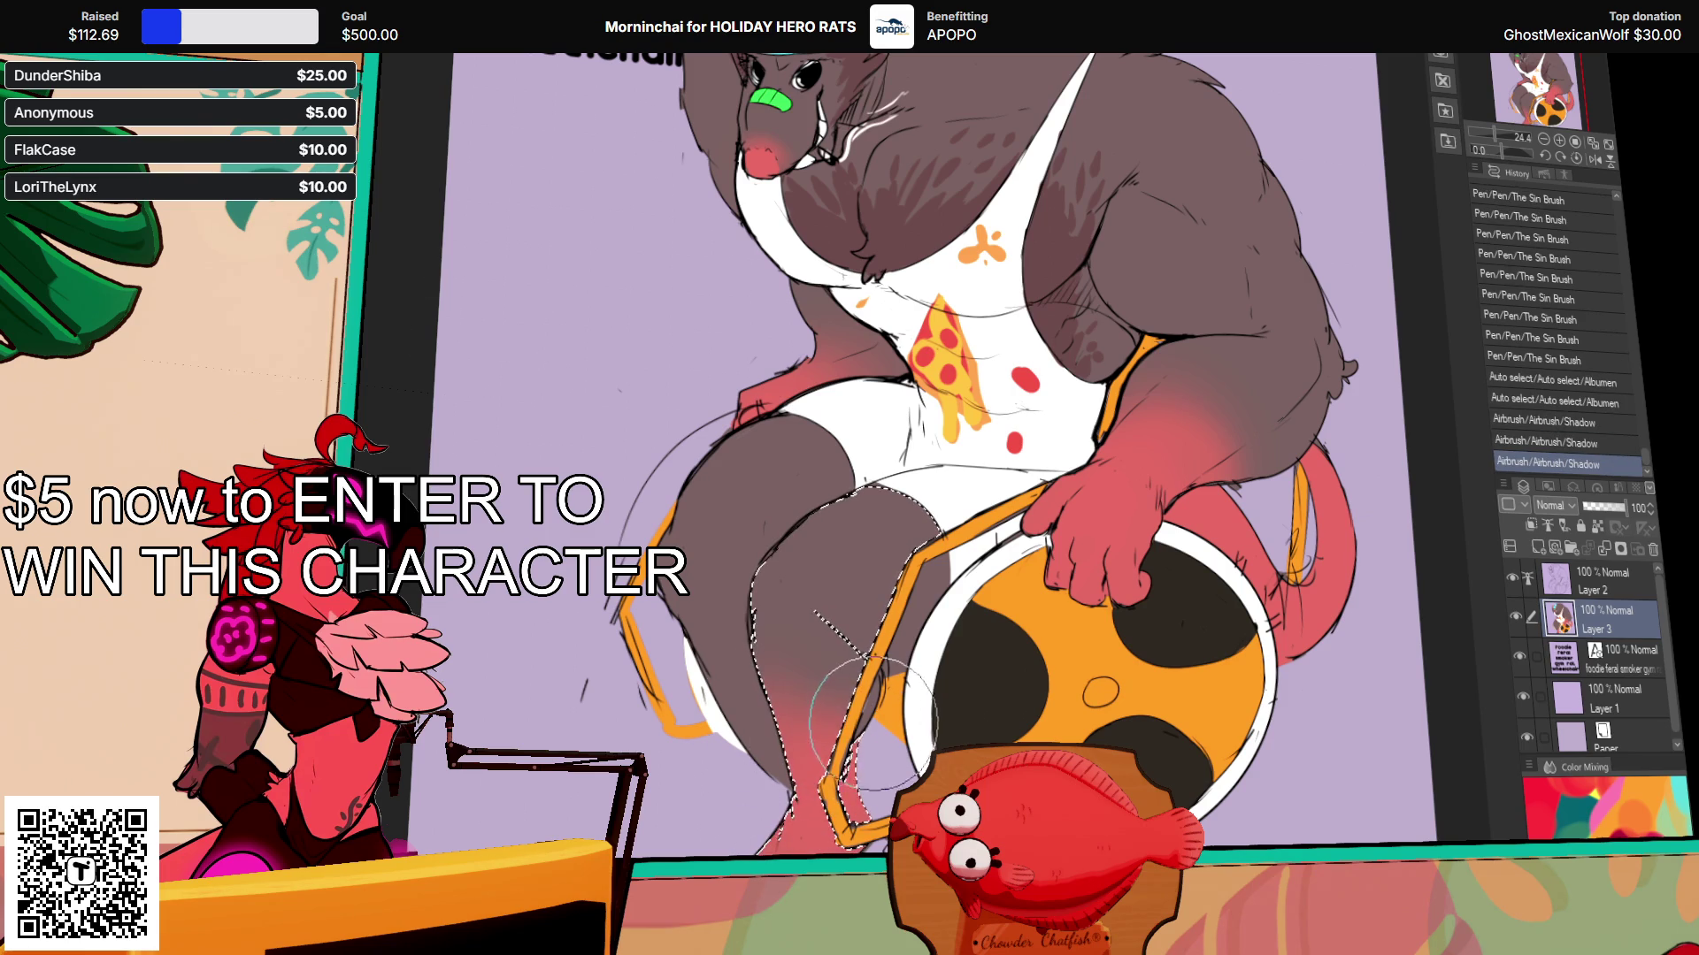
key("w")
left_click(887, 693)
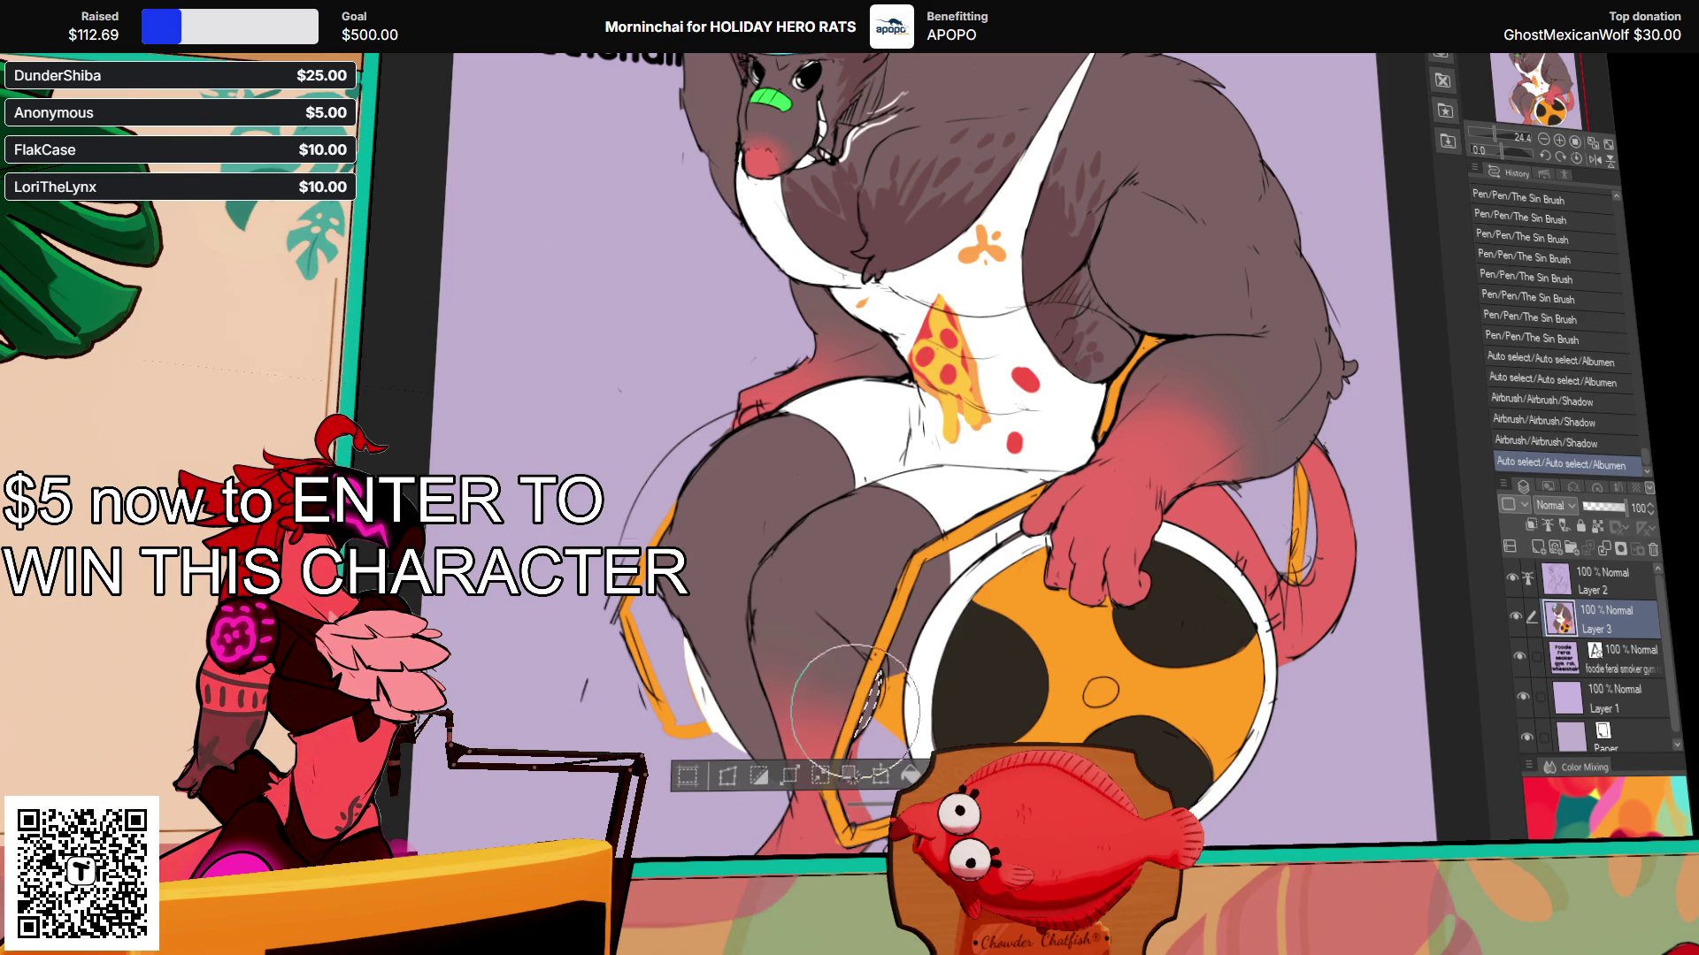
left_click_drag(871, 721, 876, 682)
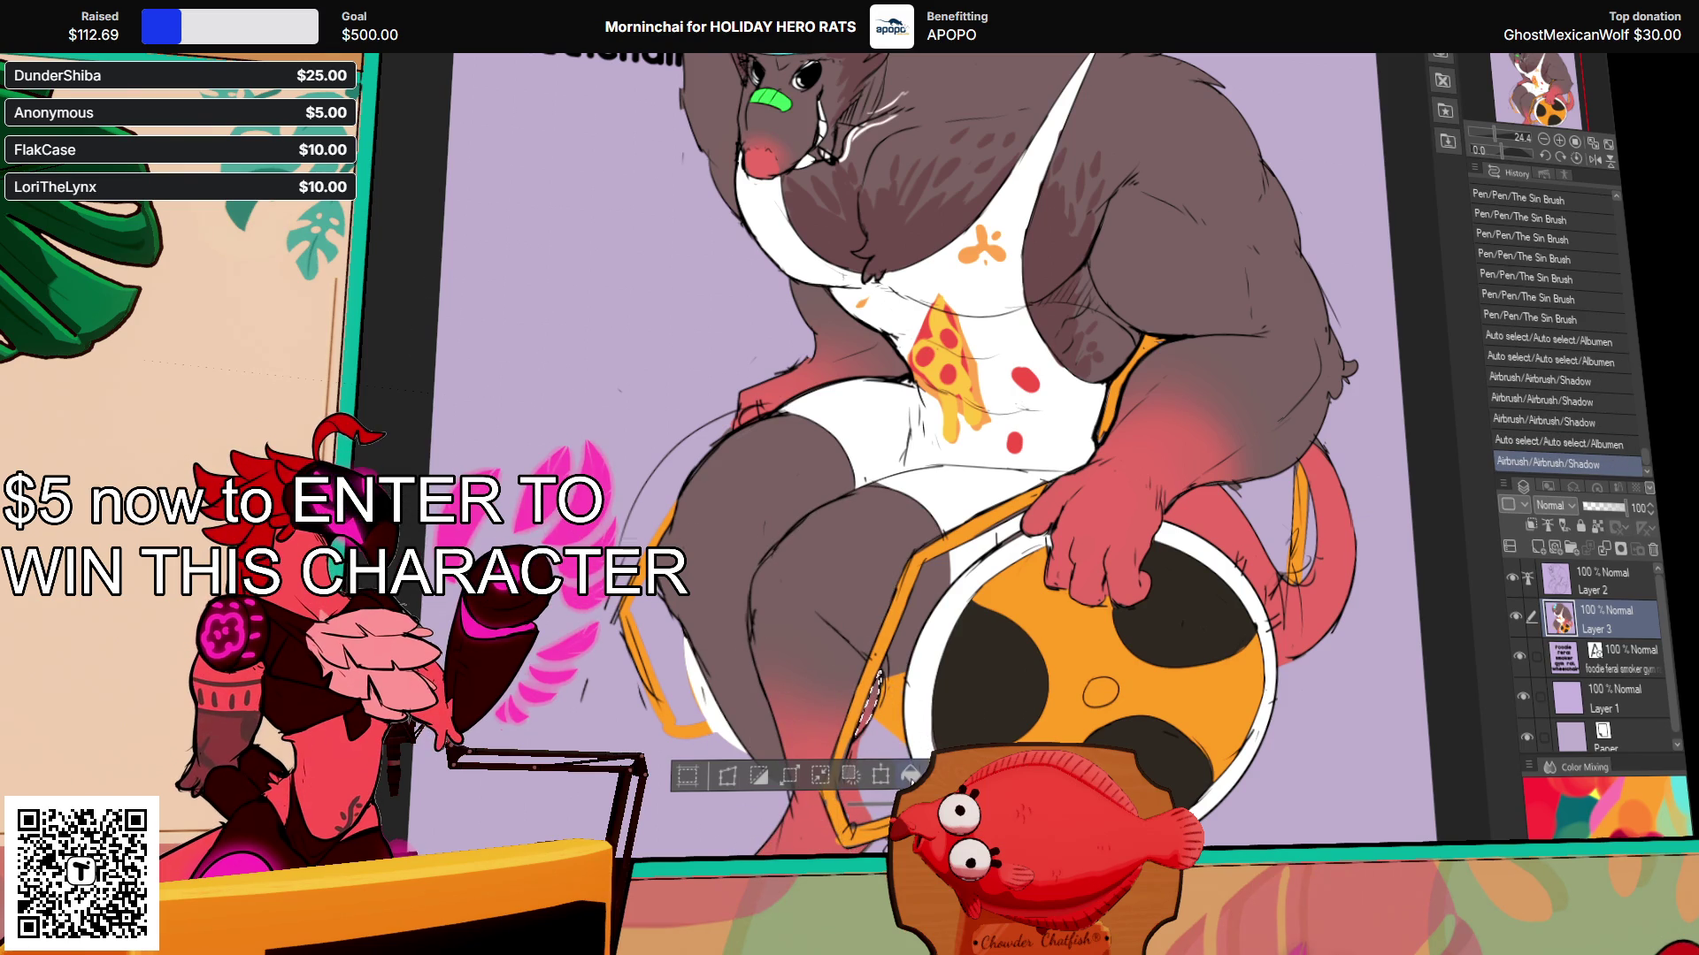
key("ctrl+d")
Step: Airbrush soft red shading across the selected left thigh
key("w")
left_click(778, 575)
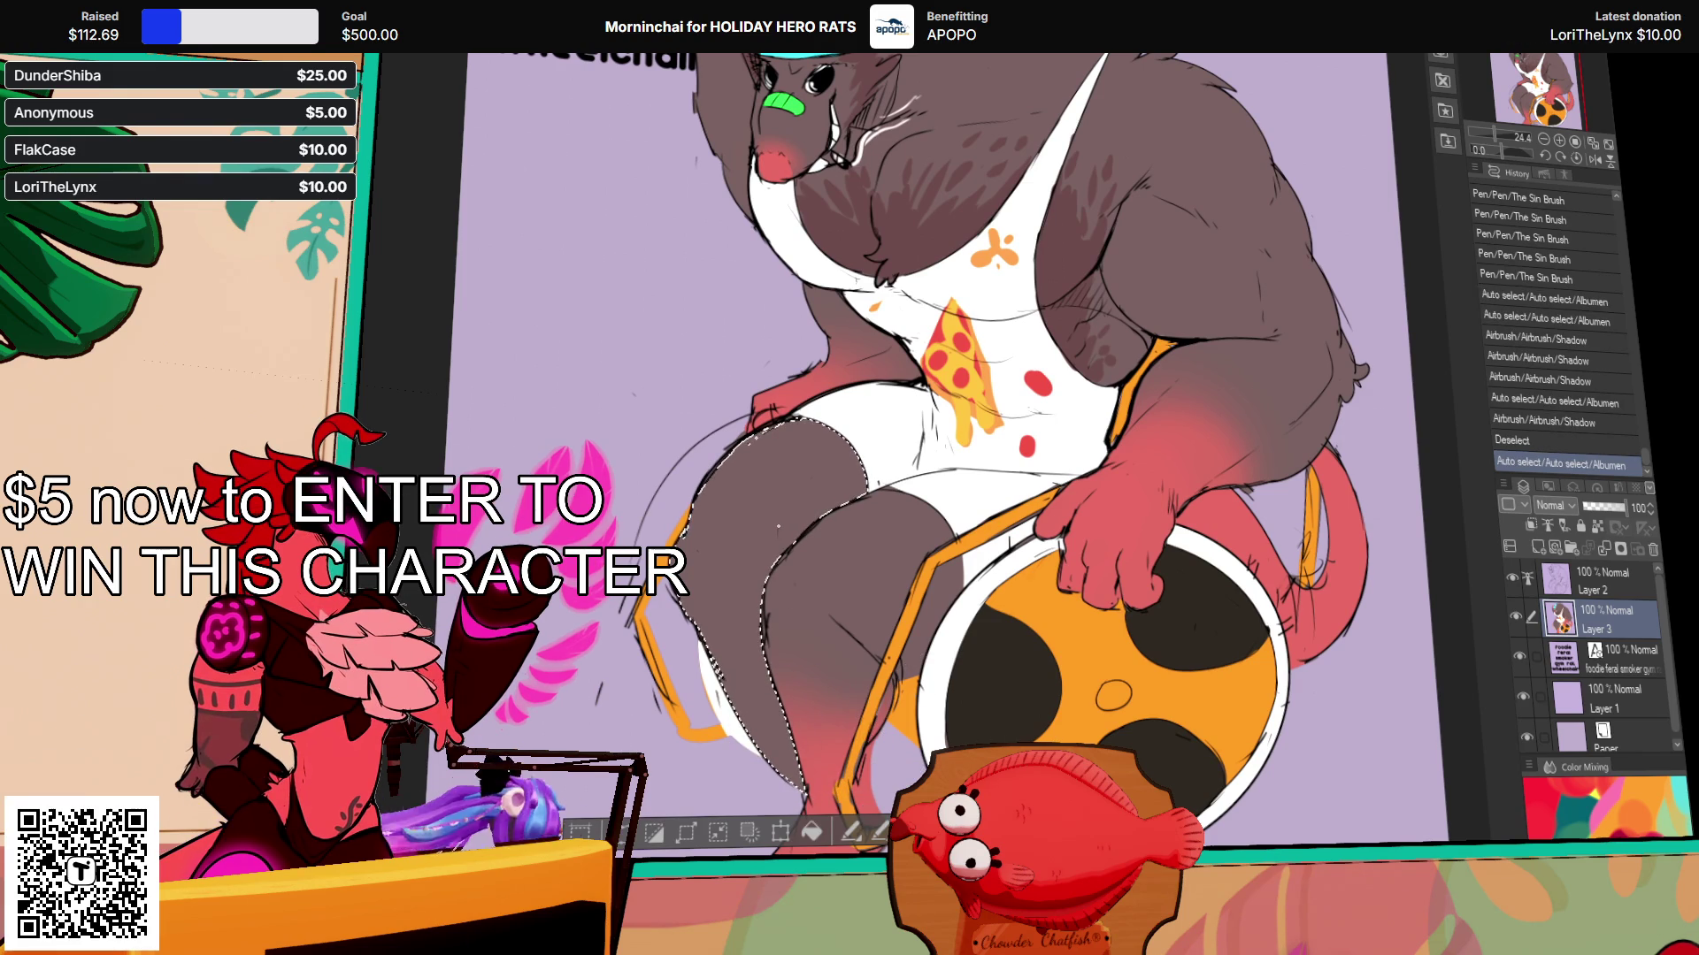
left_click_drag(779, 628, 894, 717)
left_click_drag(867, 655, 920, 726)
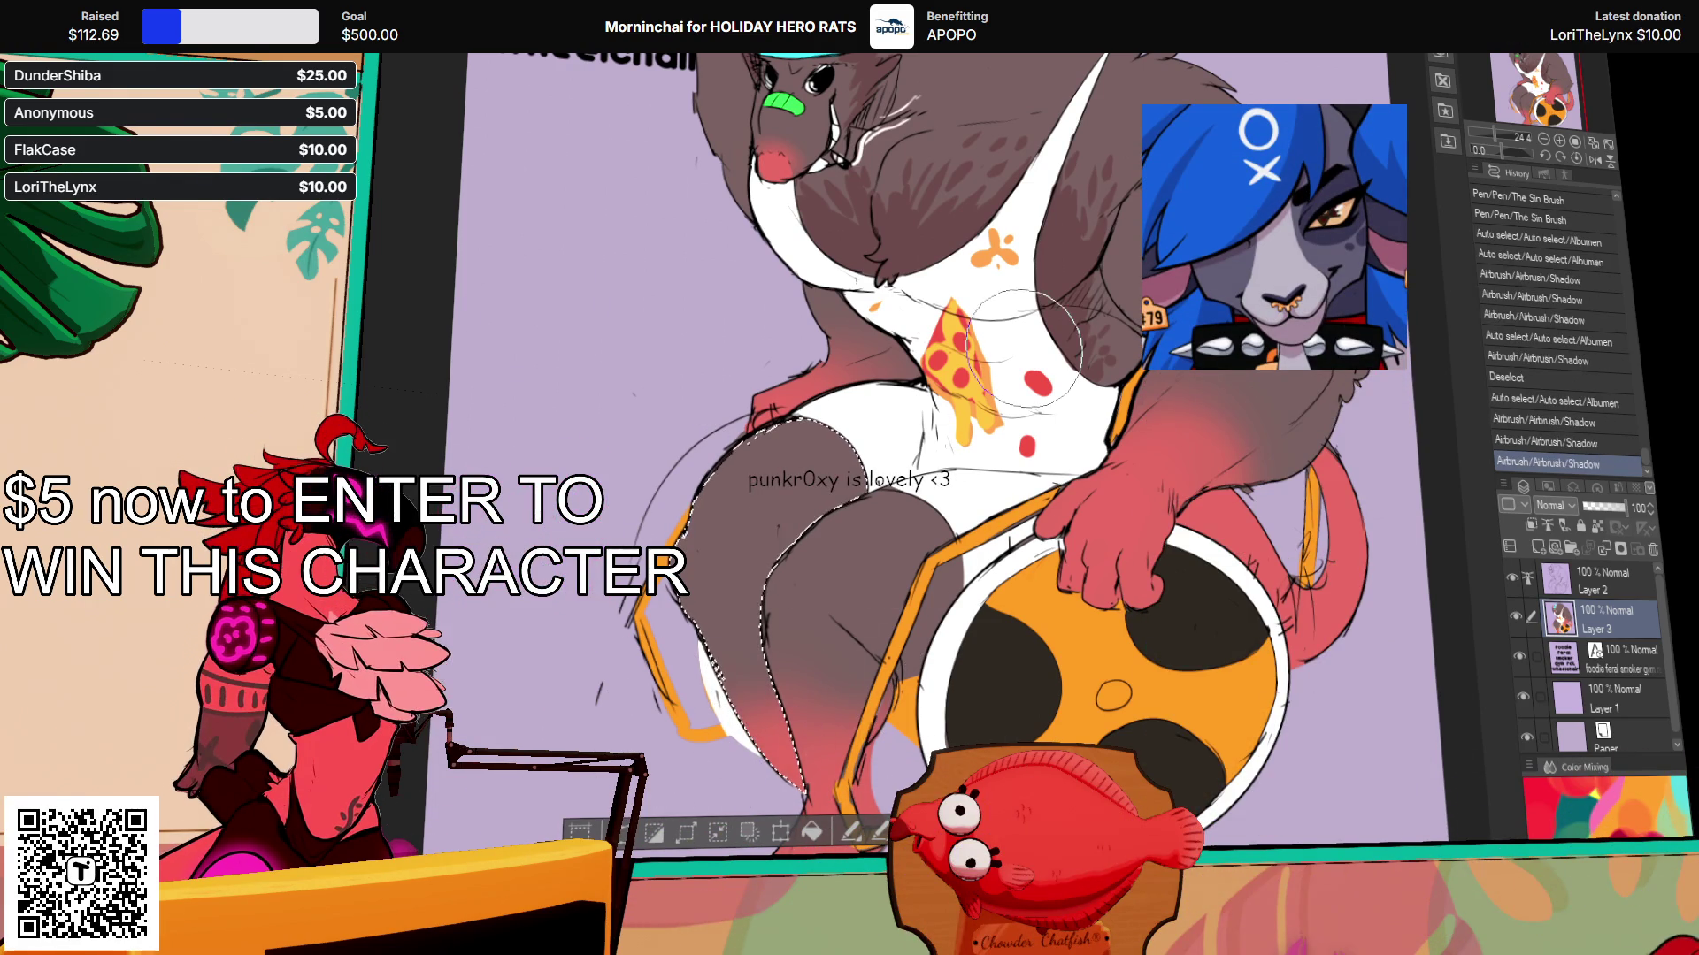
key("ctrl+d")
mouse_move(1159, 399)
left_mouse_down()
mouse_move(1132, 425)
mouse_move(1185, 553)
left_mouse_up()
left_click_drag(1267, 431, 1263, 450)
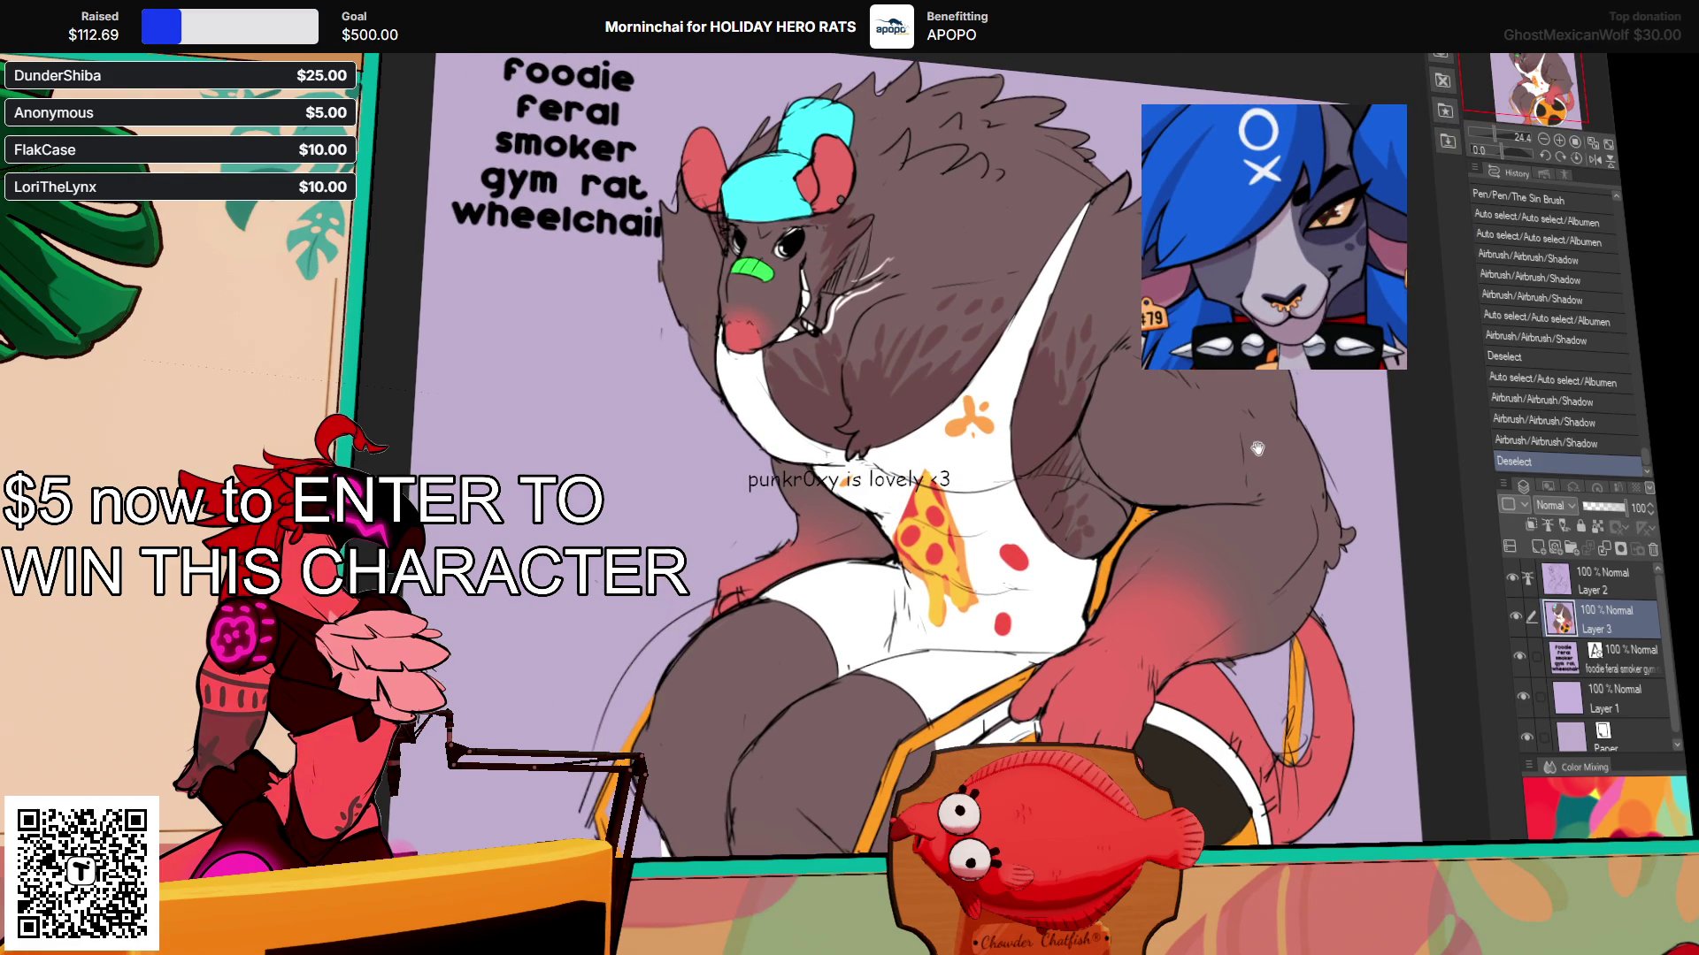
left_click(1603, 575)
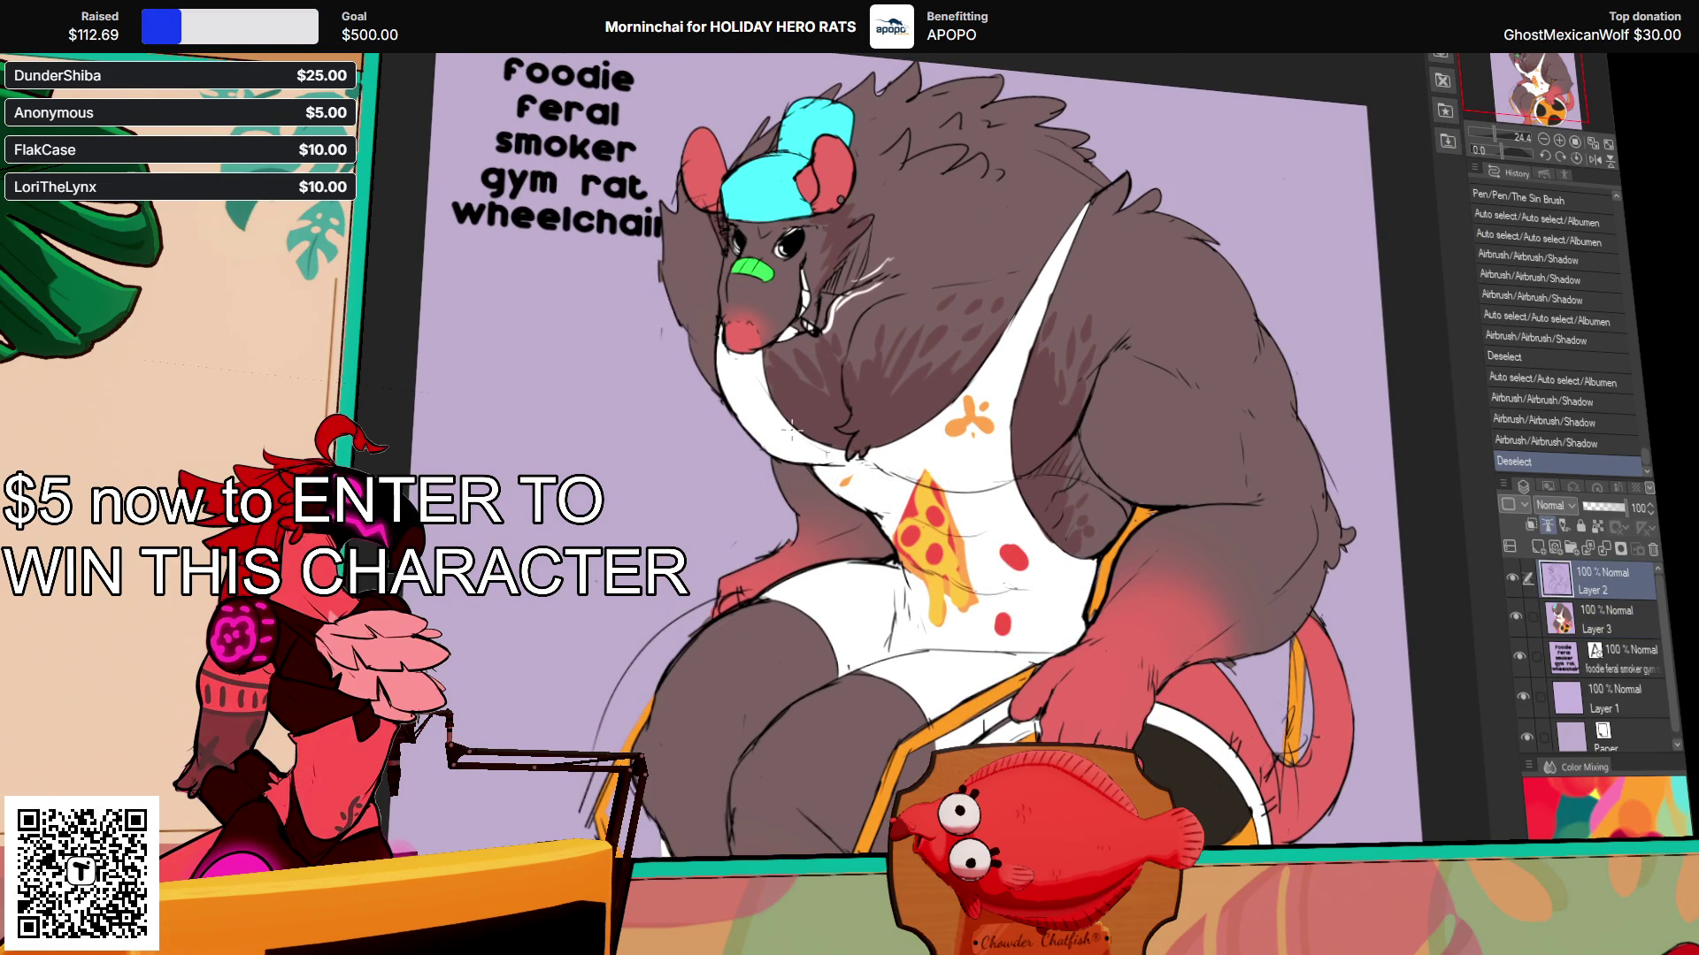
Step: Draw dark hatch strokes along the orange wheelchair strap on Layer 2
left_click_drag(1133, 513, 1141, 521)
left_click_drag(1126, 531, 1129, 557)
left_click_drag(1113, 566, 1115, 592)
left_click_drag(1100, 599, 1105, 619)
left_click_drag(1136, 511, 1129, 558)
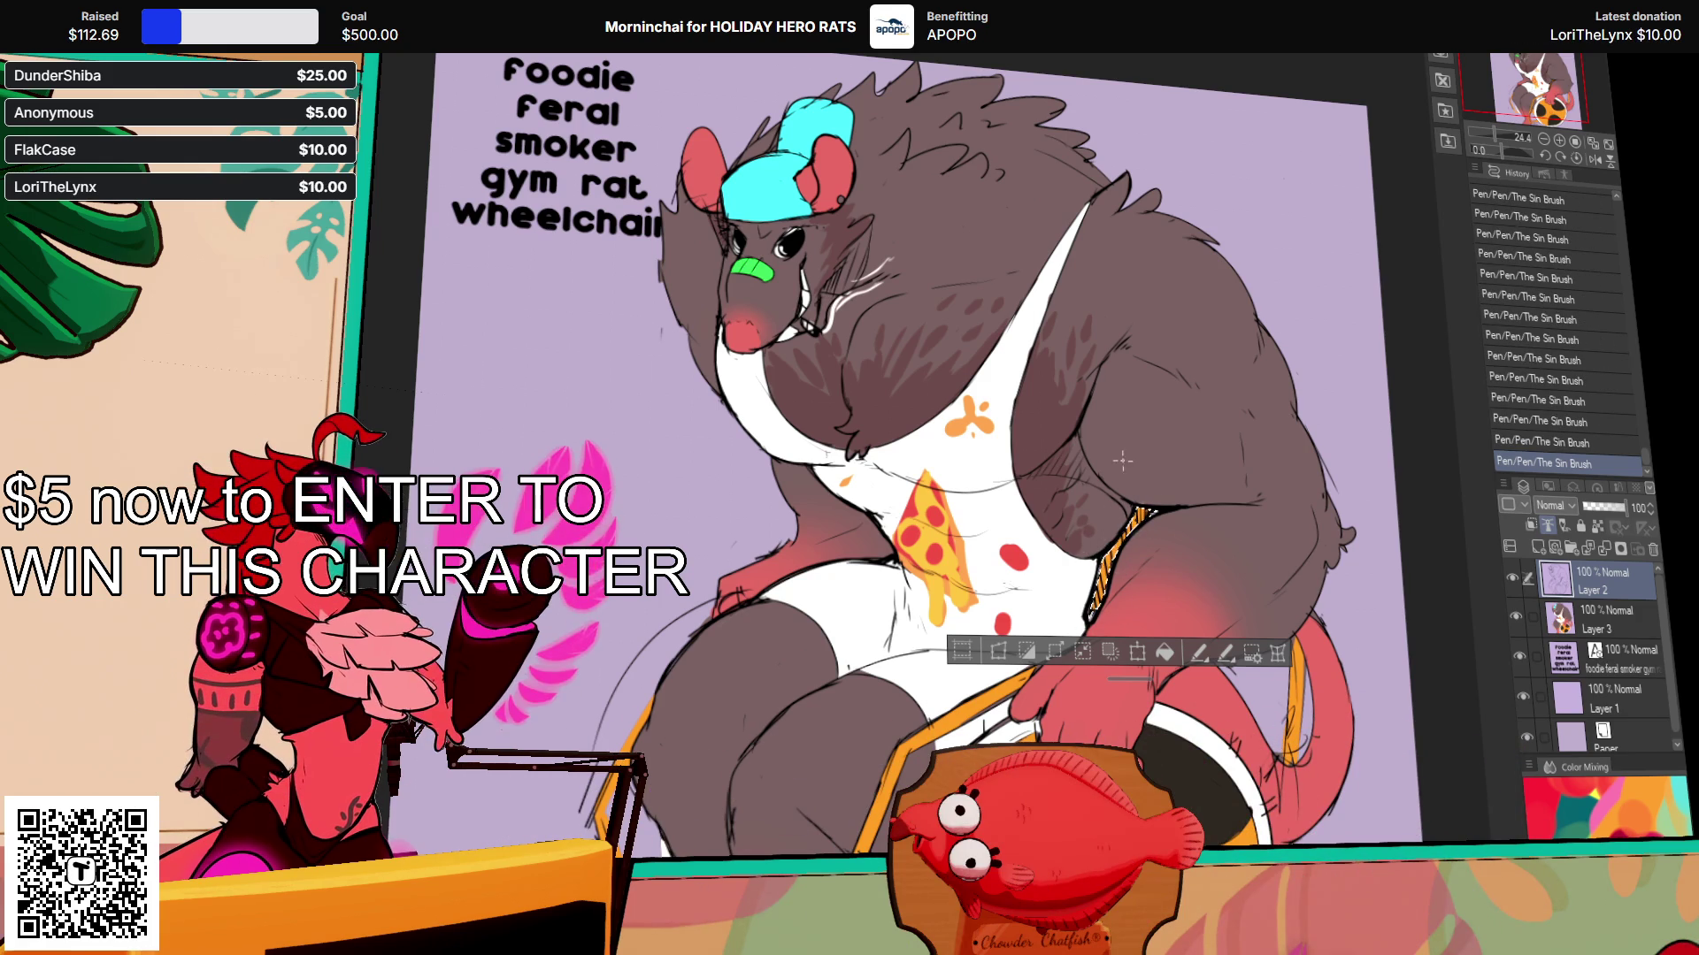
mouse_move(1106, 535)
left_mouse_down()
mouse_move(1292, 571)
mouse_move(1371, 420)
left_mouse_up()
left_click_drag(1056, 728, 1056, 630)
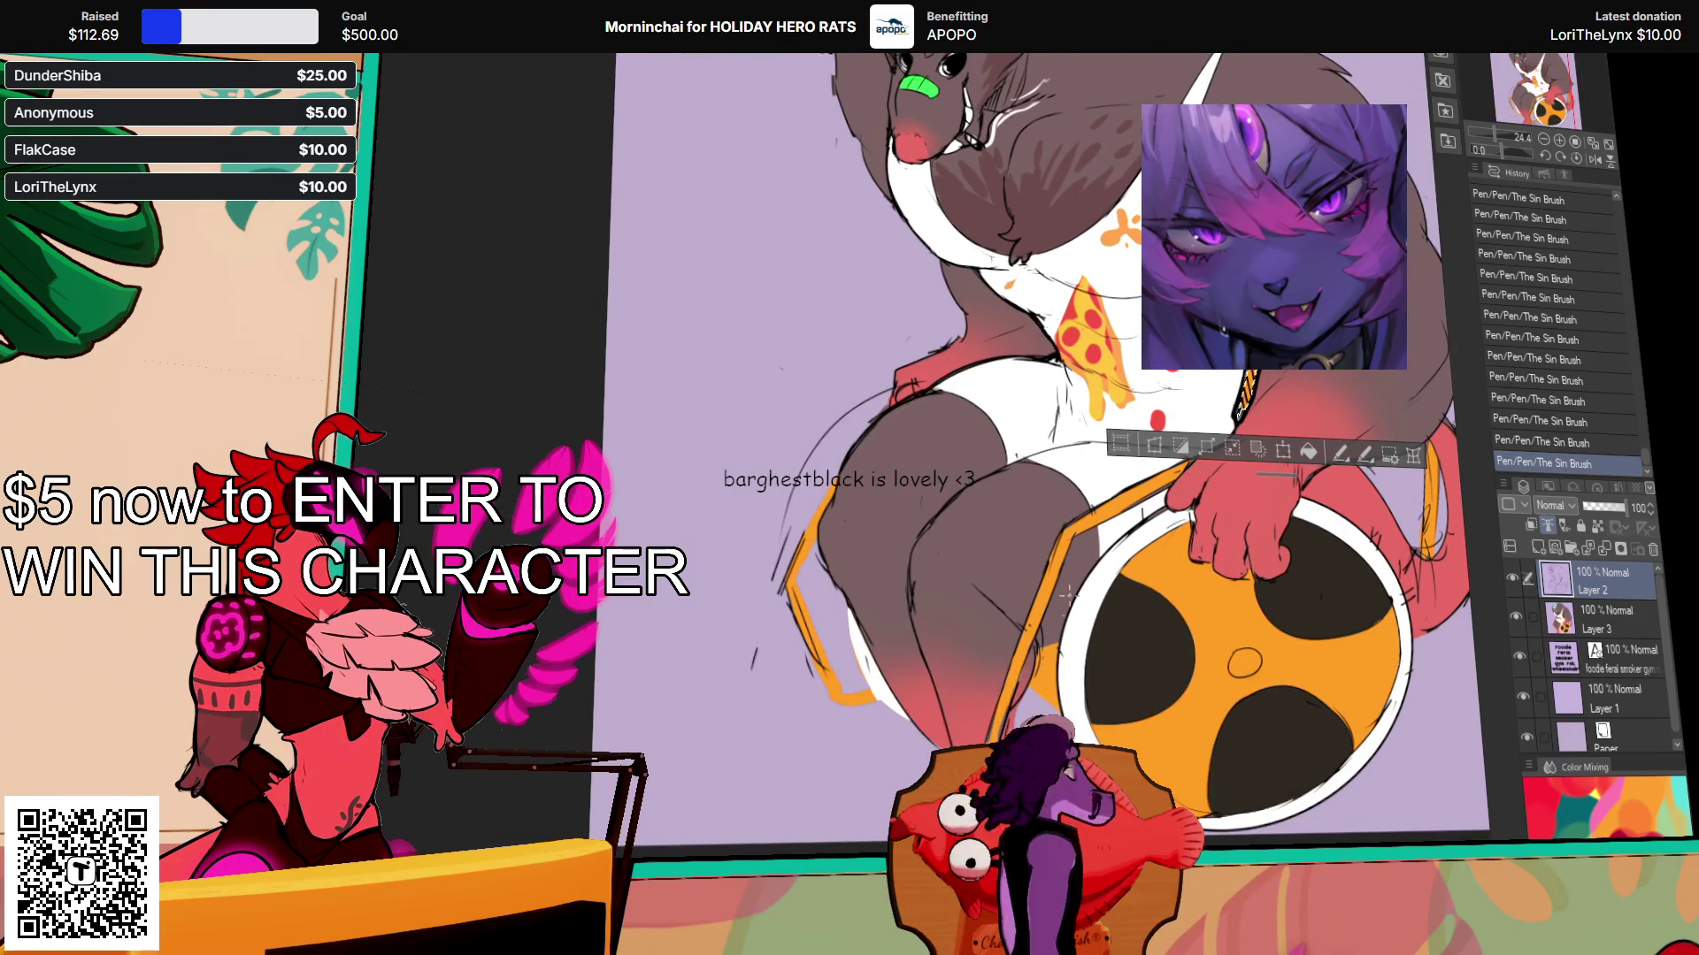
Step: Erase stray line bits and redraw a small line near the wheel
key("ctrl+d")
key("e")
left_click(807, 649)
left_click(808, 649)
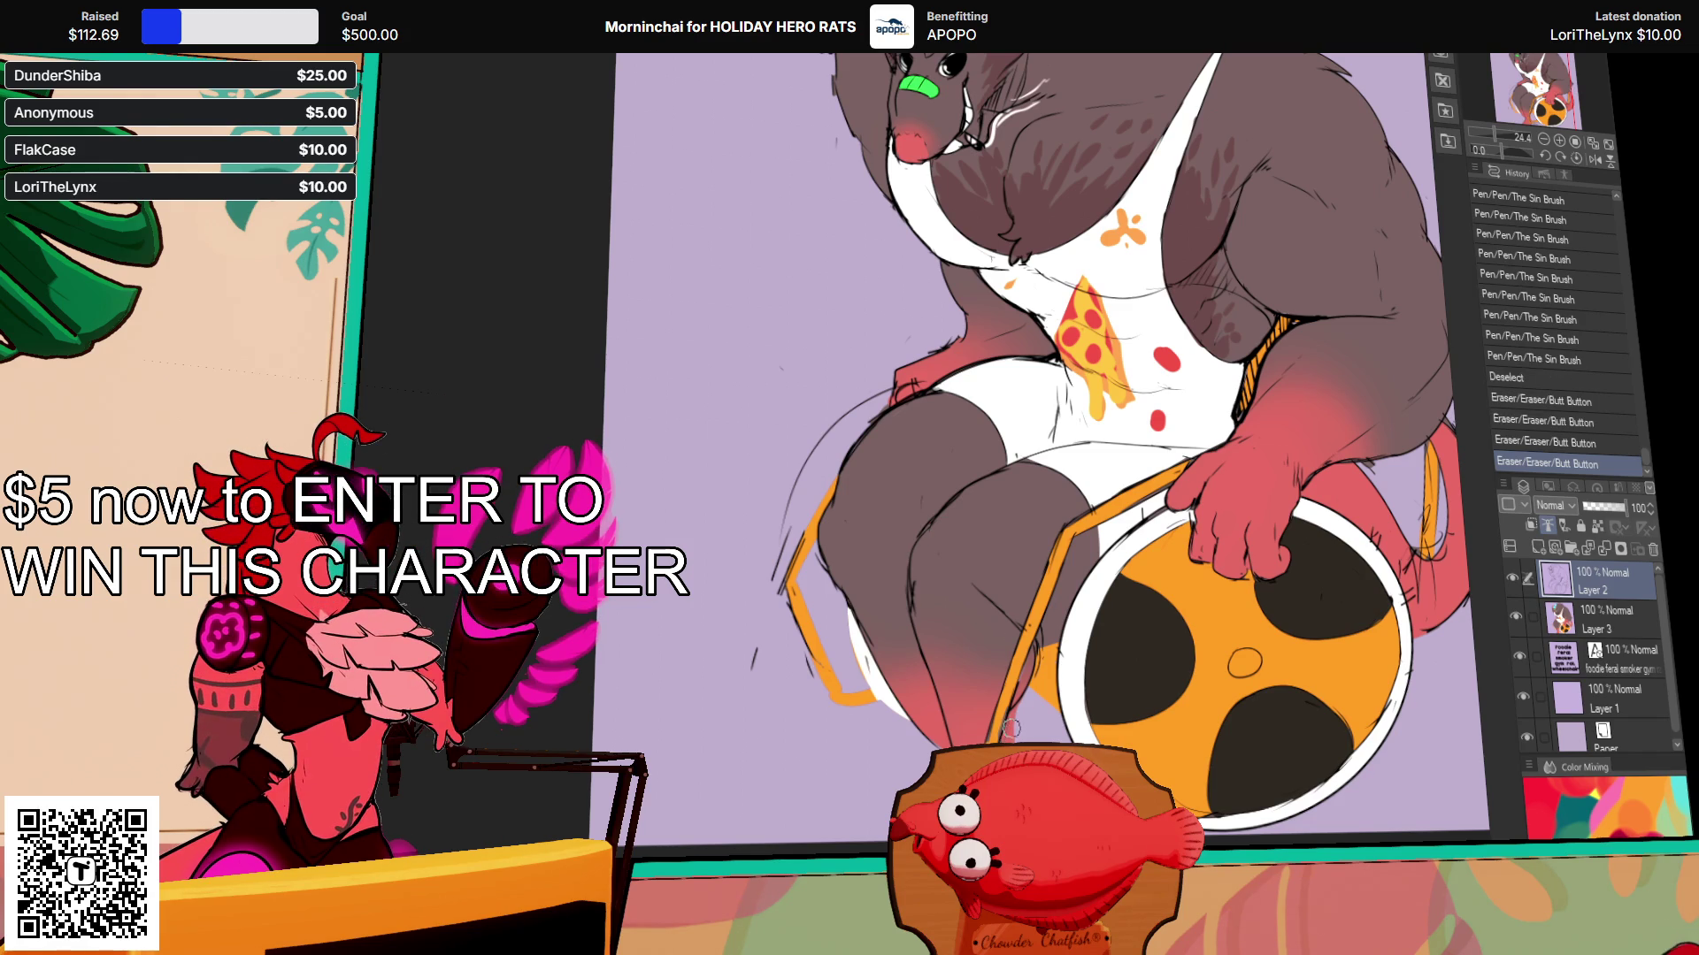
left_click_drag(1019, 698, 1017, 743)
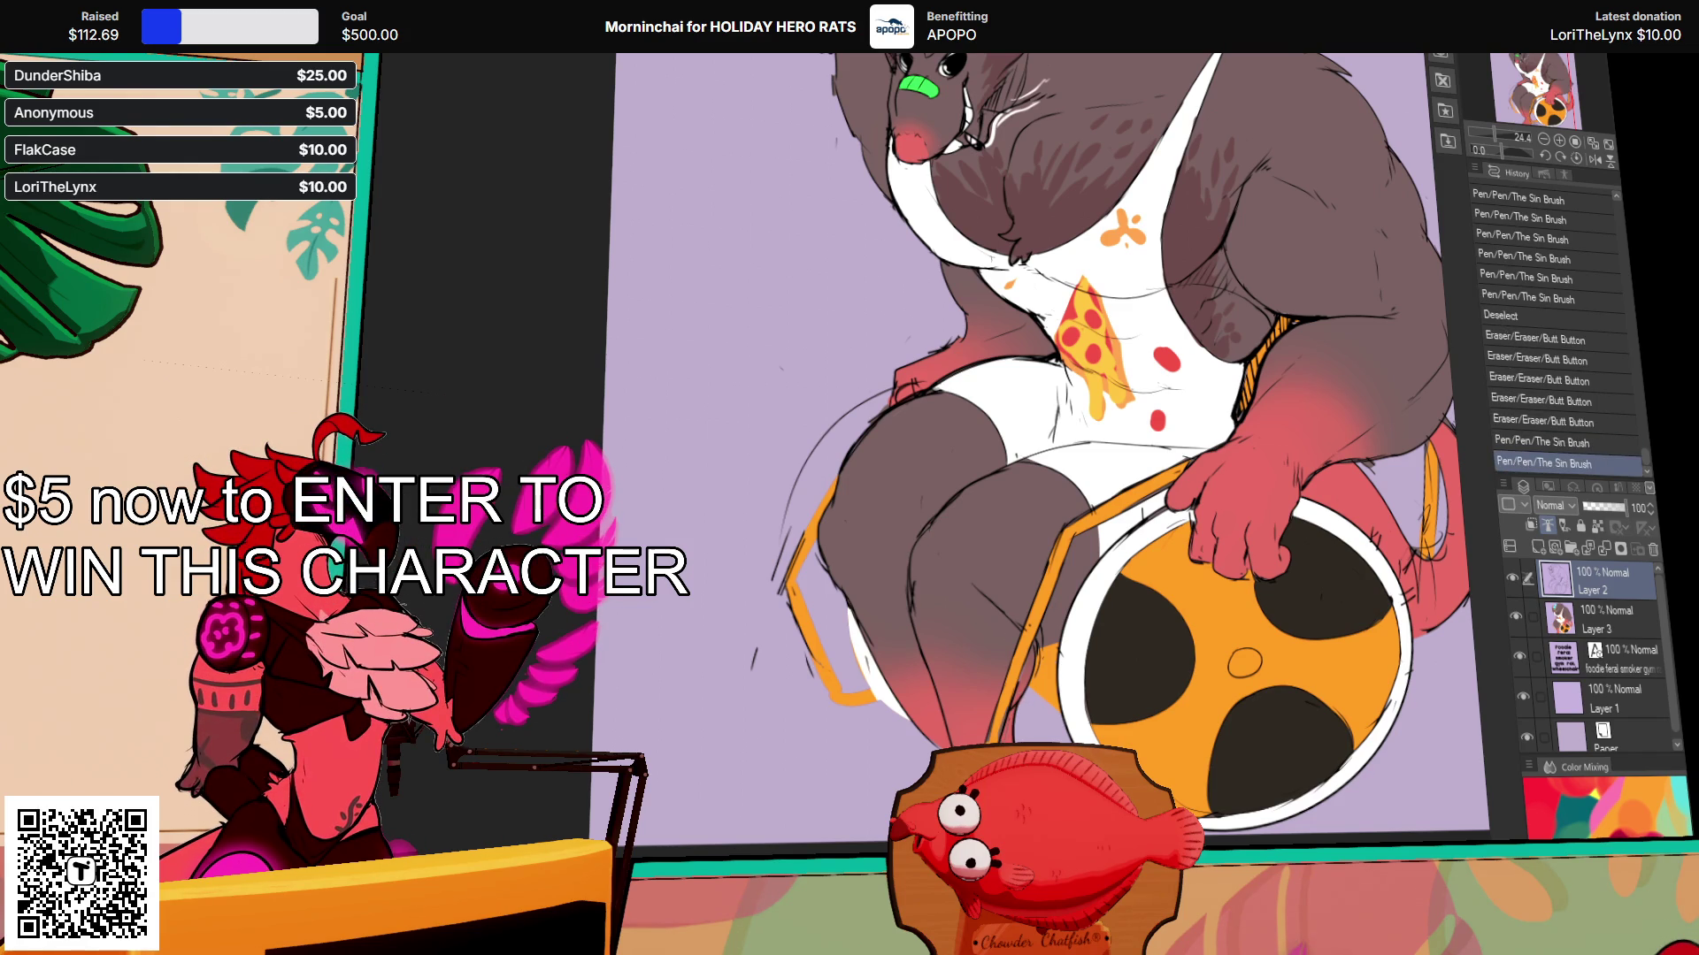
left_click_drag(1044, 710, 1017, 735)
key("ctrl+z")
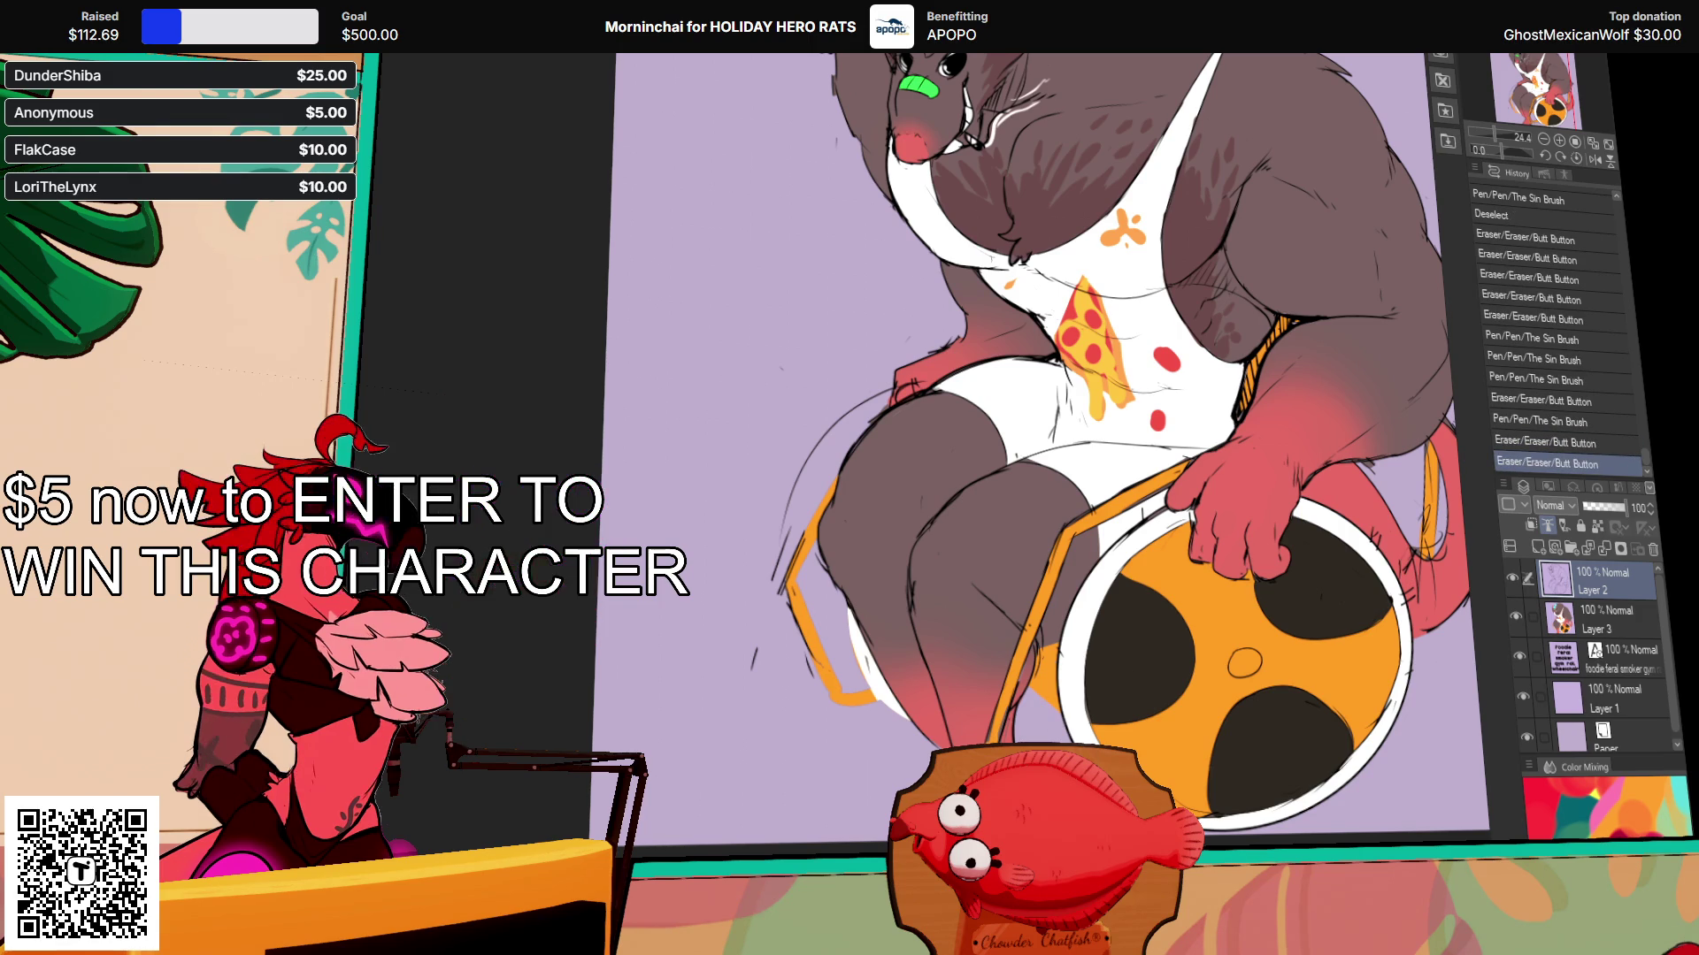
scroll(1039, 442, "up", 2)
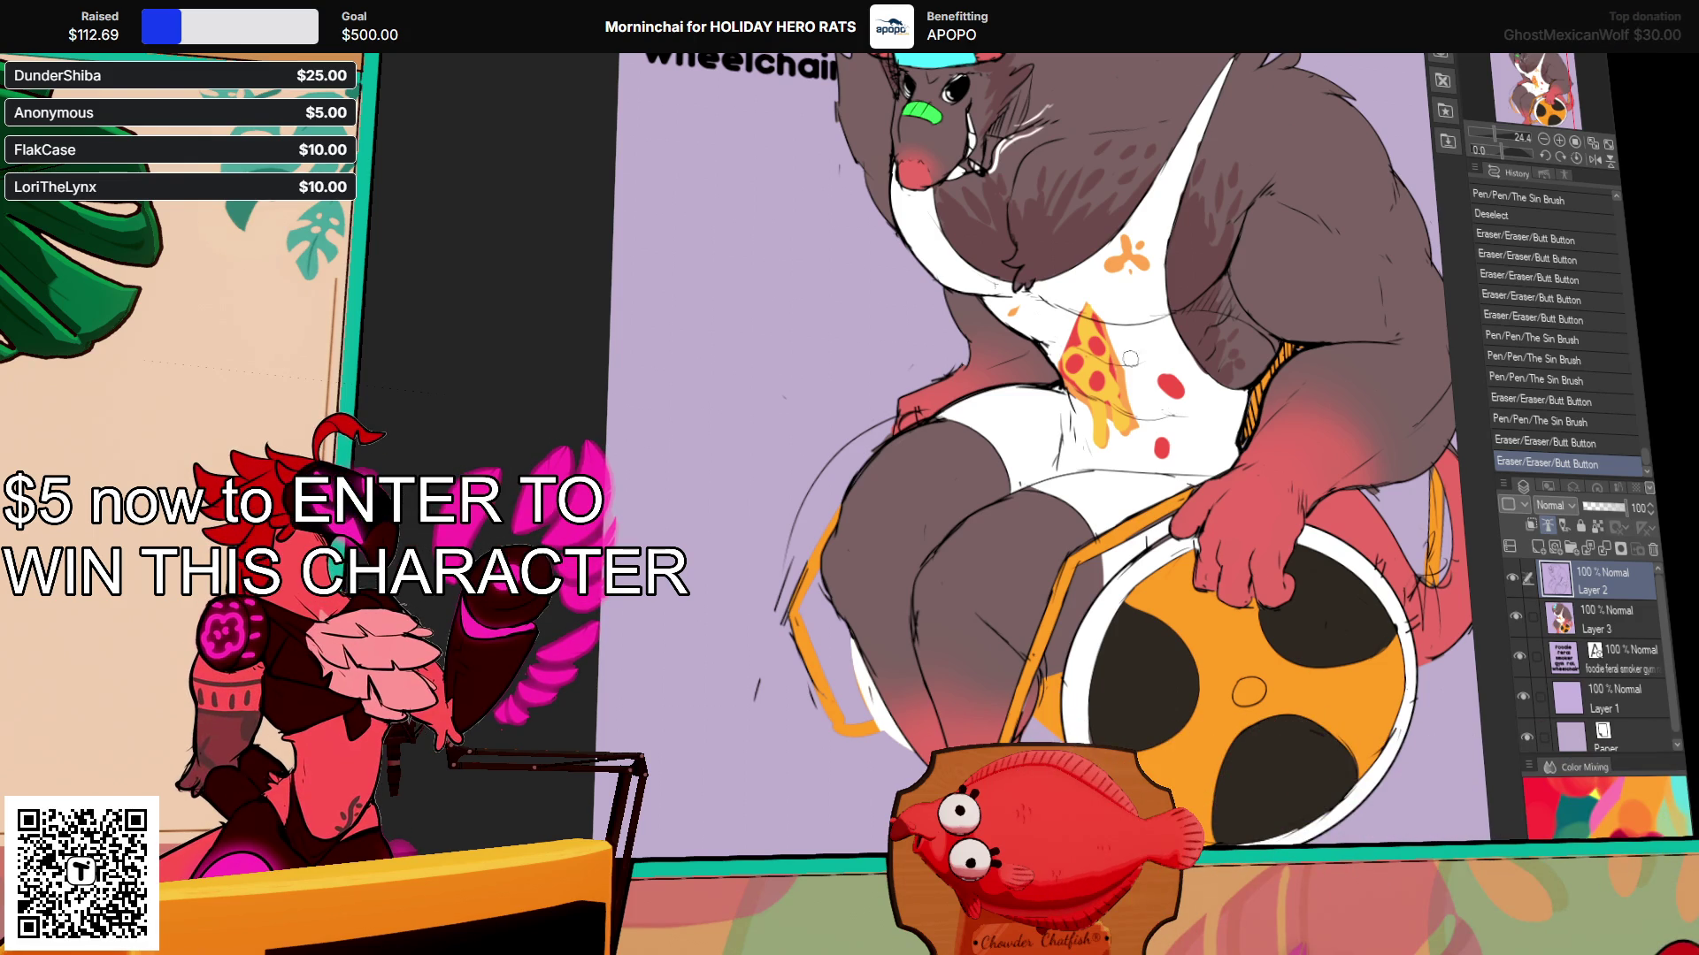
scroll(1122, 340, "down", 1)
Step: Clean up small line details around the legs, then zoom out to the whole illustration
mouse_move(925, 522)
left_mouse_down()
mouse_move(916, 592)
mouse_move(929, 601)
mouse_move(976, 564)
left_mouse_up()
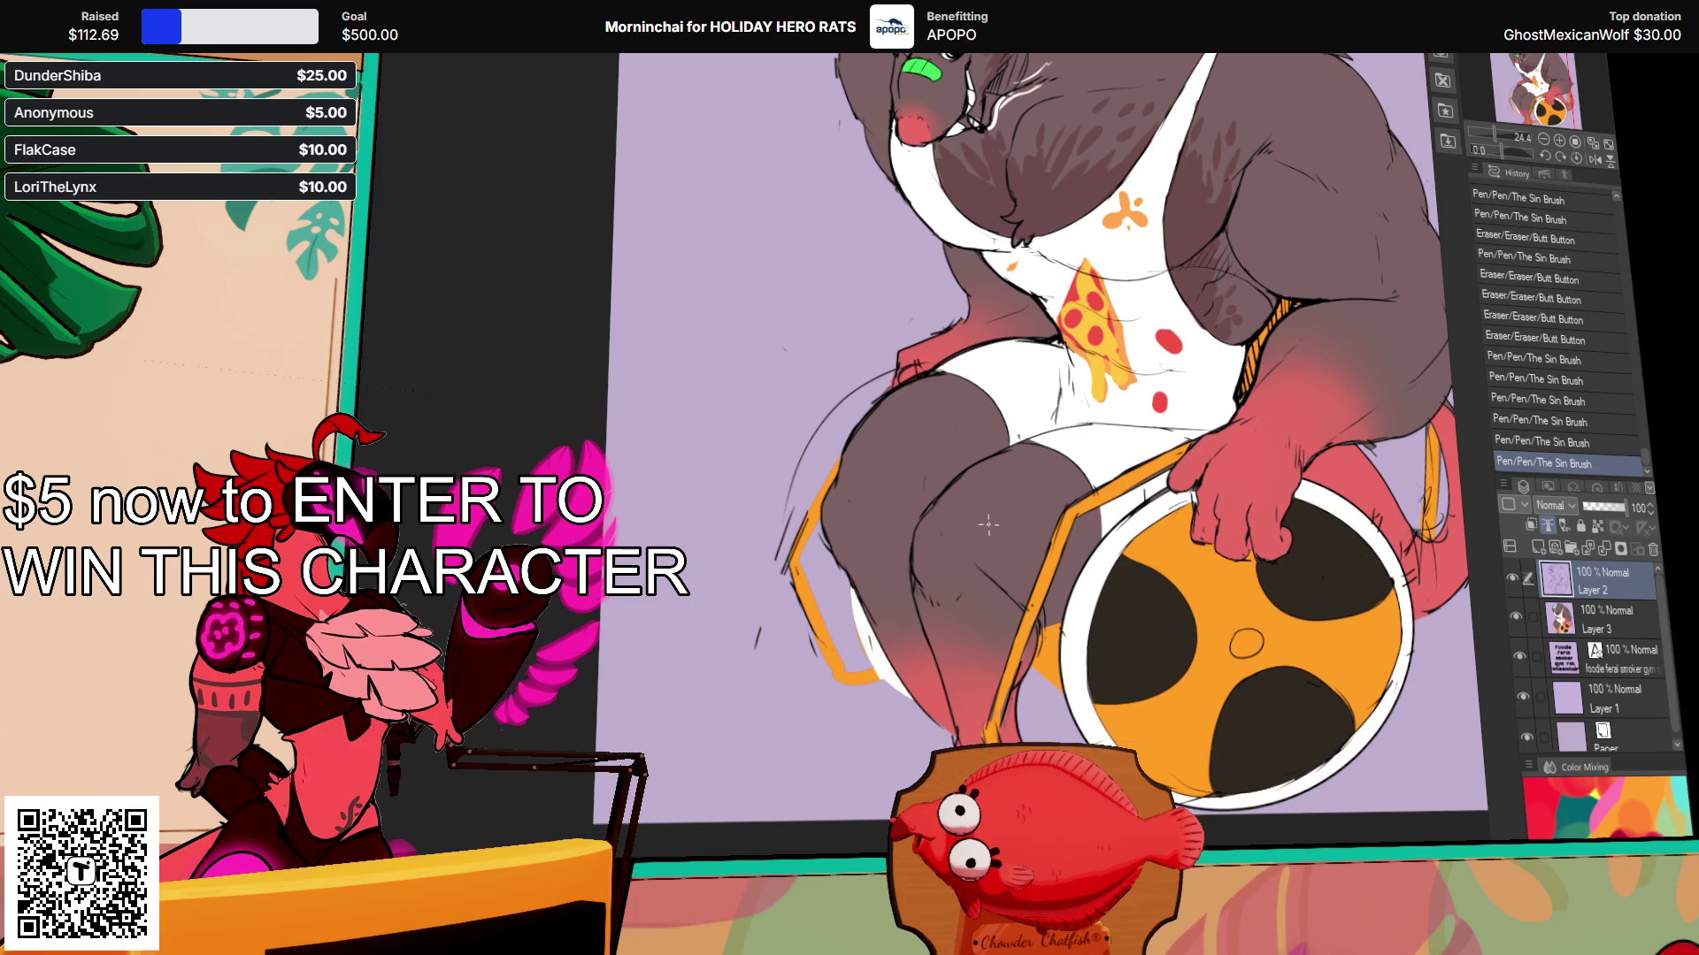
left_click_drag(831, 522, 856, 591)
mouse_move(884, 518)
left_mouse_down()
mouse_move(896, 508)
mouse_move(867, 563)
mouse_move(927, 572)
left_mouse_up()
mouse_move(928, 575)
left_mouse_down()
mouse_move(925, 500)
mouse_move(1017, 473)
mouse_move(960, 502)
mouse_move(973, 513)
left_mouse_up()
scroll(991, 575, "down", 3)
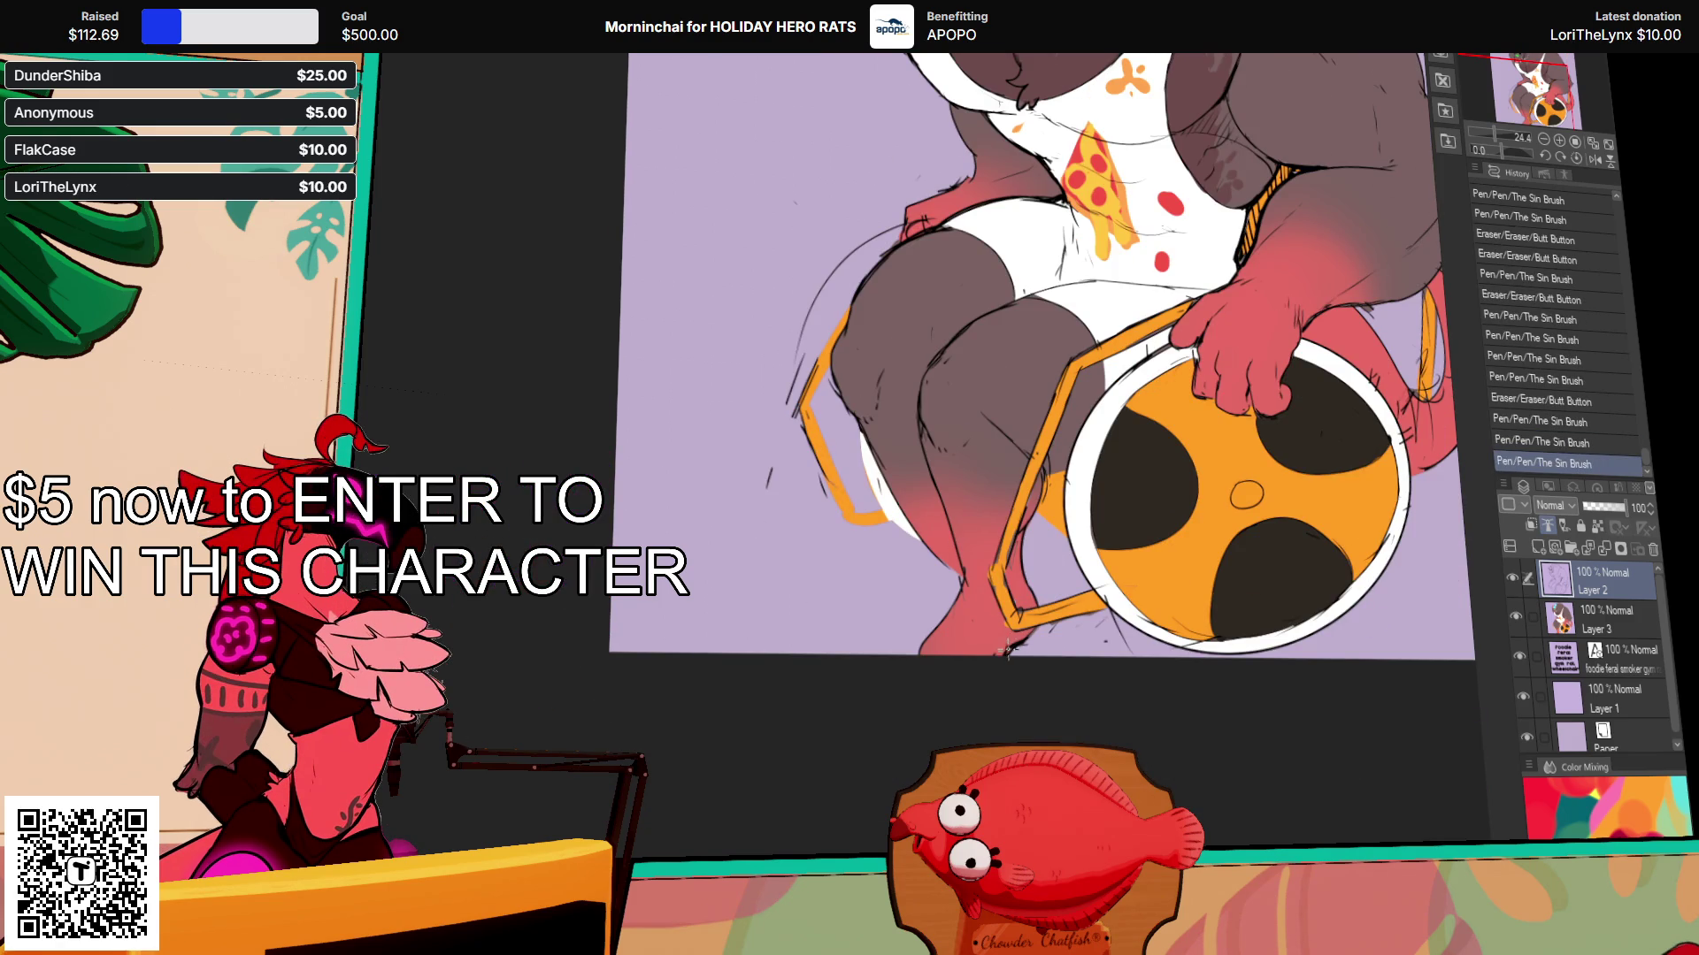
mouse_move(1257, 293)
left_mouse_down()
mouse_move(1184, 462)
mouse_move(1172, 453)
left_mouse_up()
left_click_drag(940, 678, 959, 692)
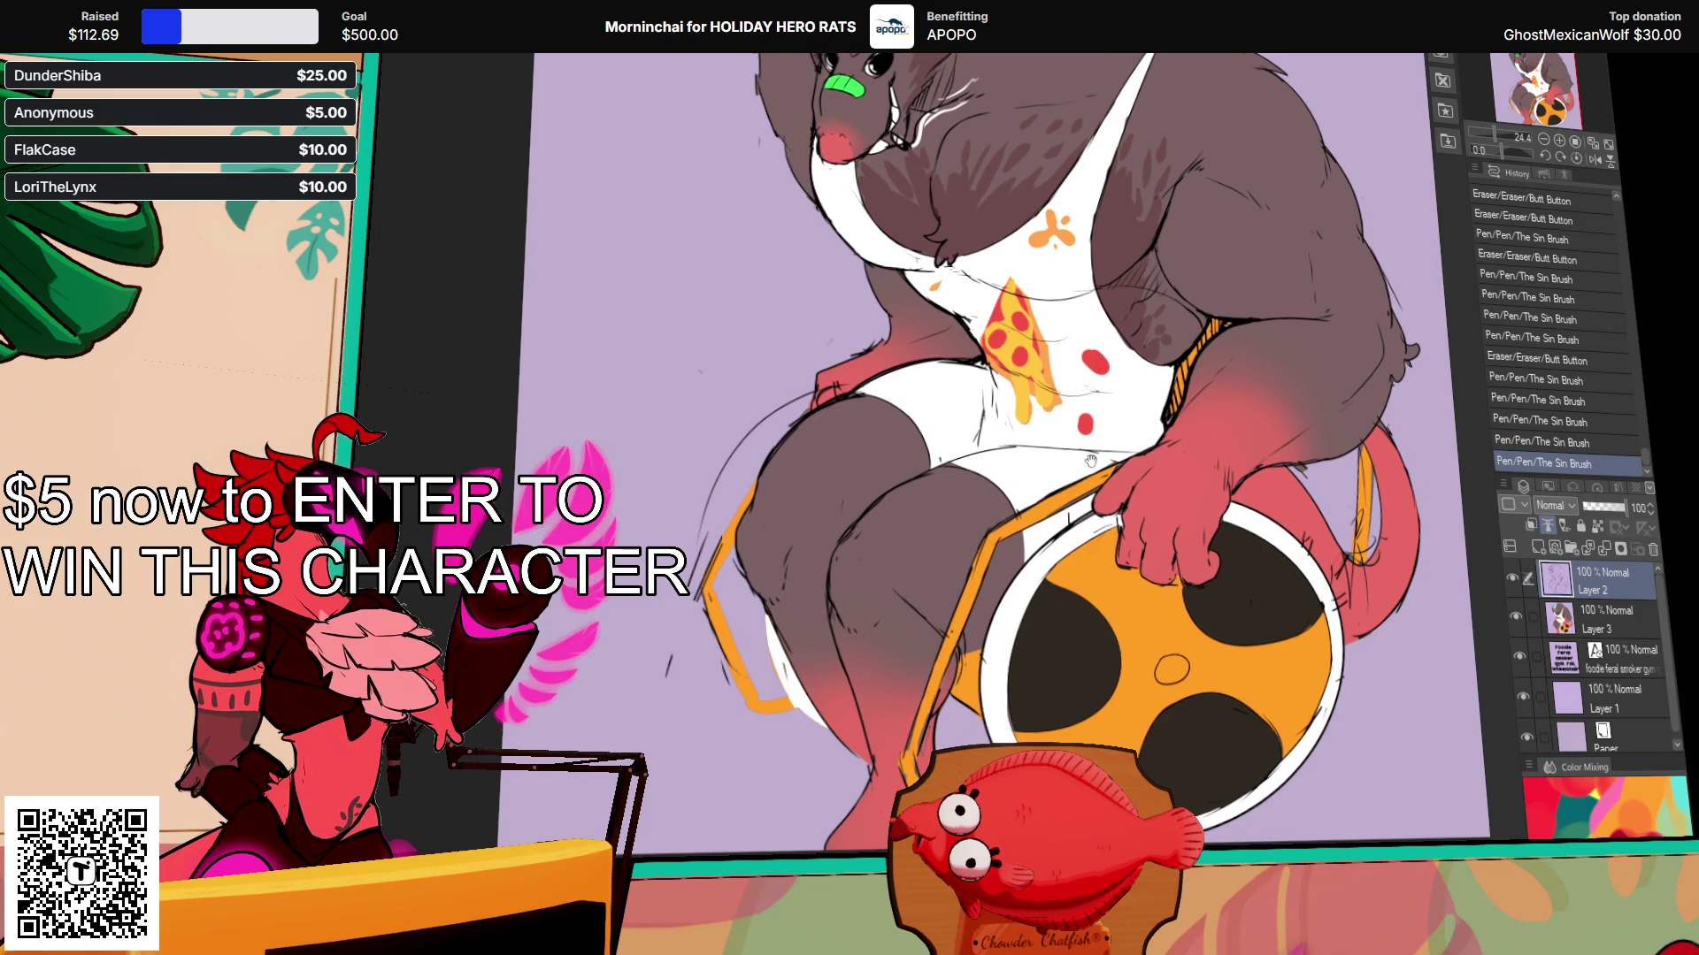
left_click_drag(969, 655, 966, 655)
key("ctrl+z")
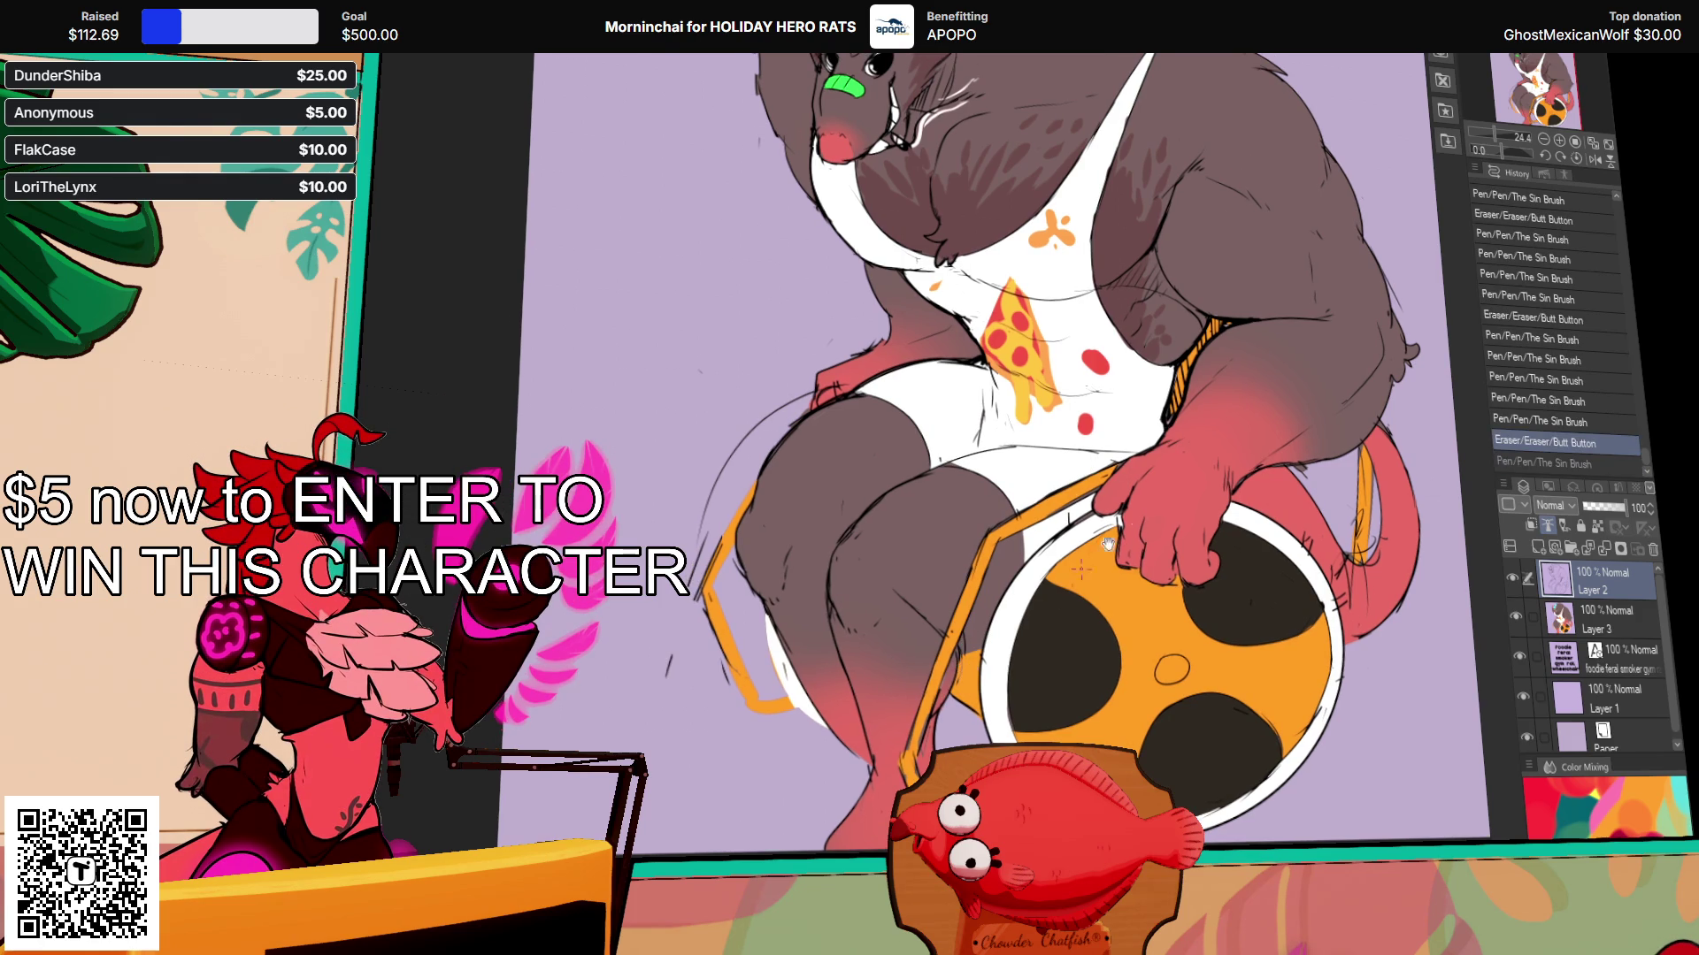
left_click(1544, 119)
key("ctrl+minus")
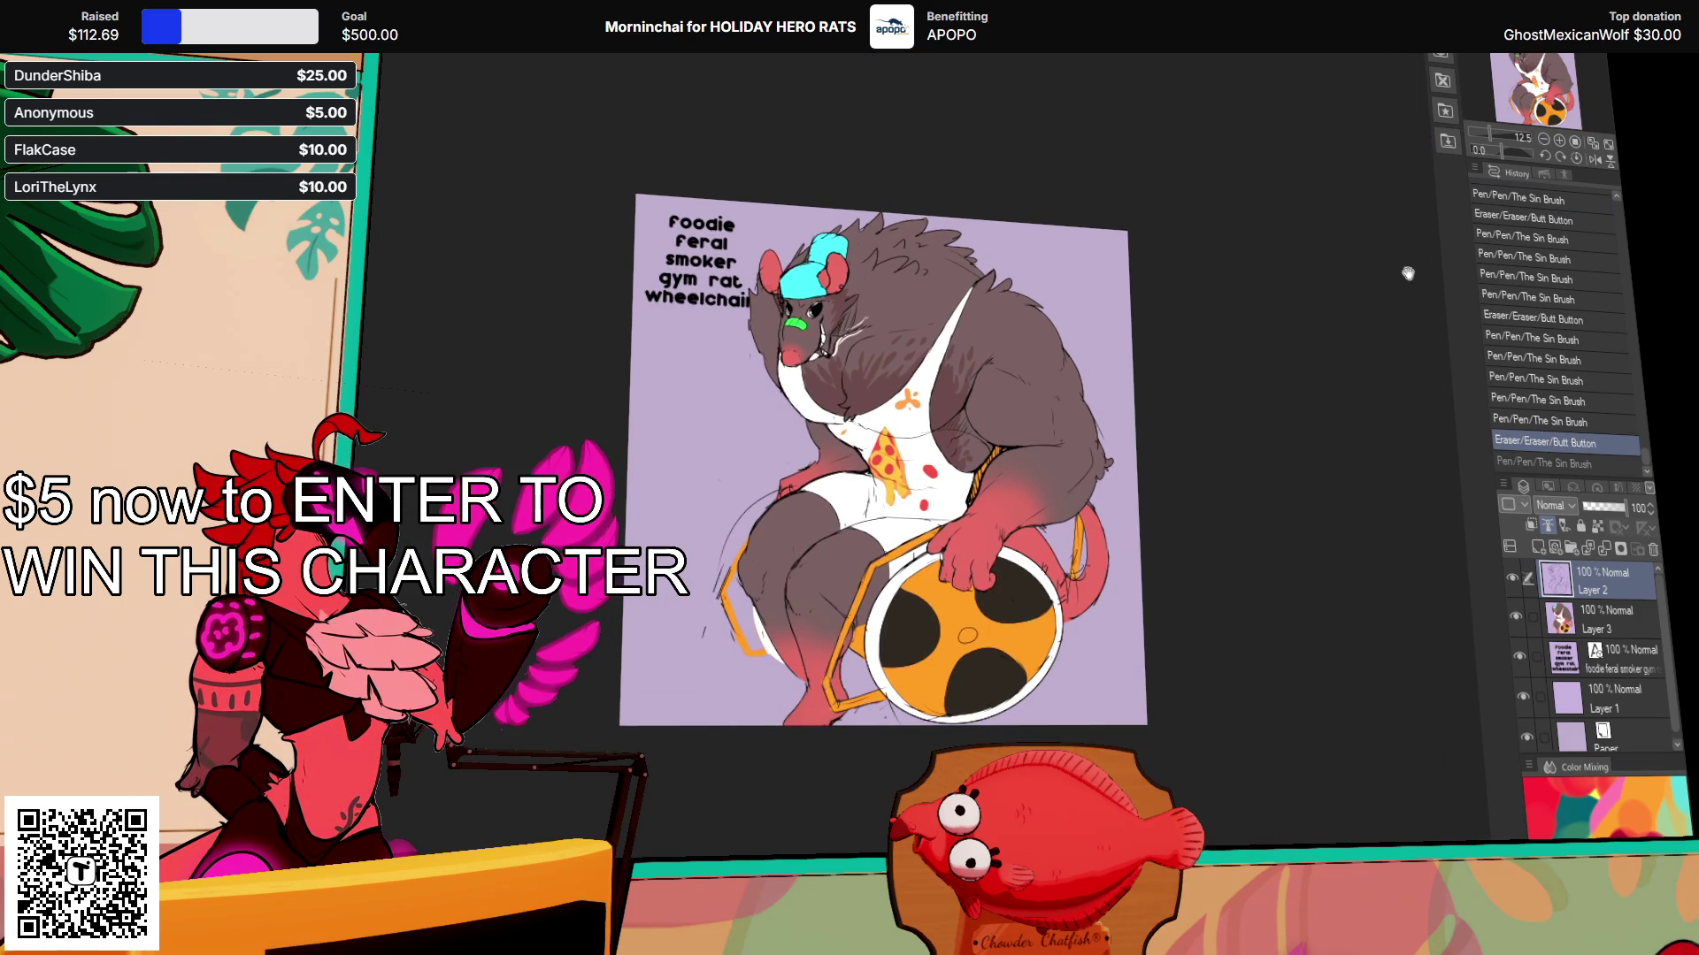
Step: Draw two hatch strokes near the wheel just below the rat's knee
key("ctrl+plus")
key("ctrl+plus")
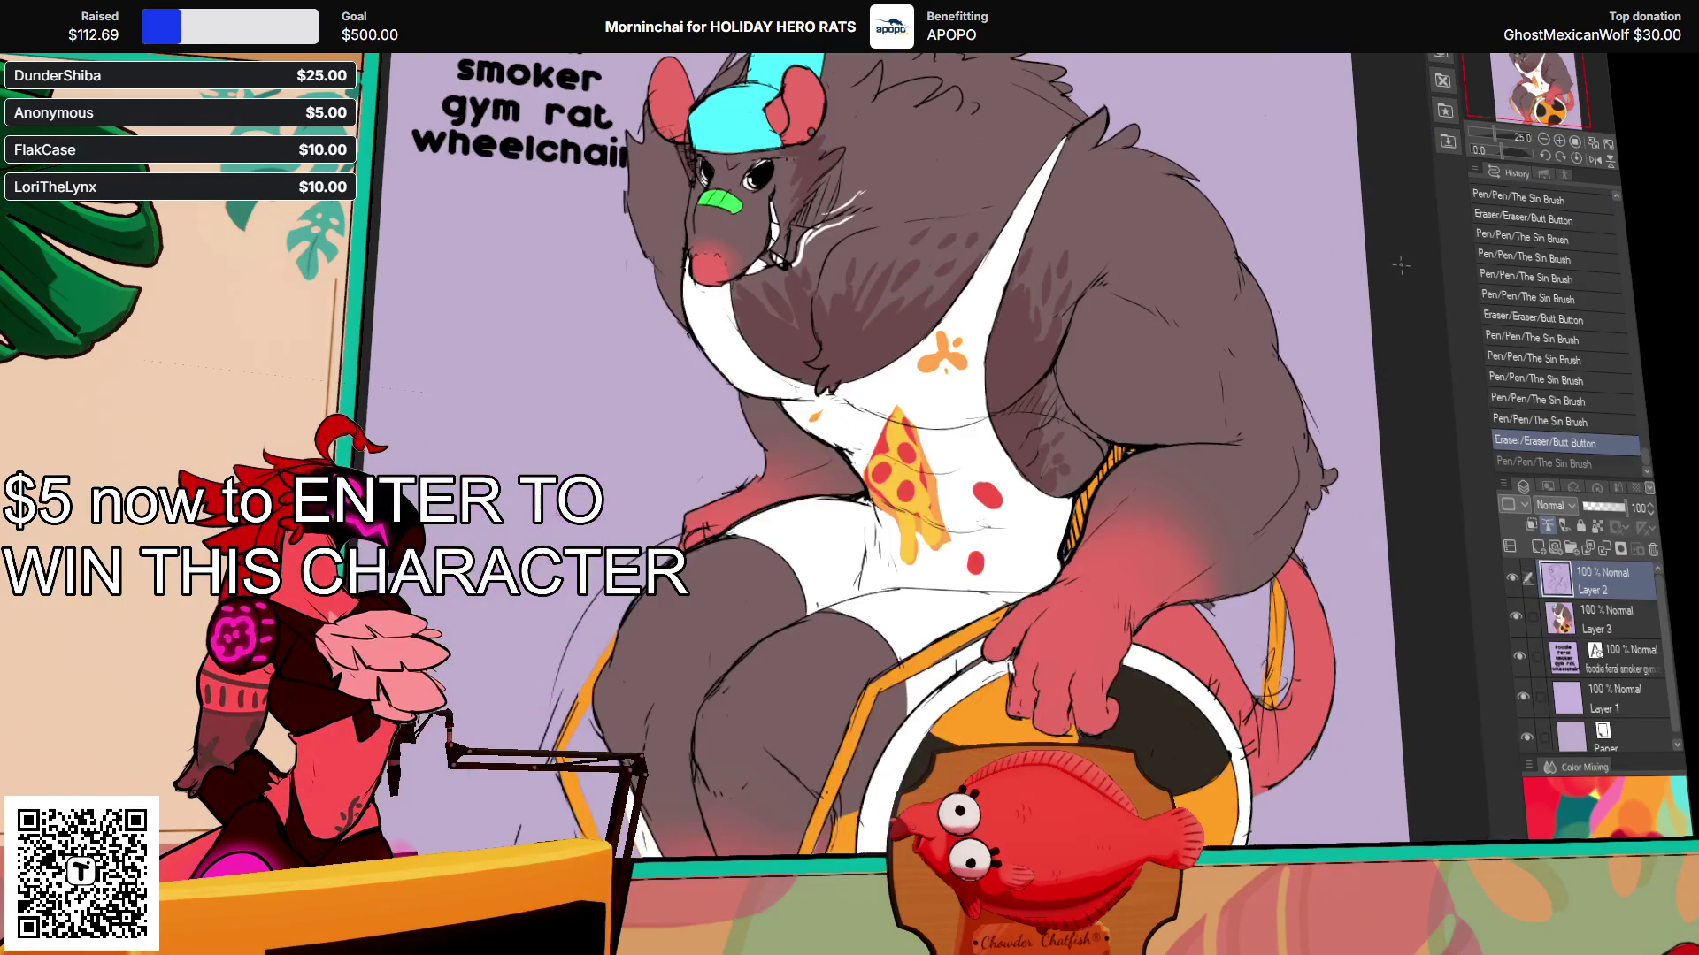
scroll(1372, 382, "down", 2)
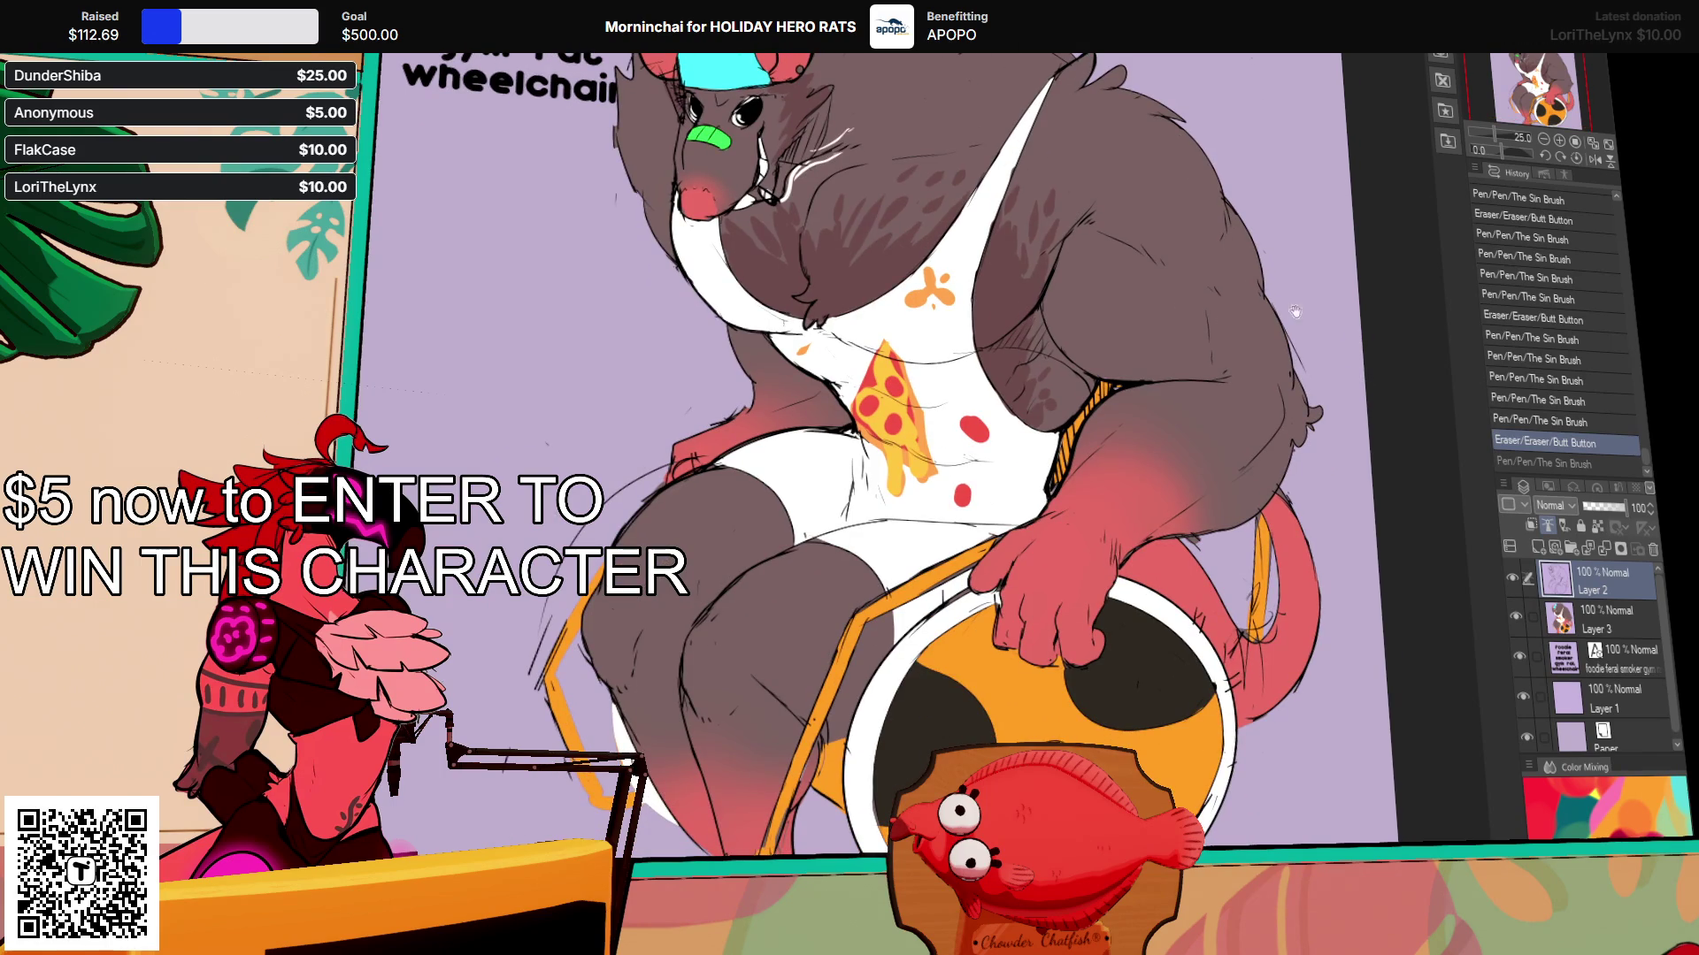
scroll(1331, 327, "down", 3)
mouse_move(836, 708)
left_mouse_down()
mouse_move(863, 672)
mouse_move(884, 685)
left_mouse_up()
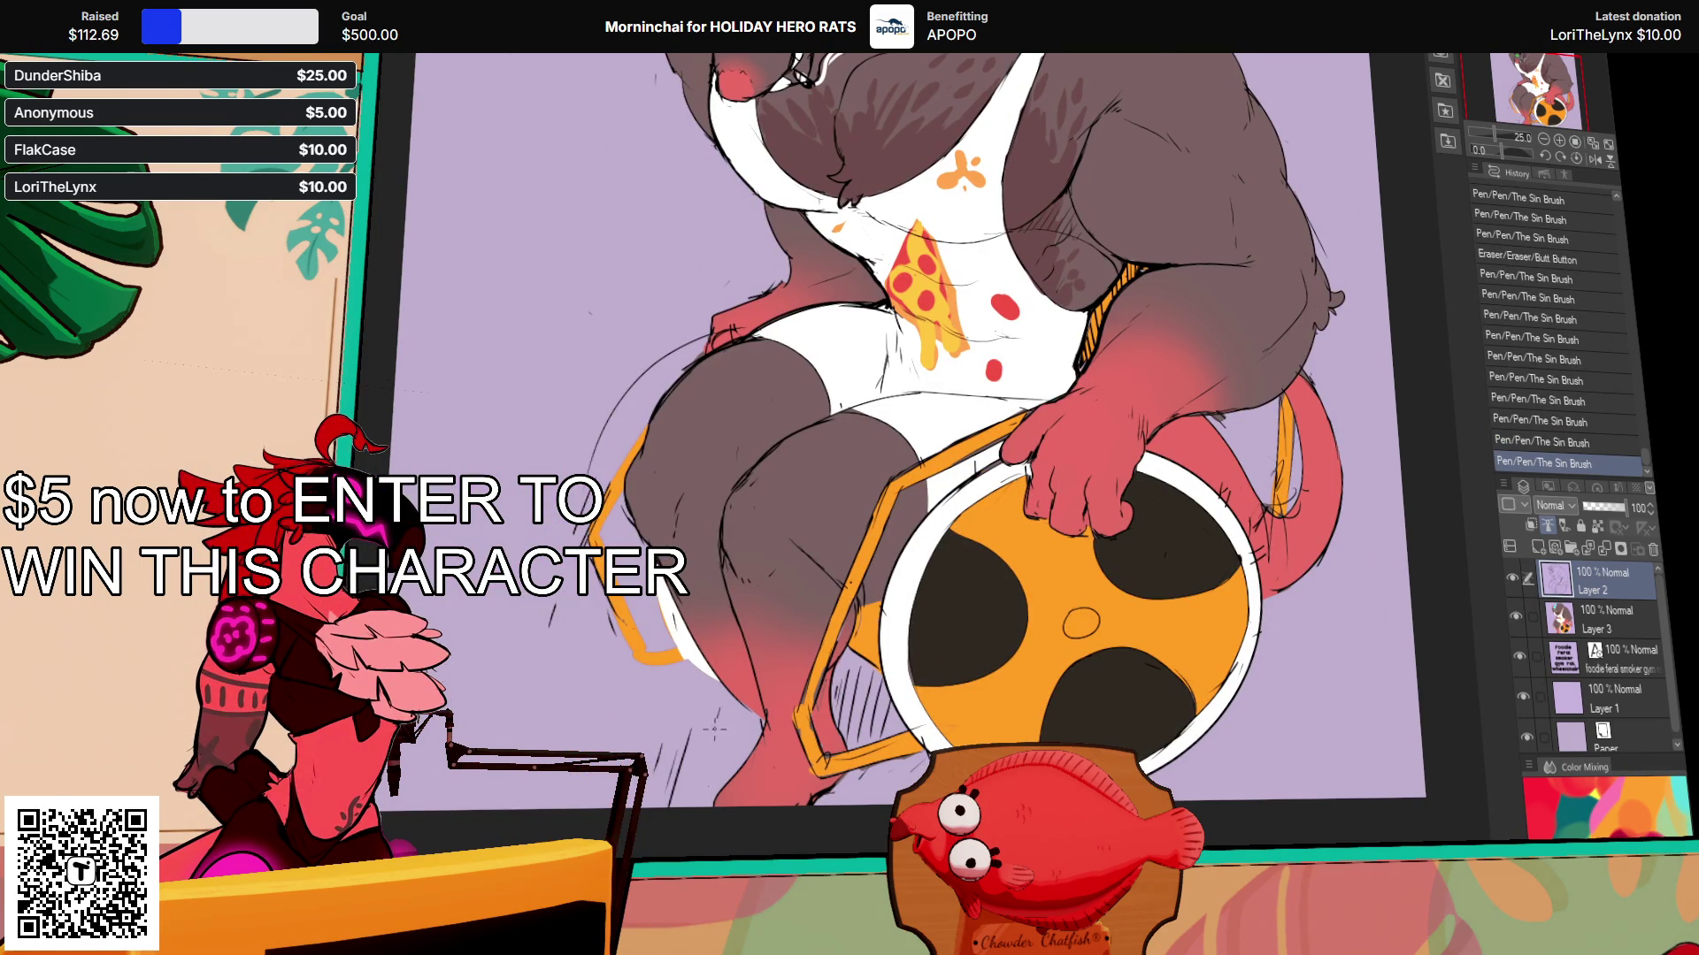
left_click_drag(1078, 674, 1083, 668)
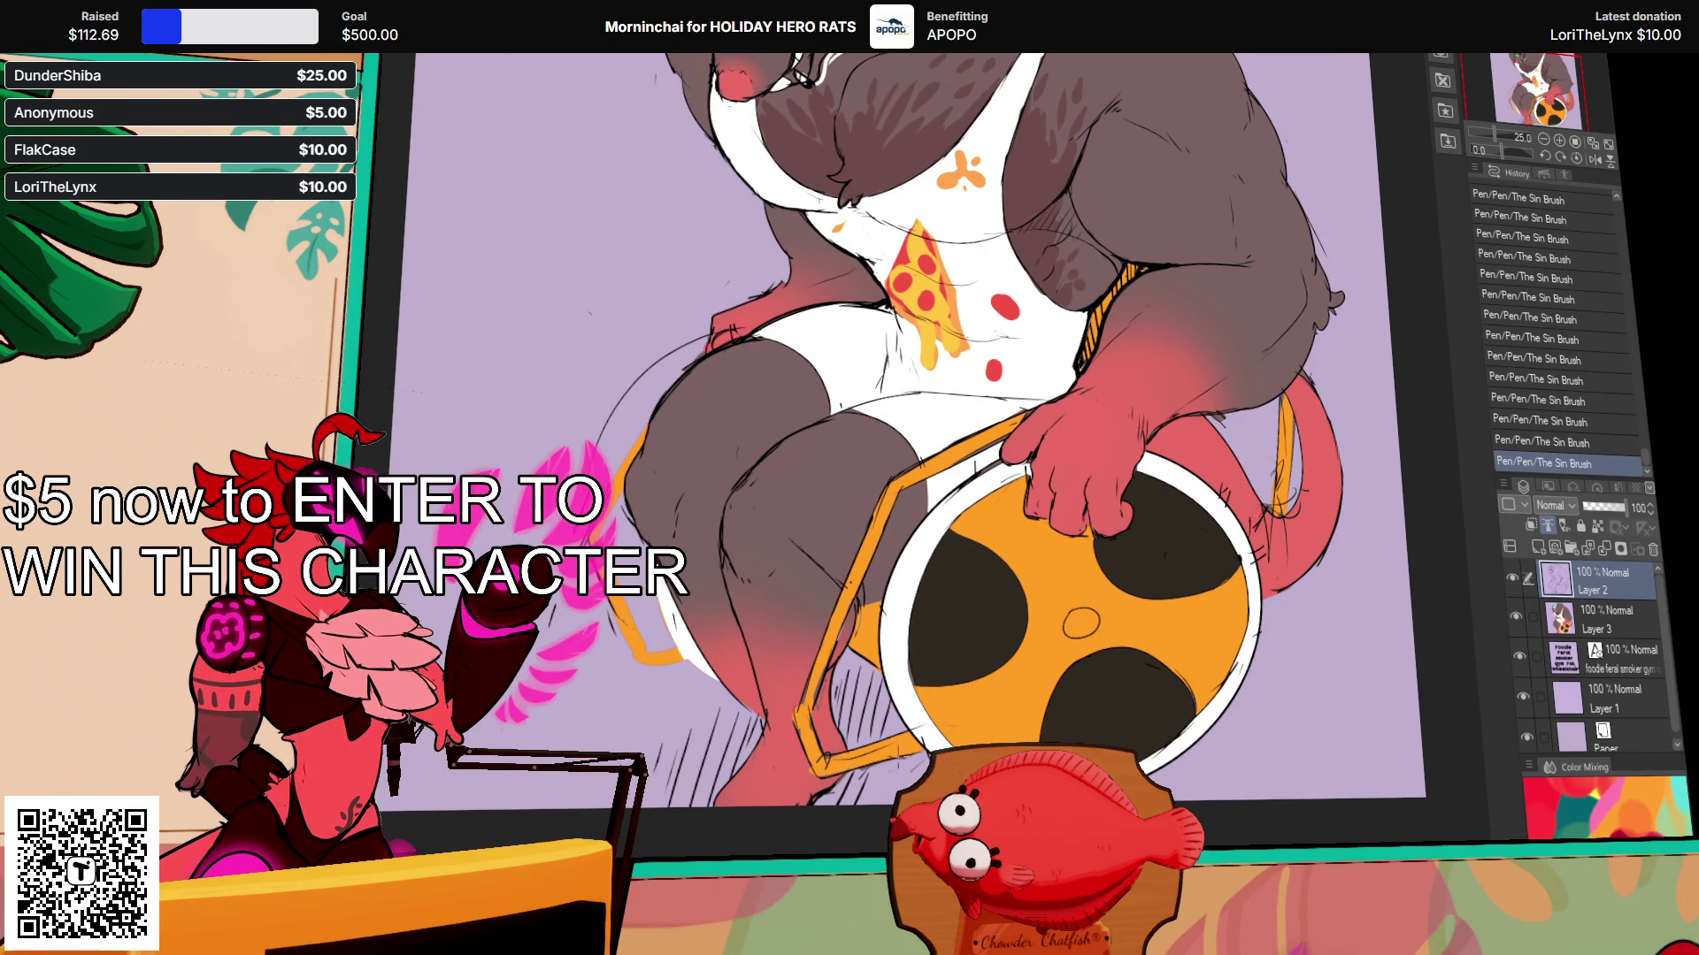
scroll(885, 443, "up", 4)
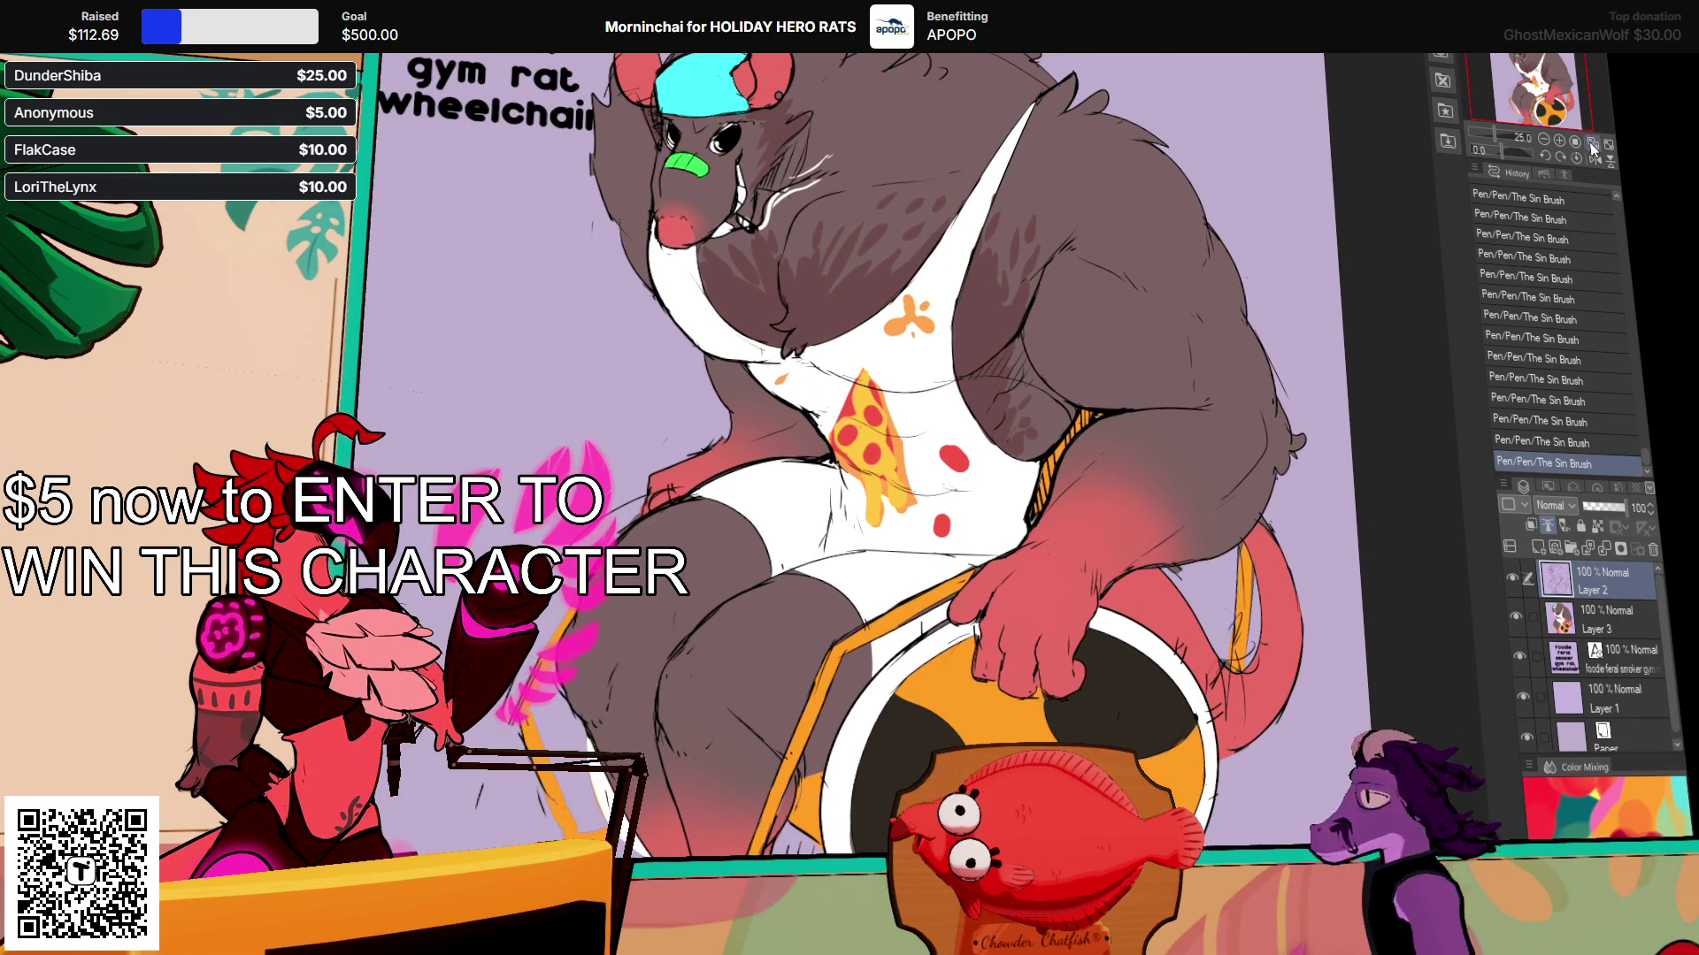
scroll(1307, 146, "down", 1)
scroll(1307, 146, "up", 1)
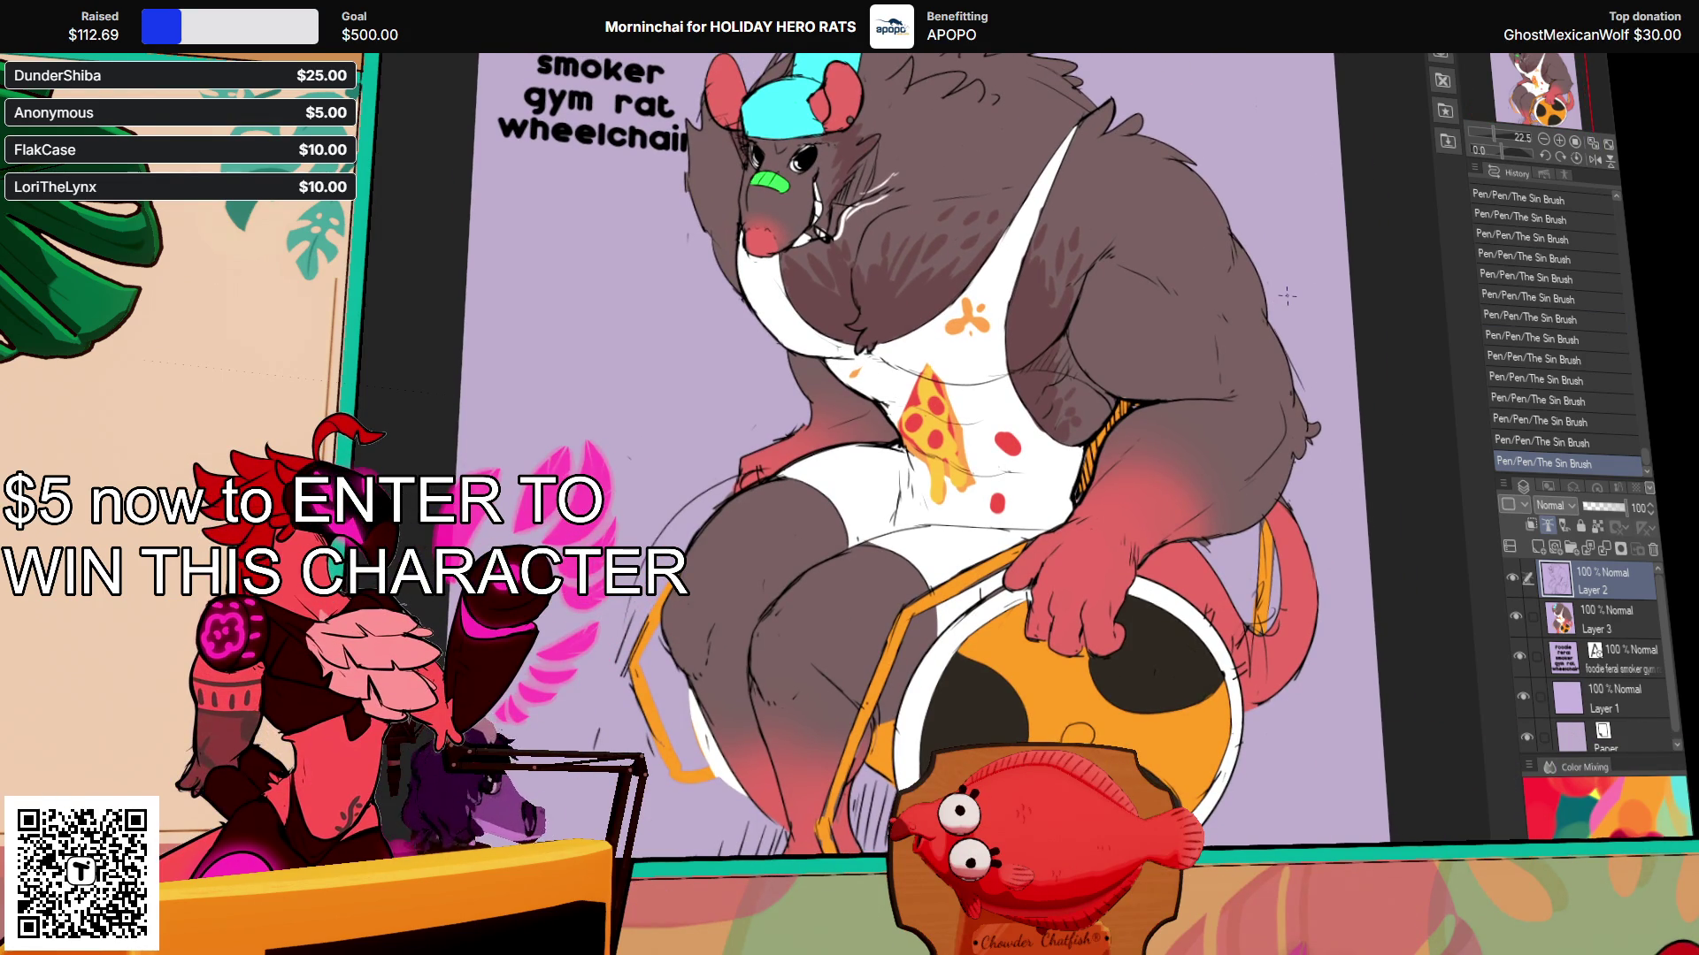
scroll(1174, 382, "down", 1)
left_click_drag(1174, 382, 1183, 395)
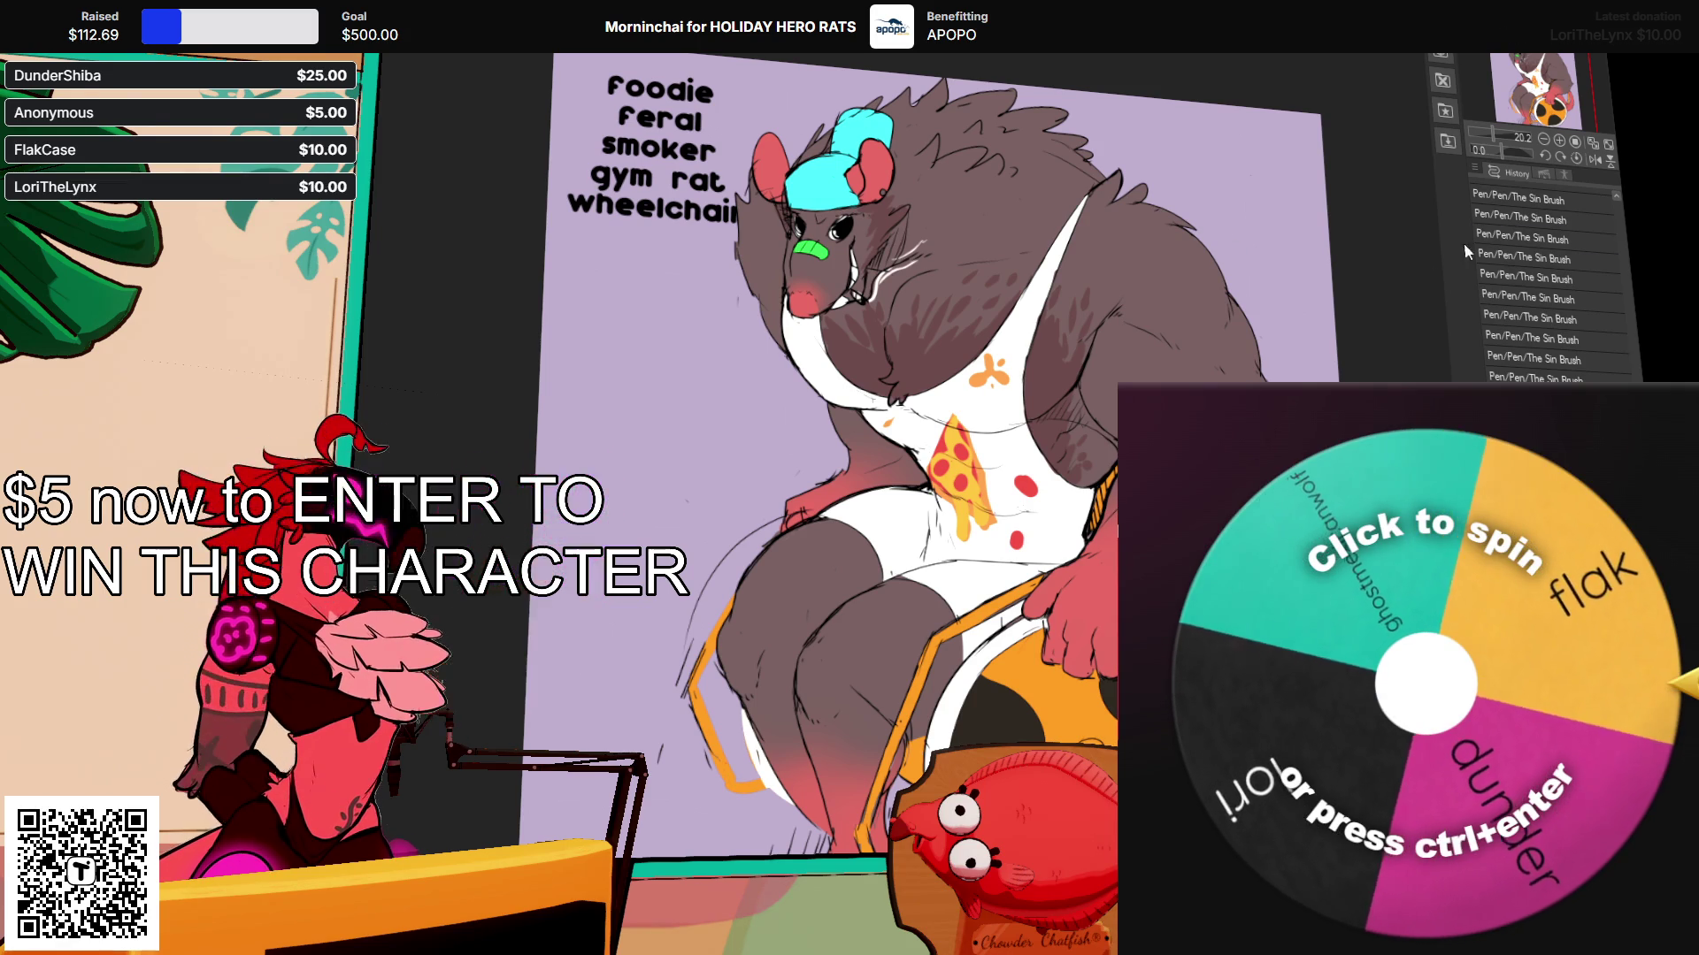
Step: Spin the four-entry Wheel of Names twice with Ctrl+Enter to pick the winner
key("ctrl+Return")
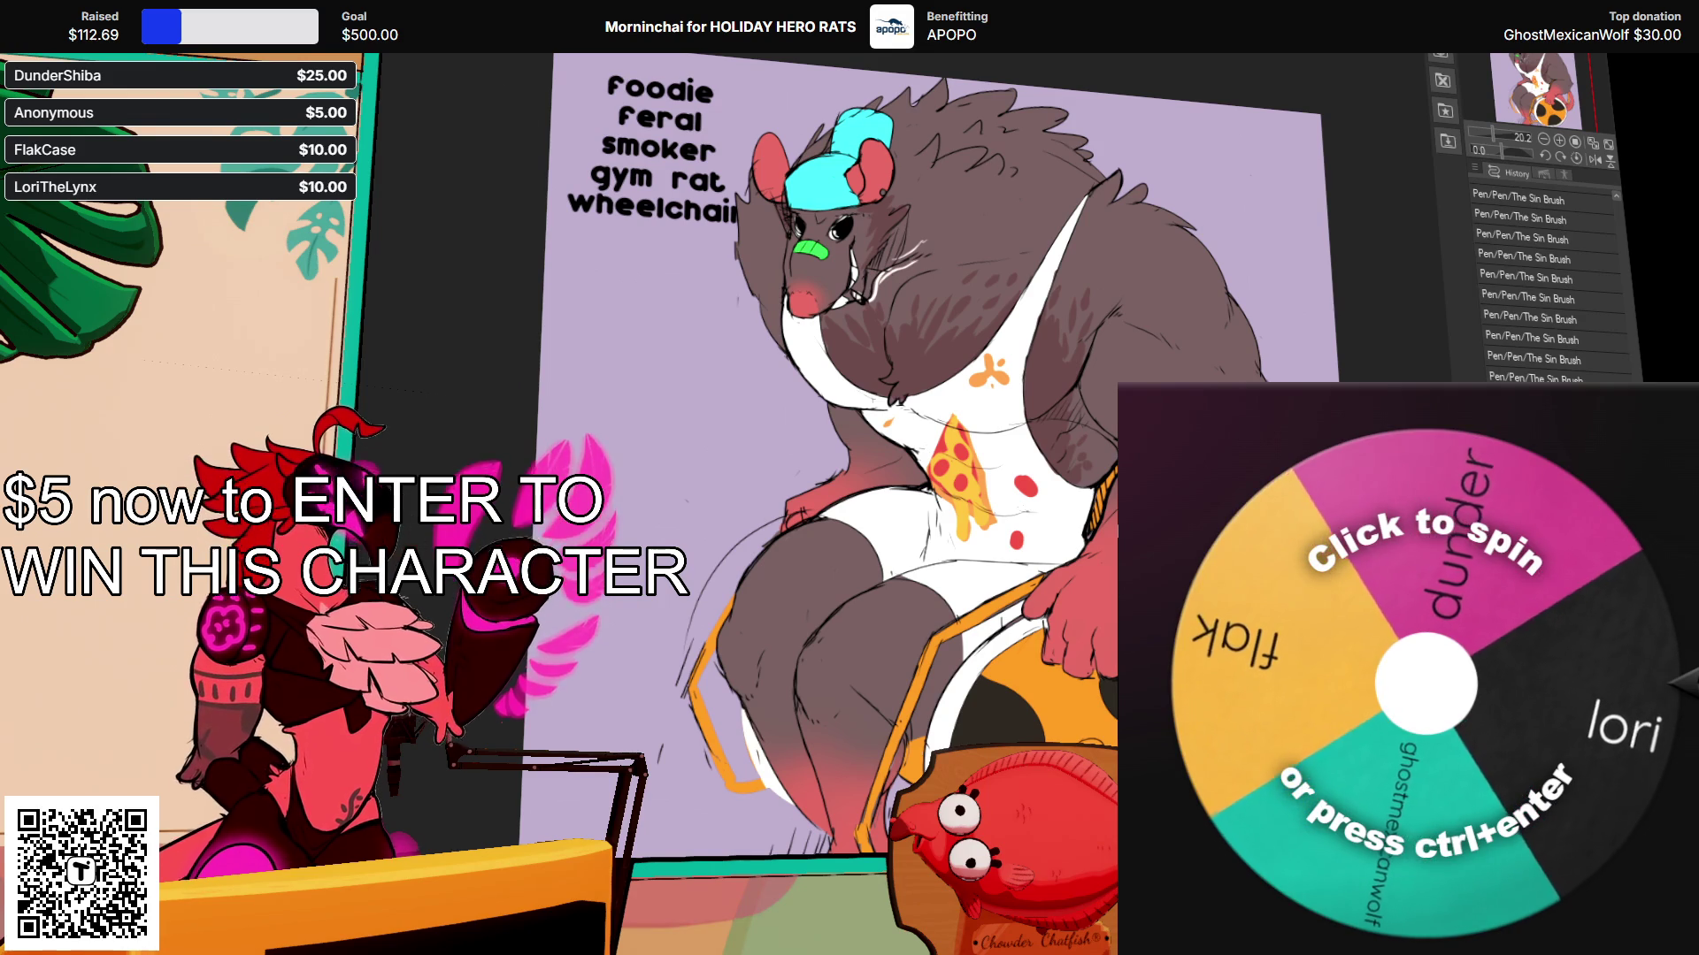
key("ctrl+Return")
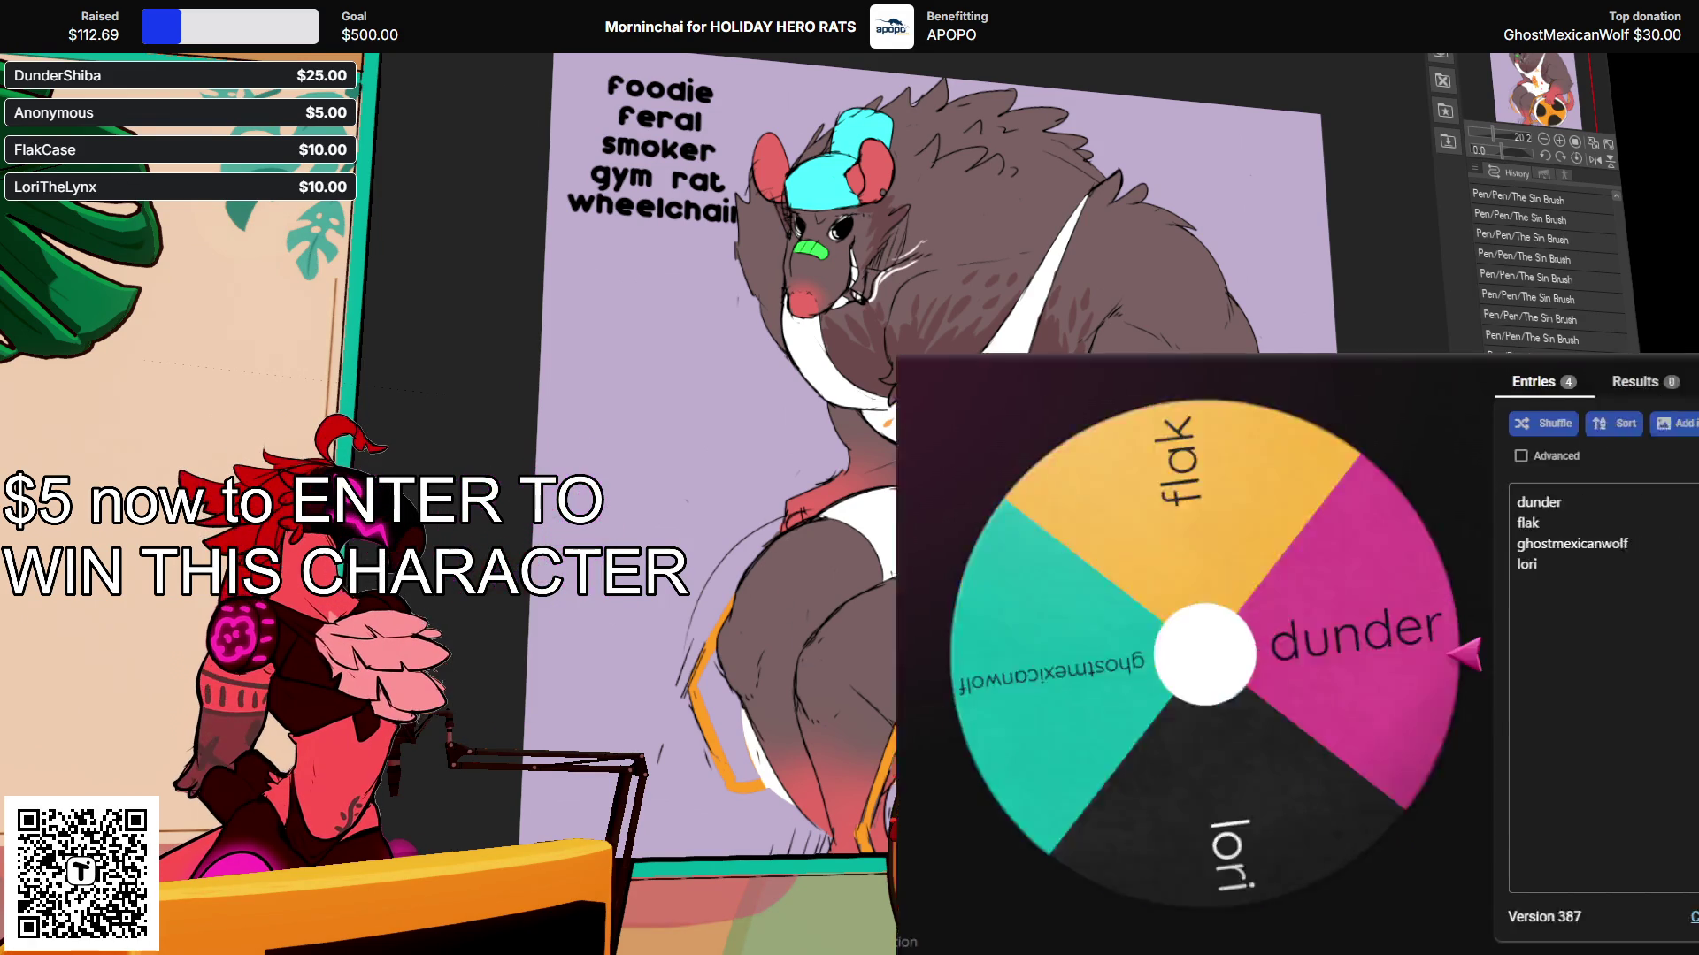